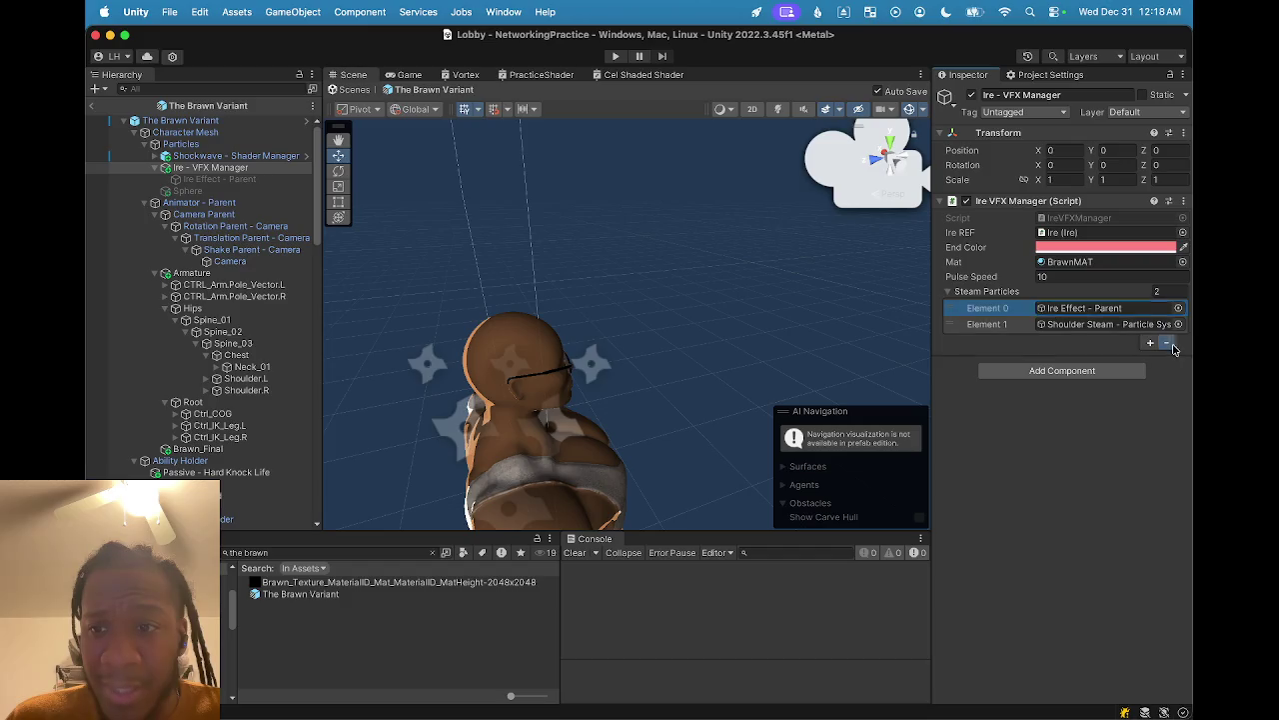
- Remove Ire Effect - Parent from the Steam Particles list and delete it from the prefab
click(233, 182)
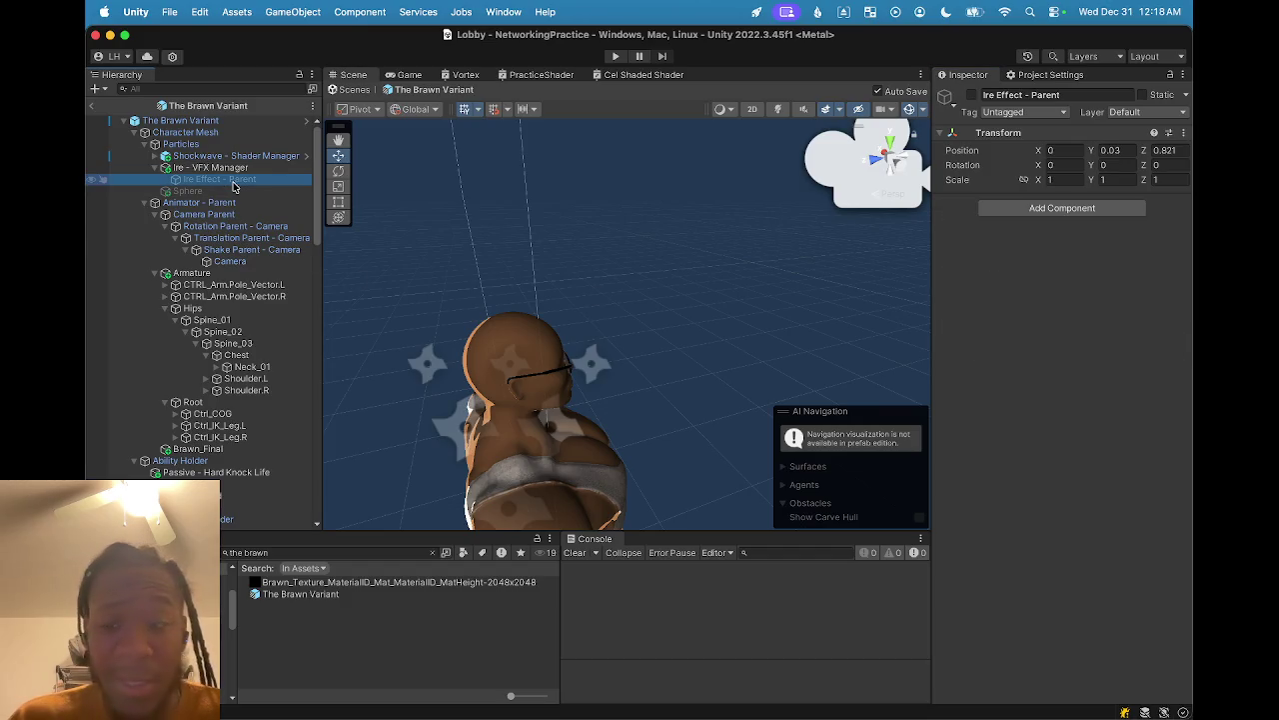
key(Delete)
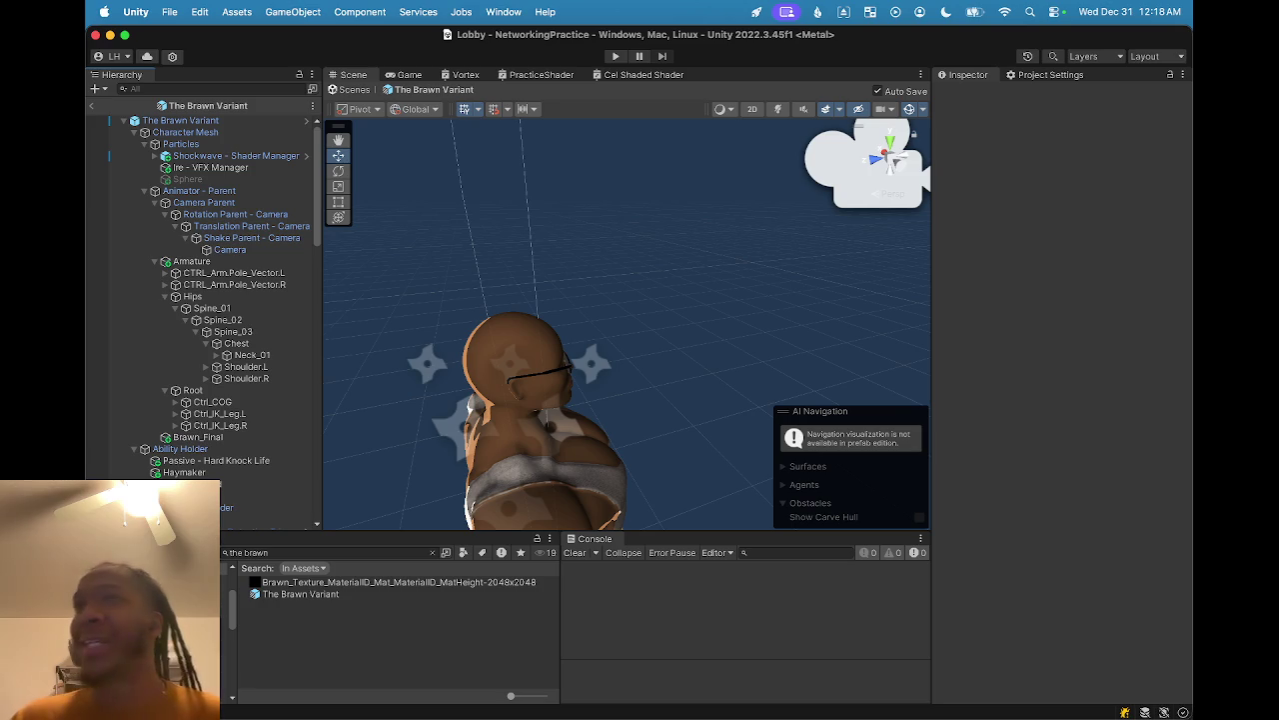
scroll(605, 423, down, 3)
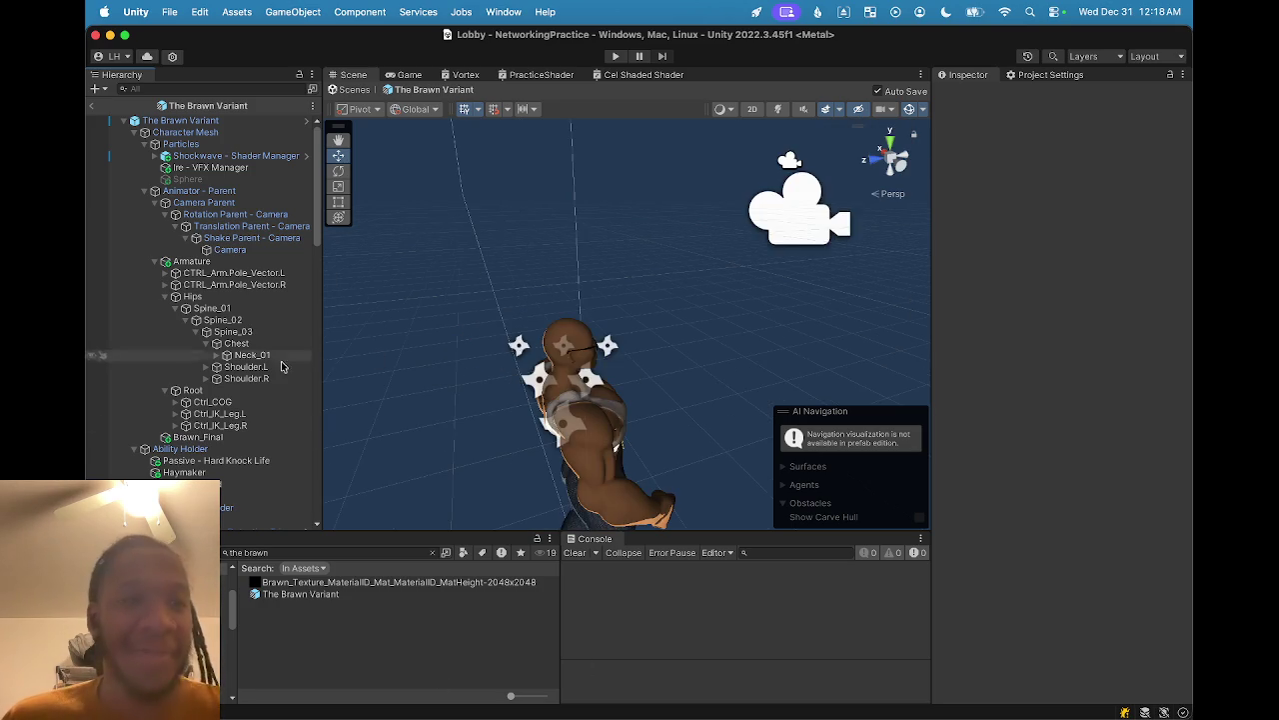
scroll(489, 424, down, 3)
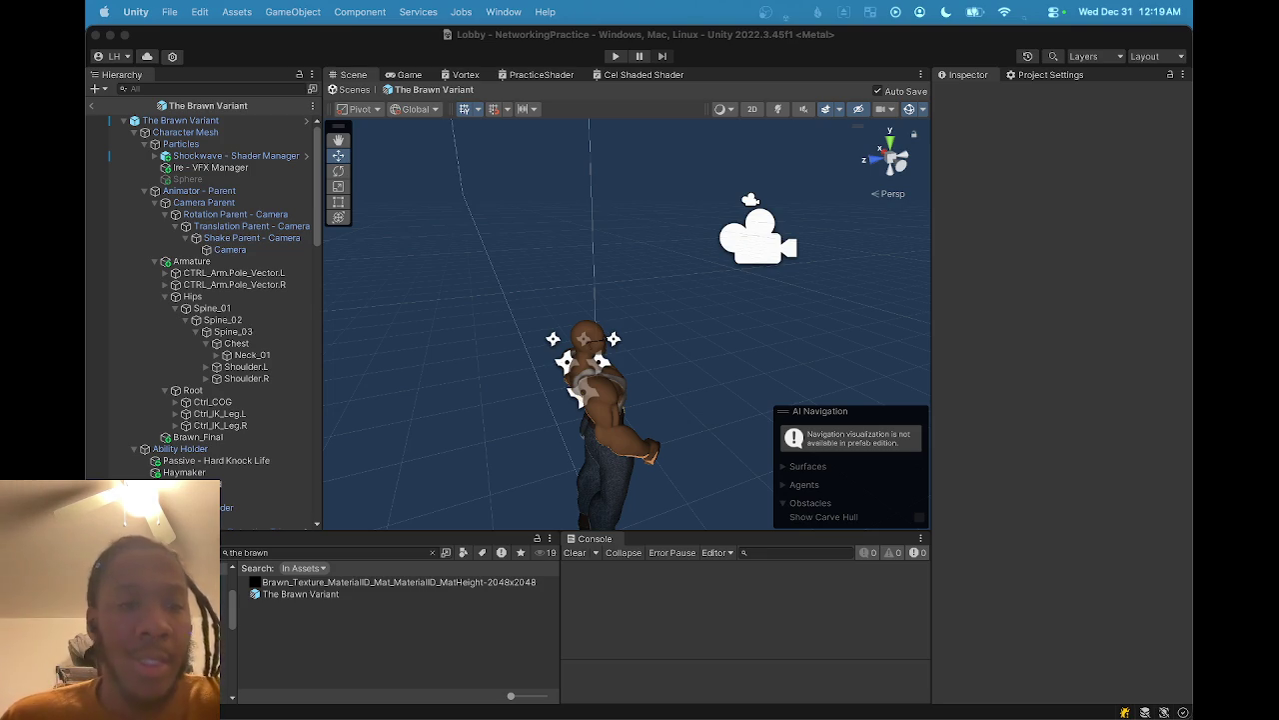
click(91, 108)
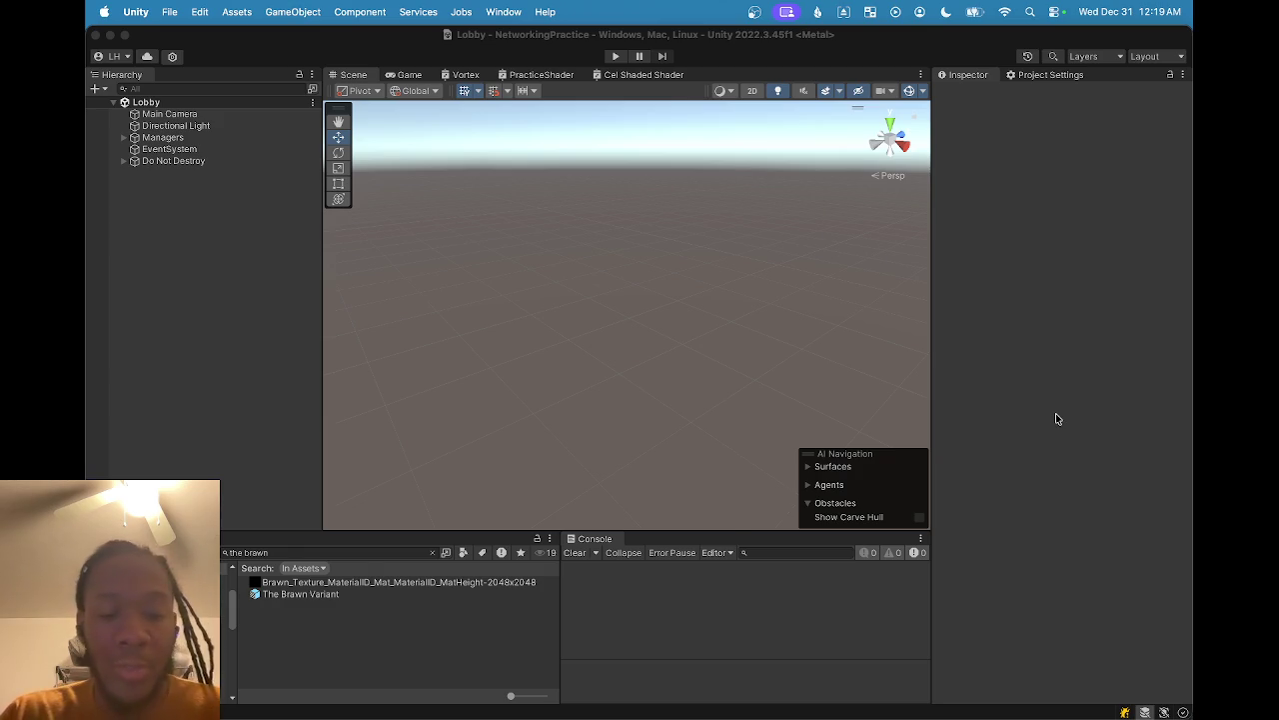
- Build and run the game for macOS as NetworkTest, replacing the existing Desktop build
key(super+shift+b)
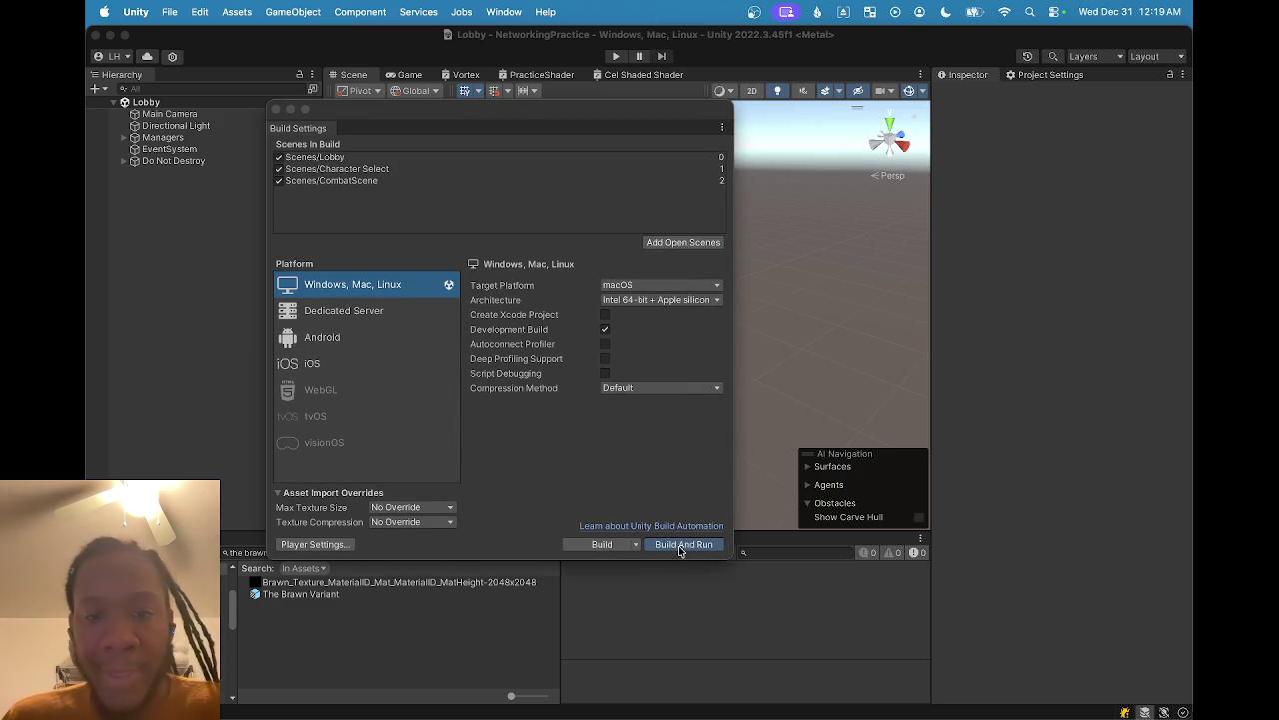
click(682, 546)
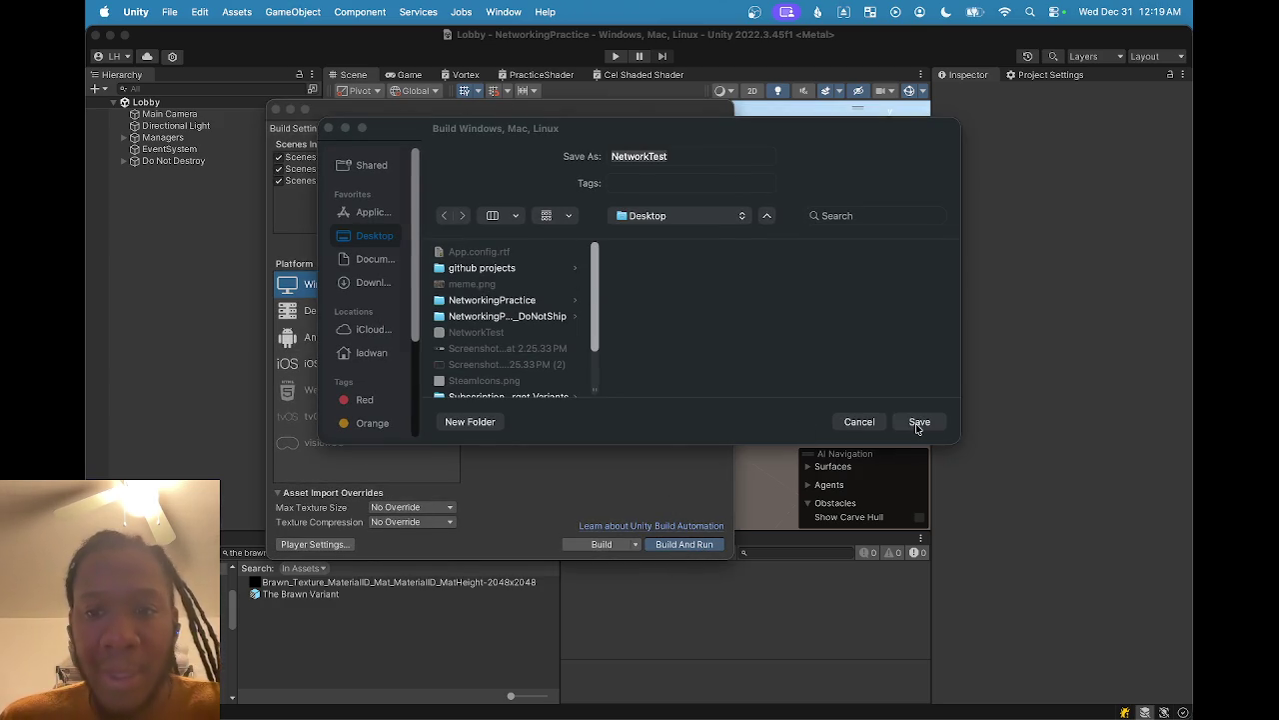
click(917, 423)
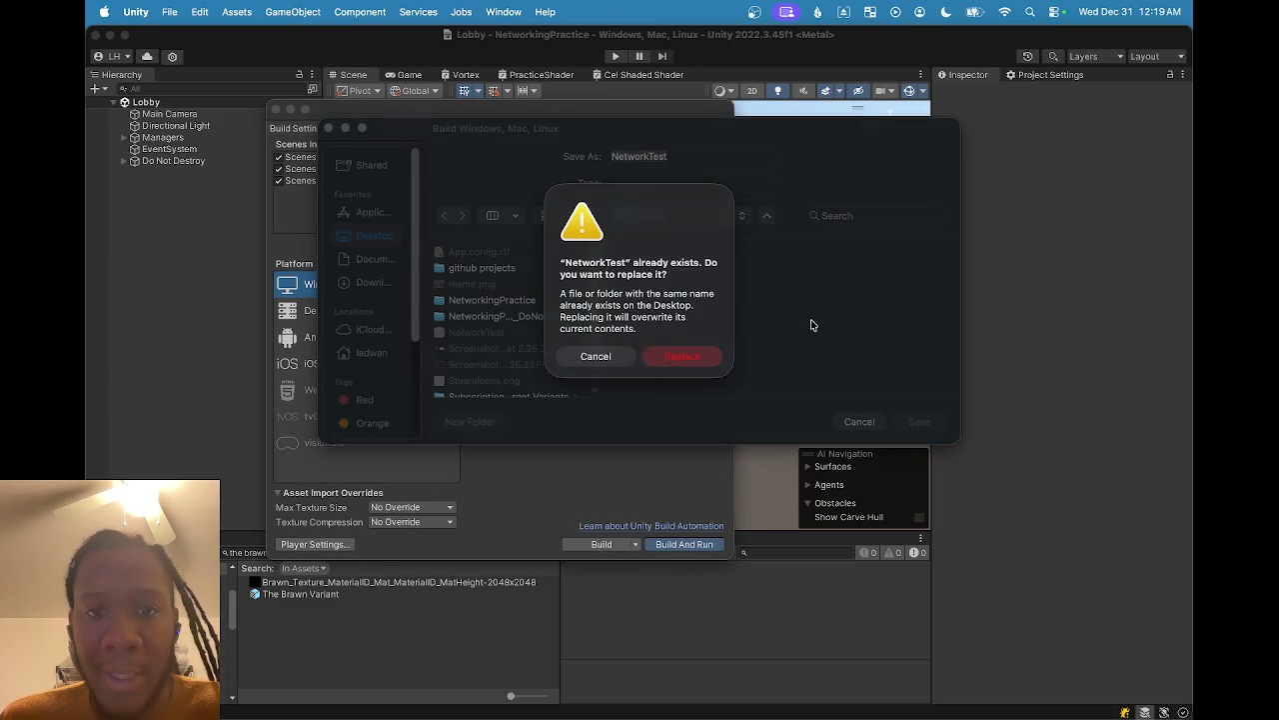
click(680, 358)
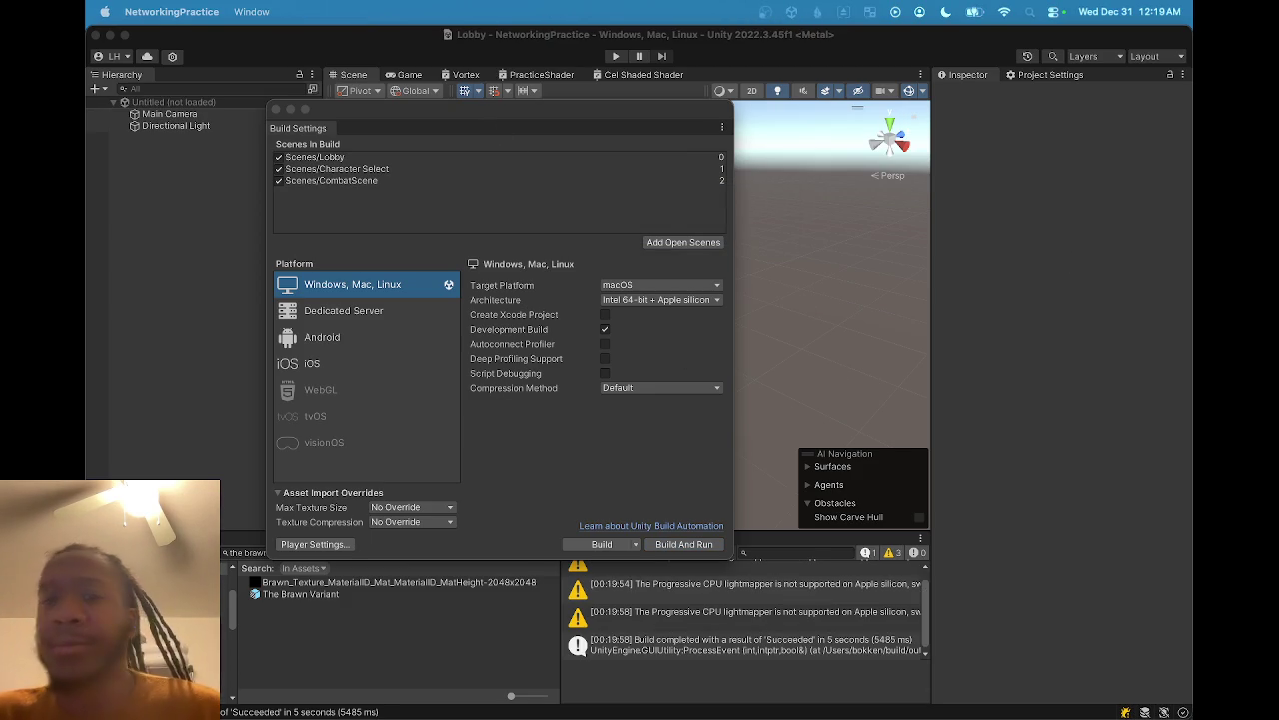
click(979, 371)
- Enter Play mode, log in with username 'asdf', and confirm The Brawn as the character
click(618, 58)
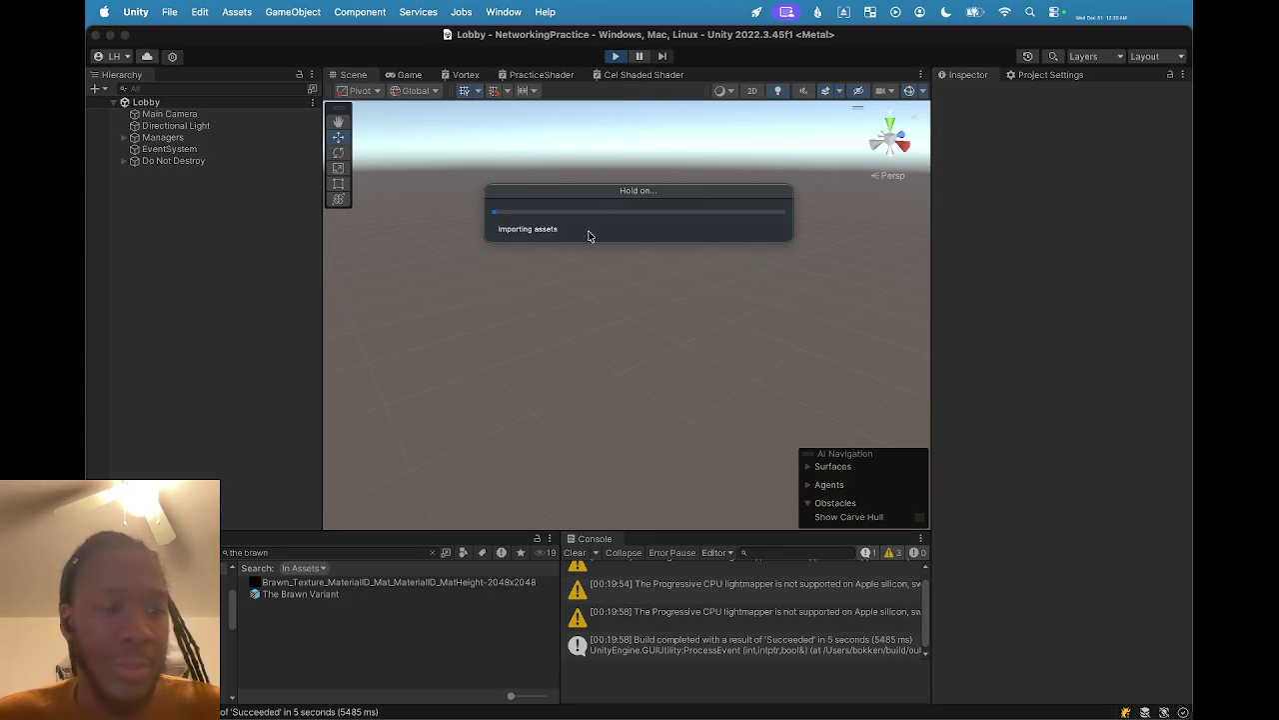
click(600, 282)
text(asdf)
click(640, 335)
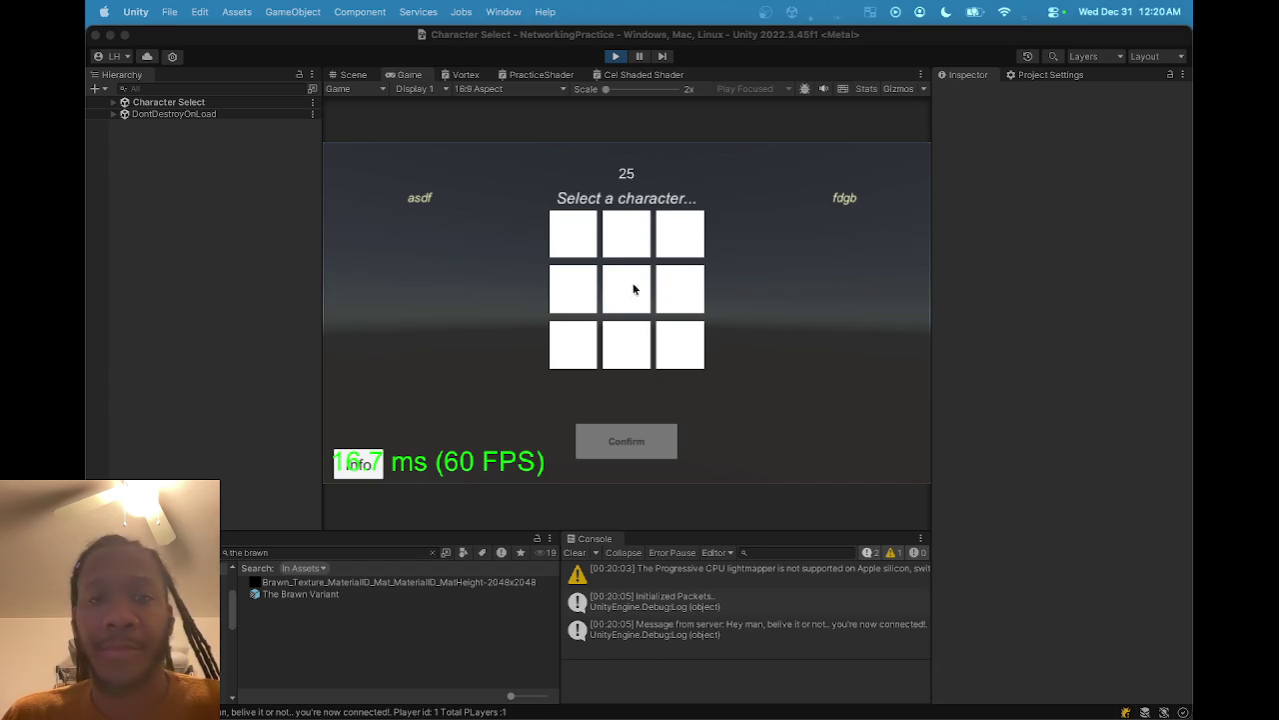
click(634, 245)
click(659, 442)
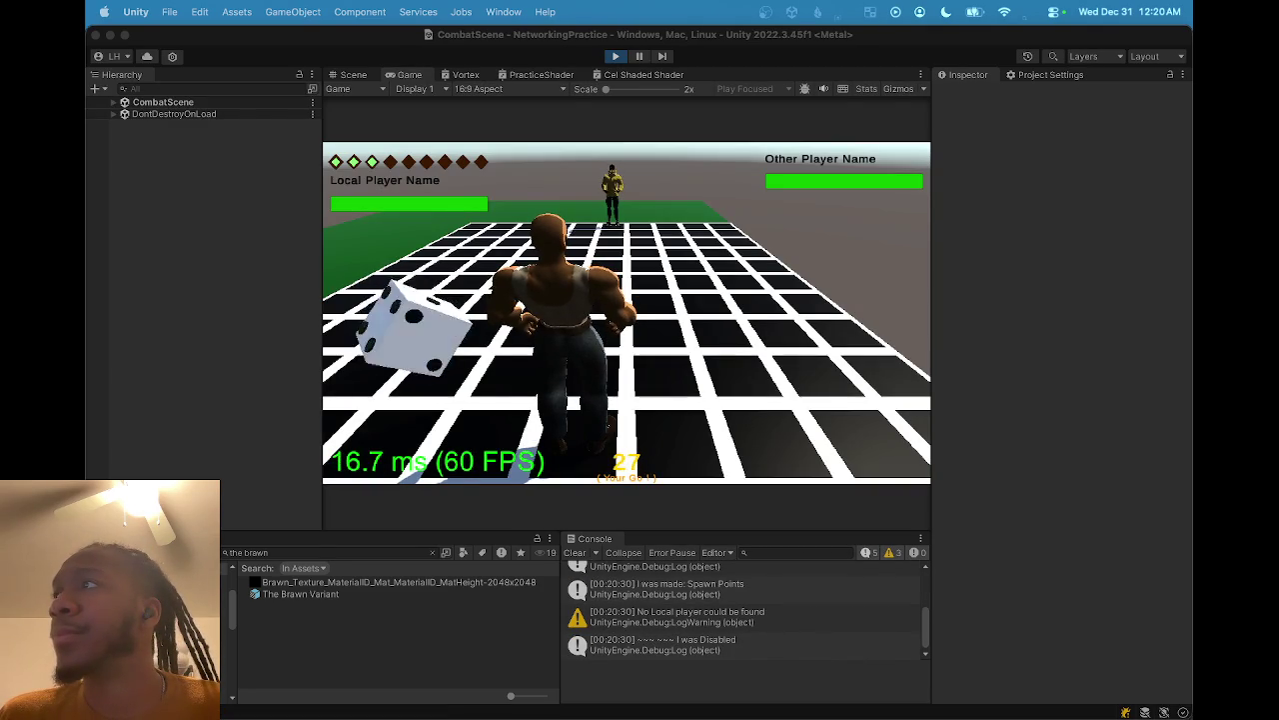
- Choose Attack > Ire in the combat scene and confirm launching it
click(458, 355)
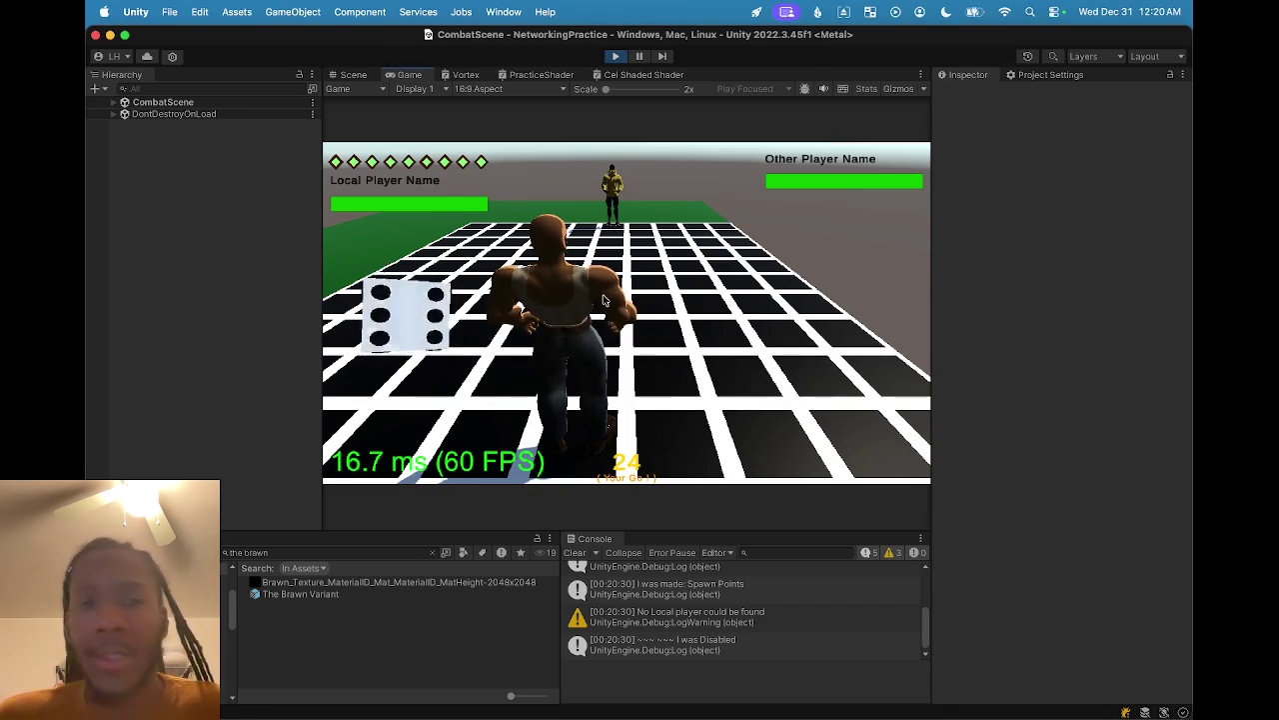
click(575, 552)
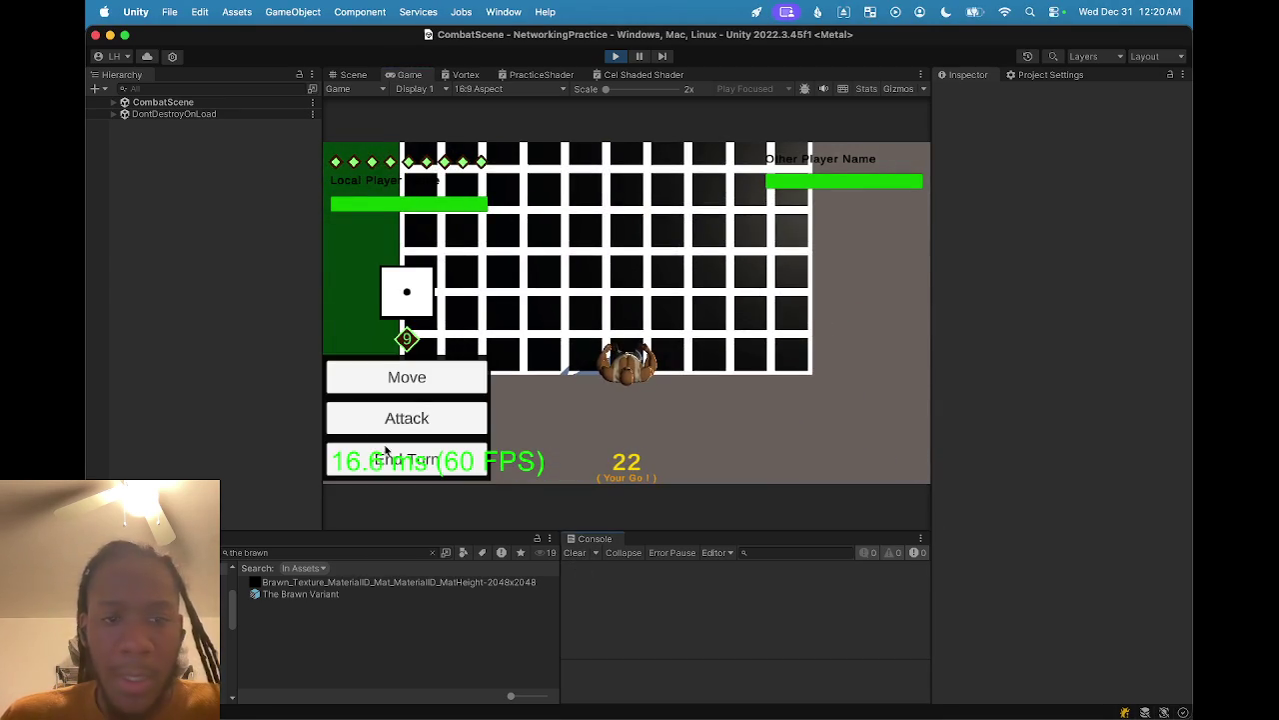
click(400, 425)
click(431, 365)
click(870, 466)
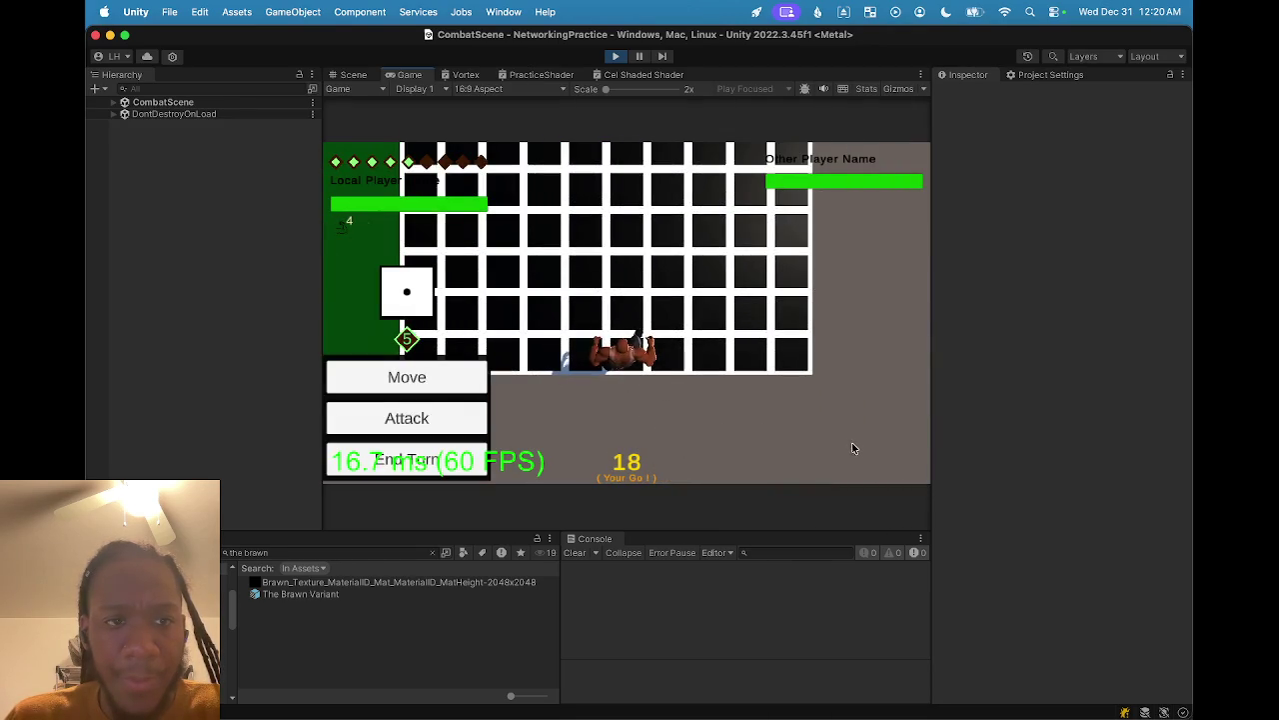
click(354, 75)
- Expand the running Brawn's Armature from Hips through Spine and Chest down to Neck_01
click(491, 295)
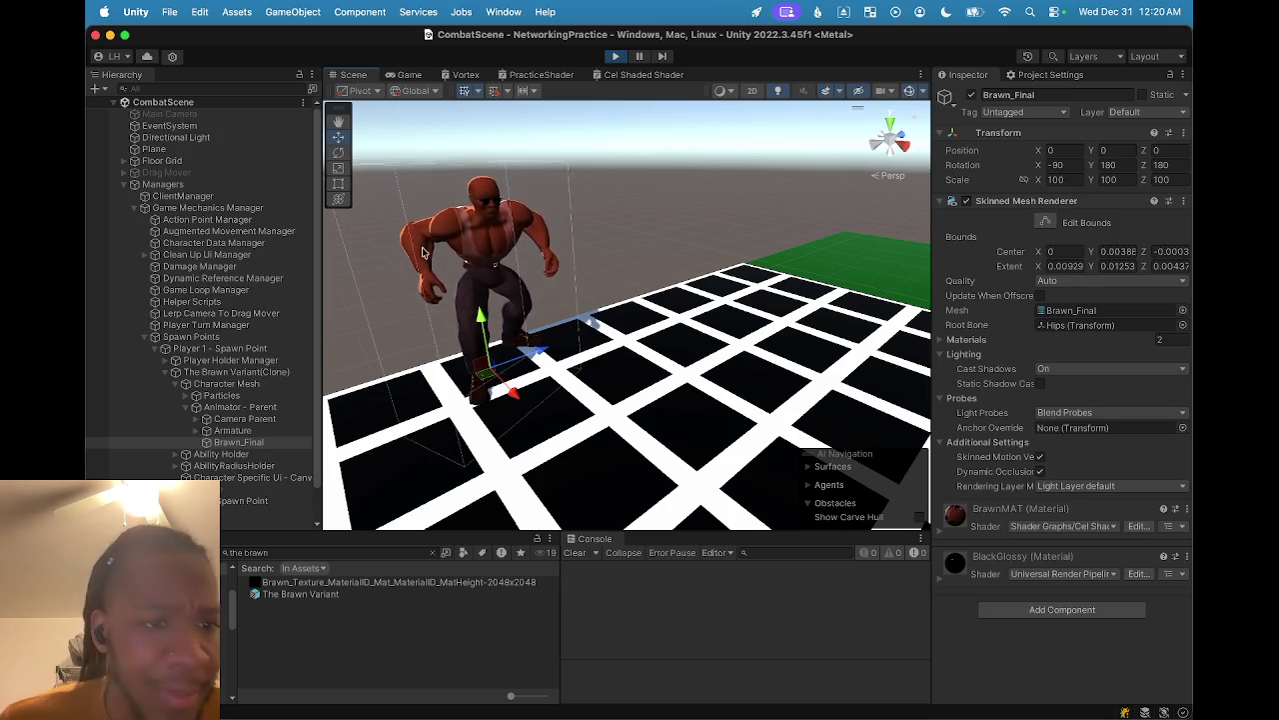
click(206, 429)
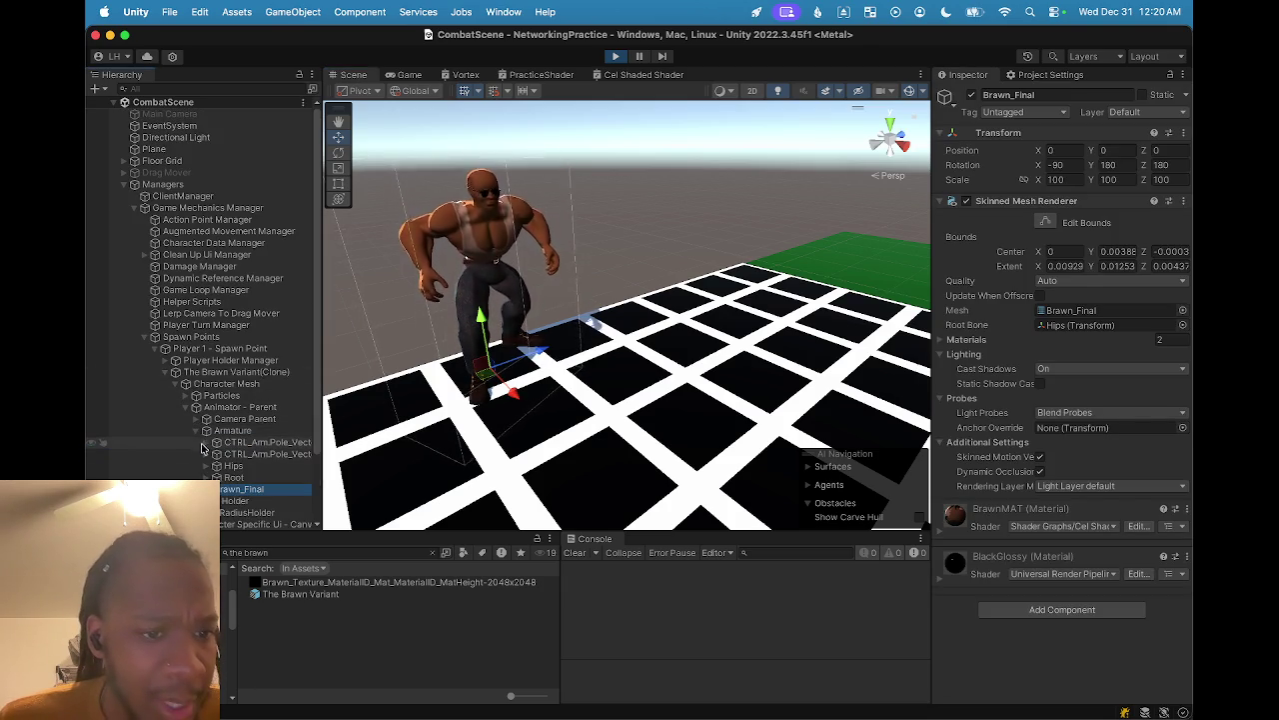
click(206, 476)
scroll(212, 420, down, 3)
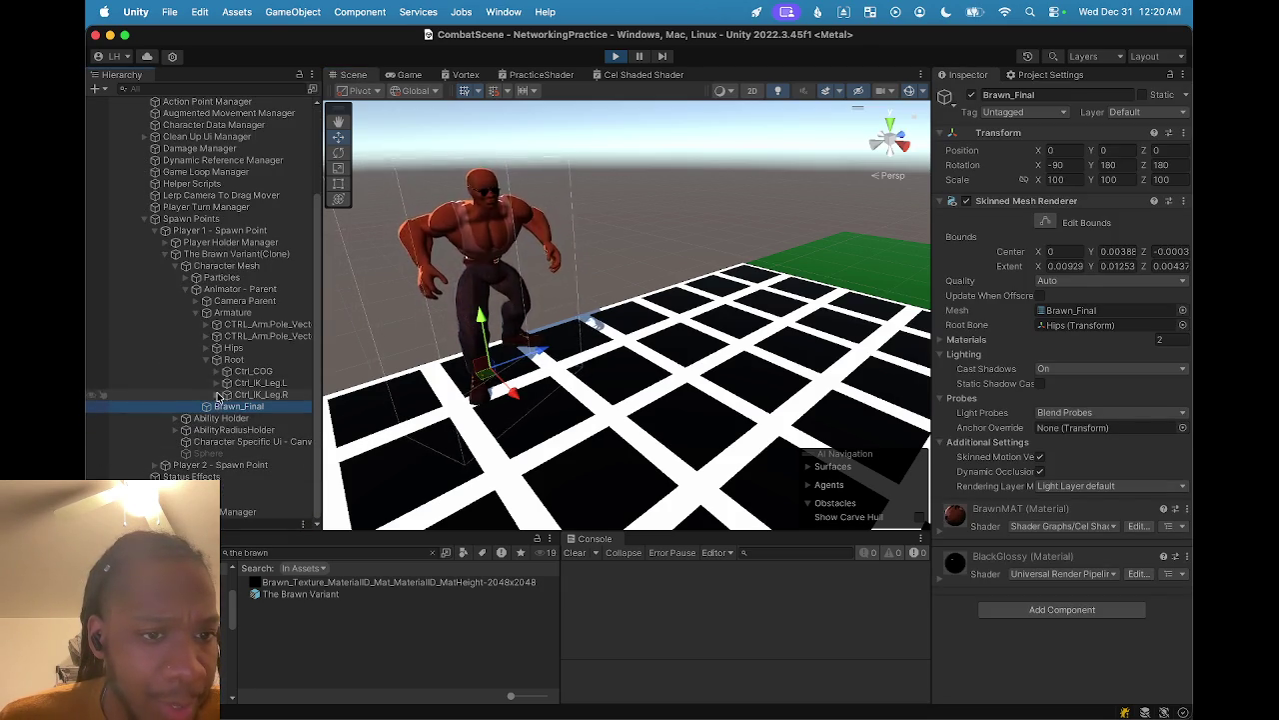
click(207, 348)
scroll(207, 349, up, 1)
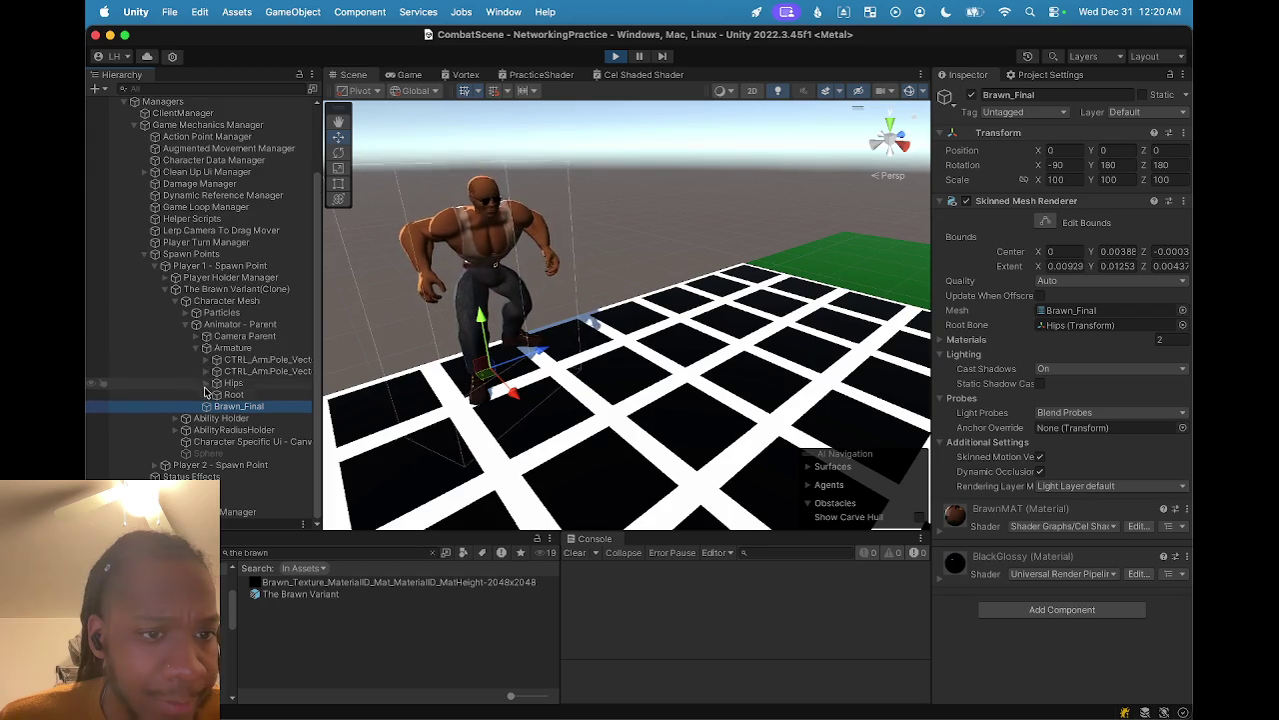
click(214, 404)
click(216, 394)
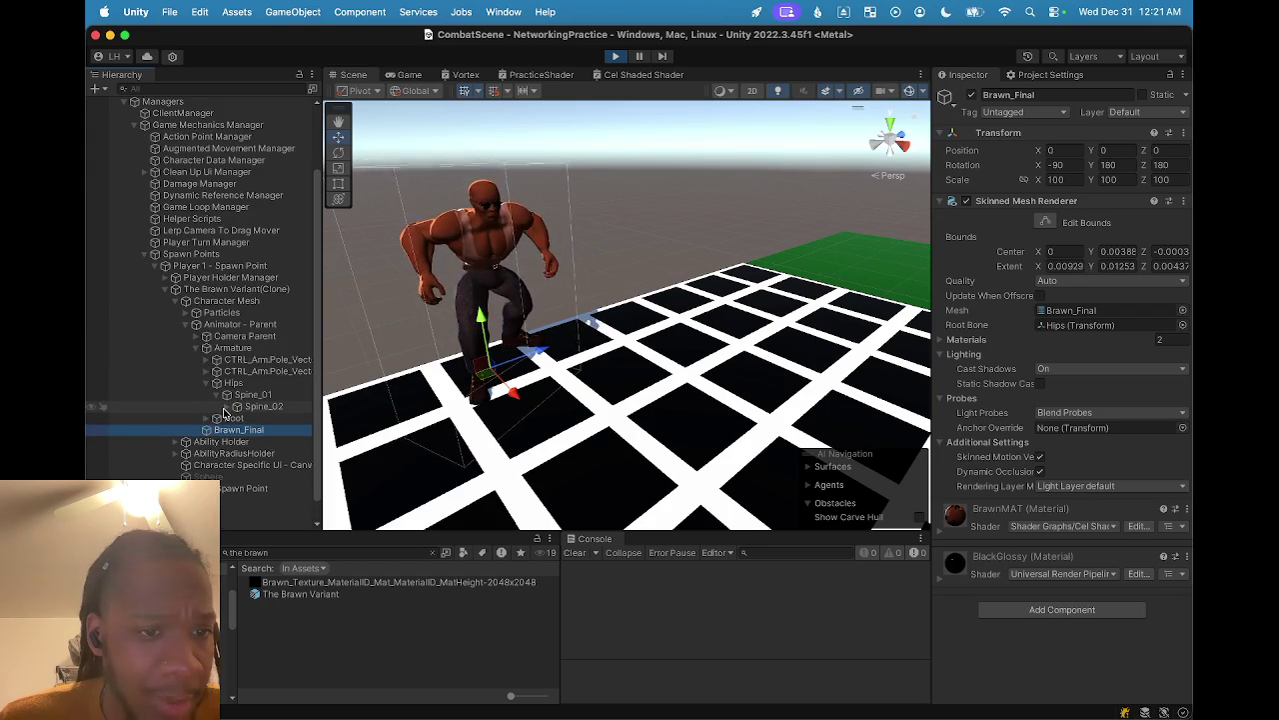
click(227, 407)
click(236, 418)
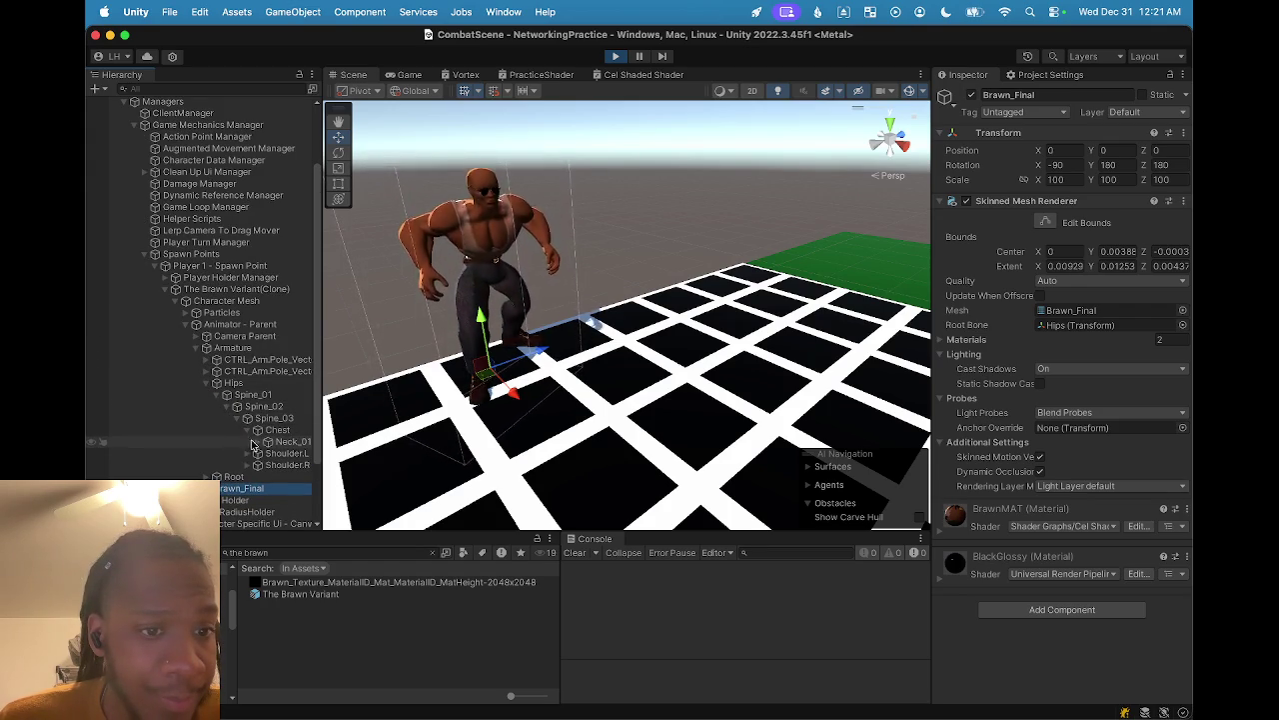
click(246, 430)
click(268, 440)
scroll(277, 448, down, 1)
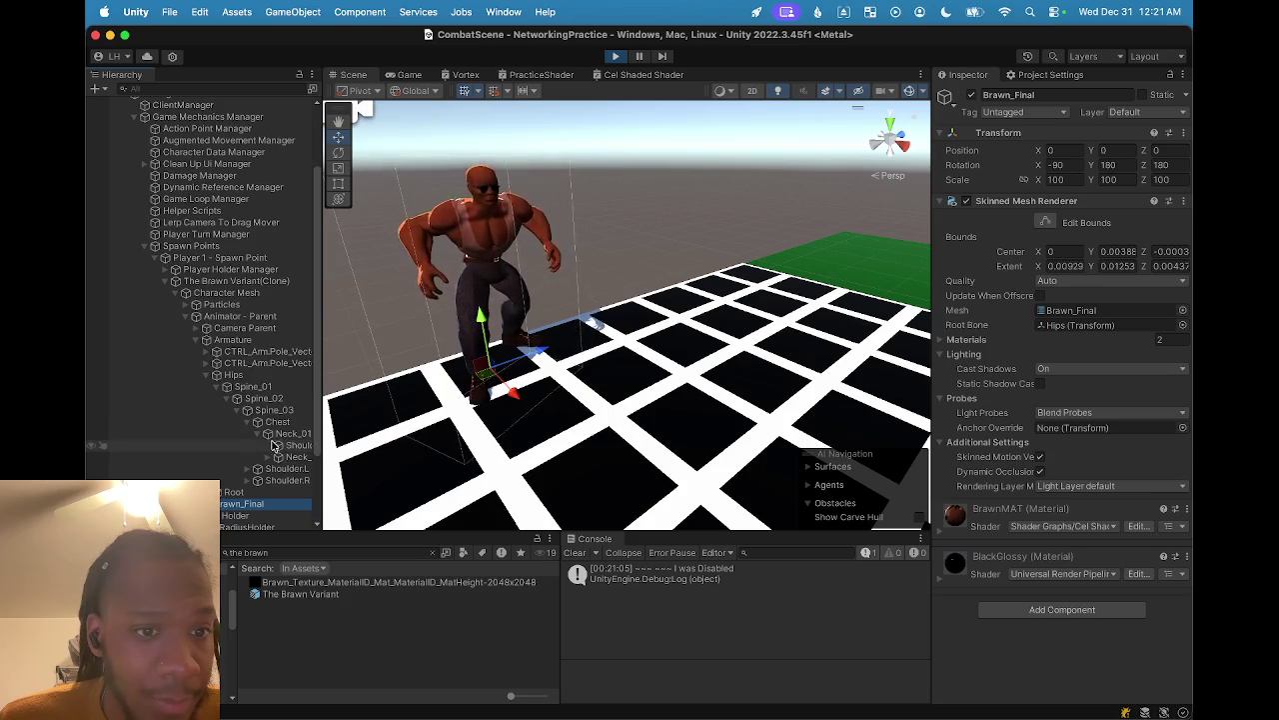
- Select and frame Shoulder Steam, then shift it along its X axis
click(290, 444)
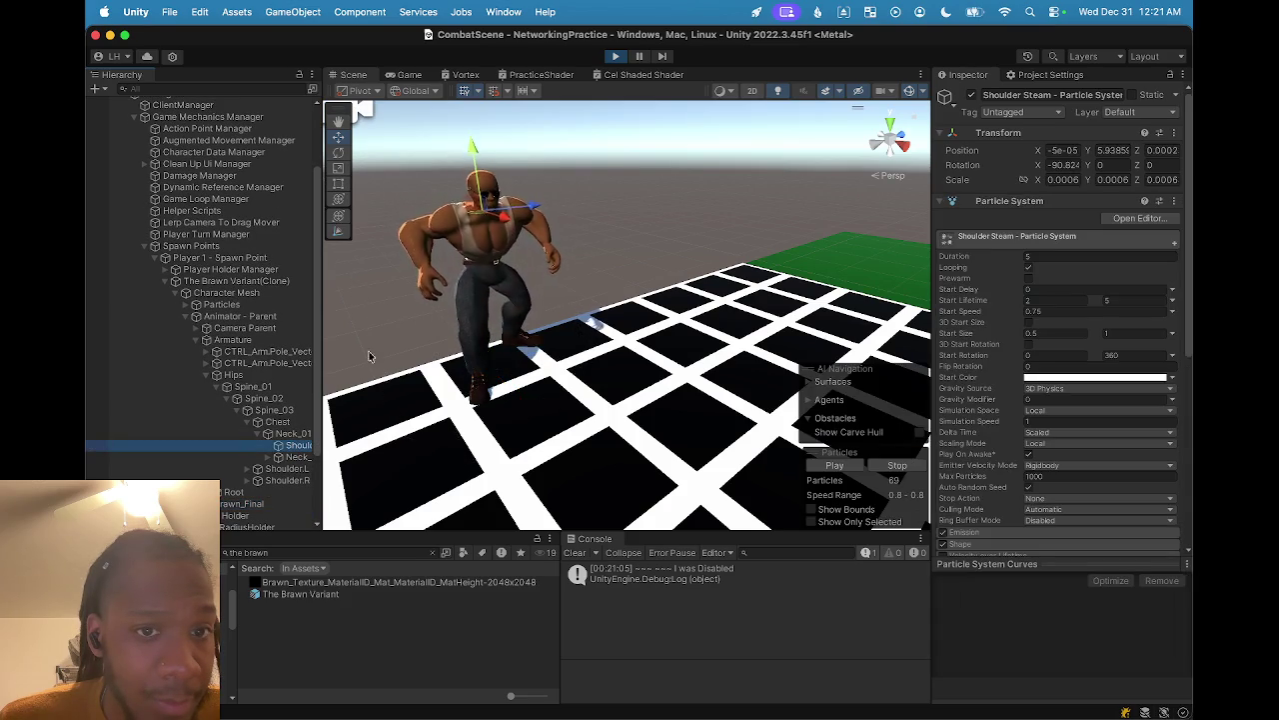
key(f)
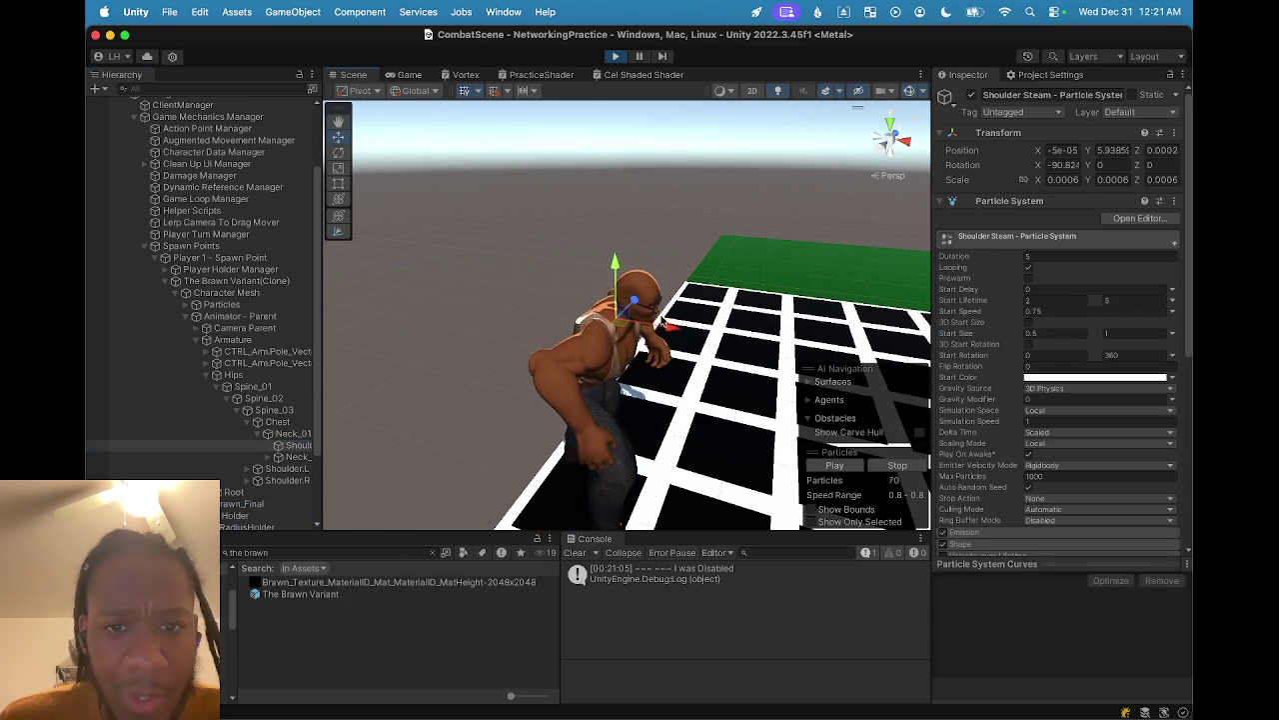
click(636, 318)
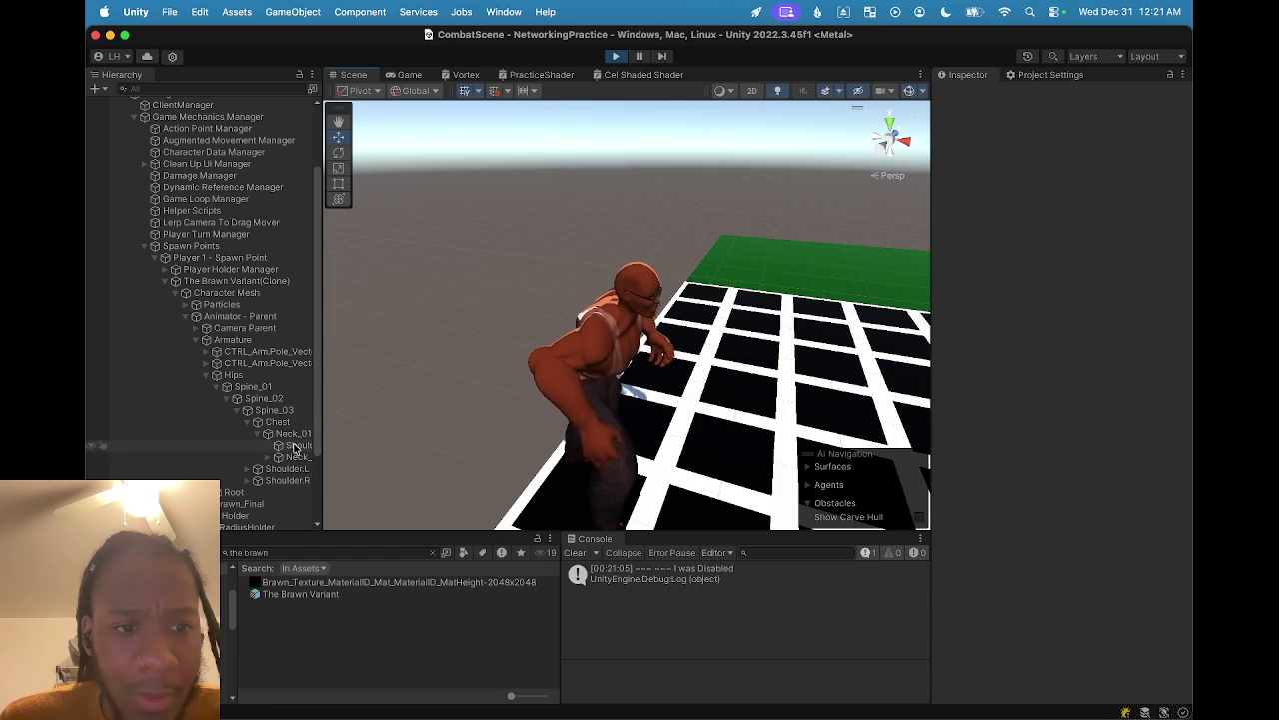
click(296, 444)
mouse_move(672, 323)
mouse_down()
mouse_move(645, 318)
mouse_move(646, 300)
mouse_up()
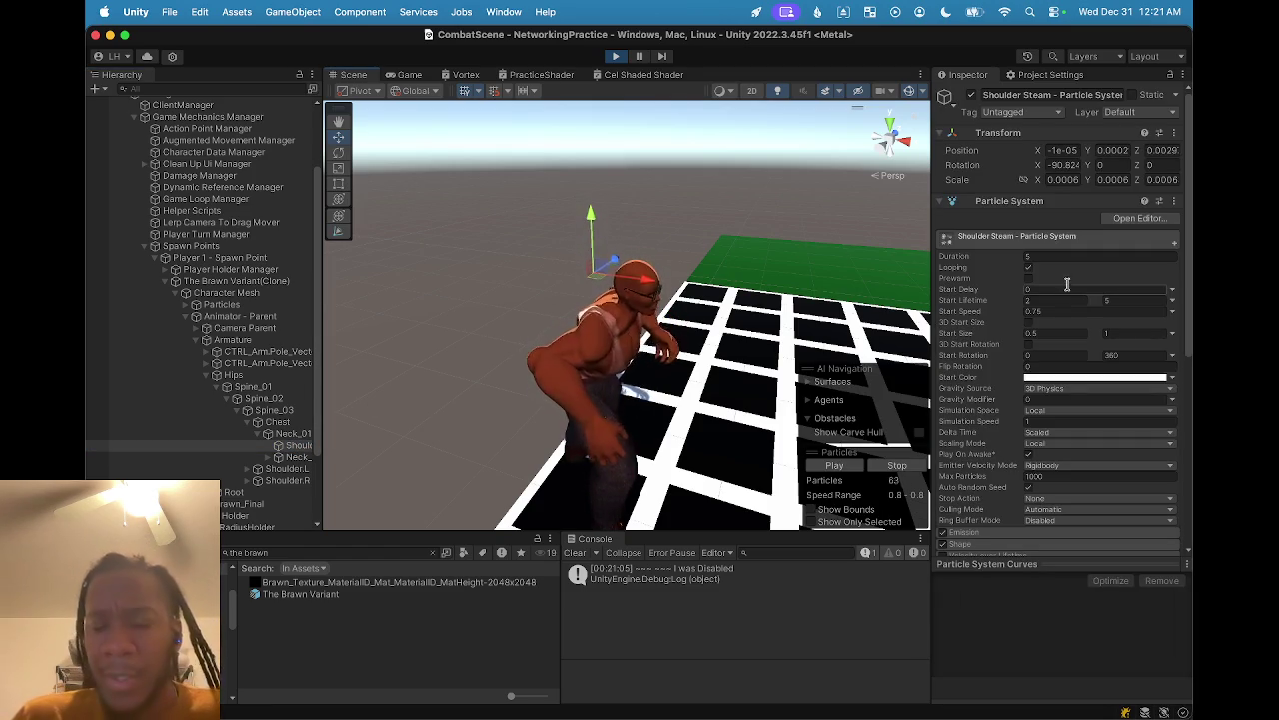
- Set Shoulder Steam's scale to 0.09 on all axes
scroll(1070, 300, down, 6)
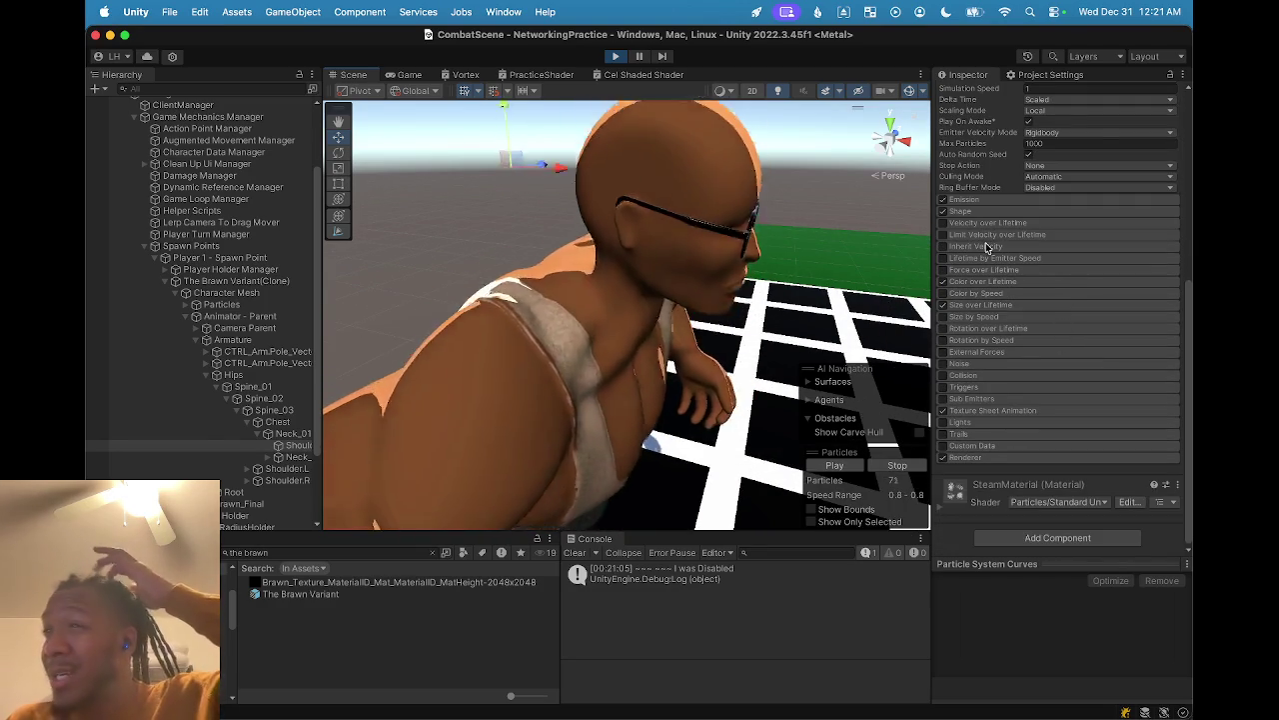
scroll(989, 237, up, 5)
scroll(994, 238, up, 3)
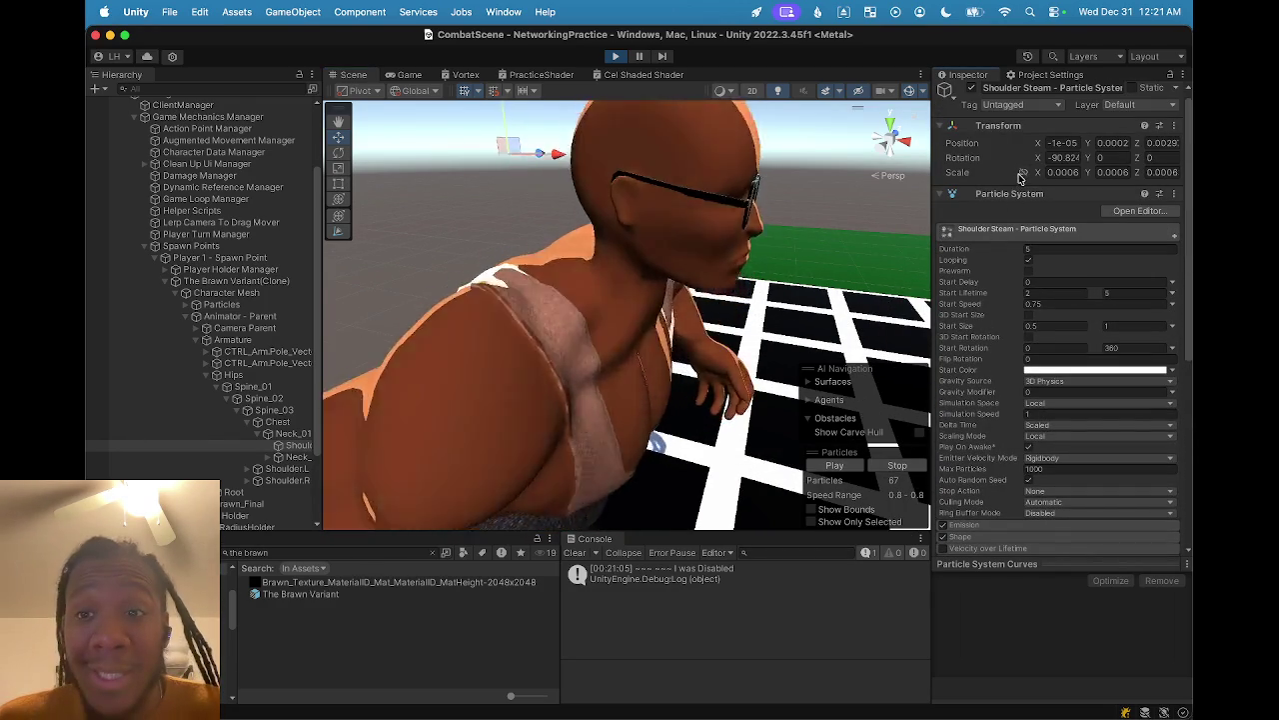
text(0.09)
key(Return)
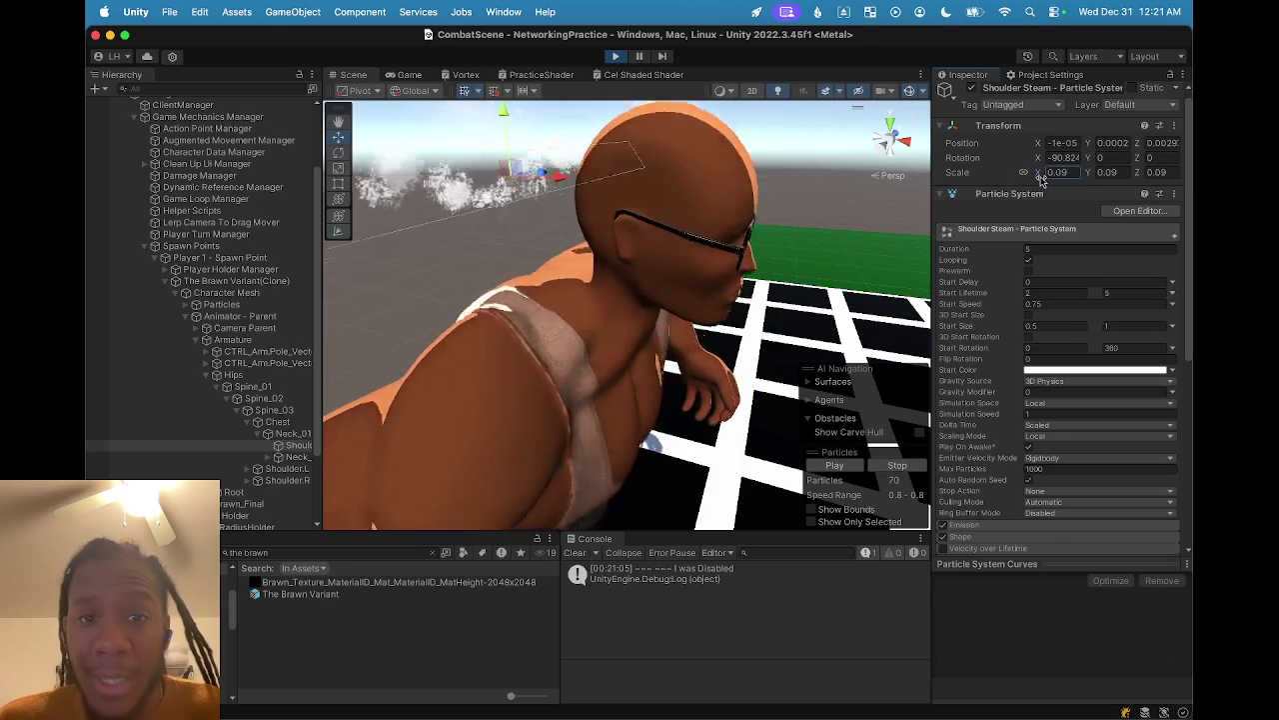
- Shrink Shoulder Steam to 0.06 scale and move it down to the character's neck
scroll(638, 190, down, 3)
drag(638, 190, 507, 252)
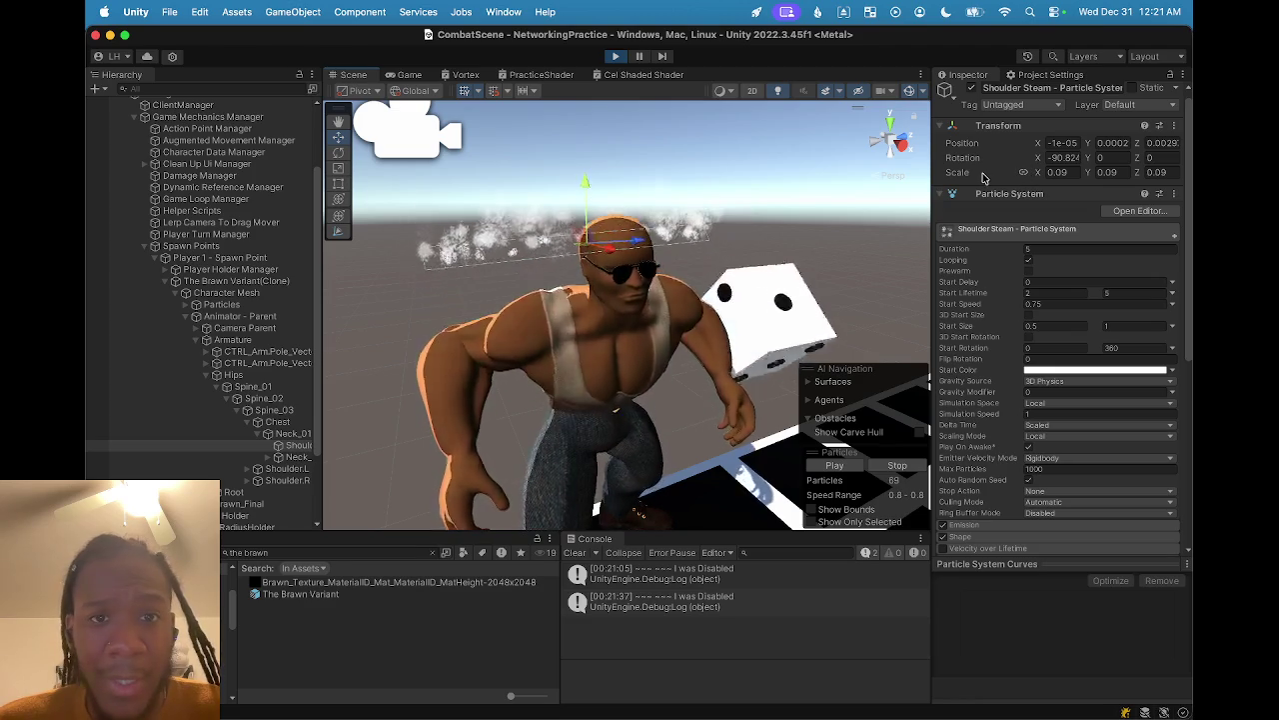
drag(1034, 180, 1033, 180)
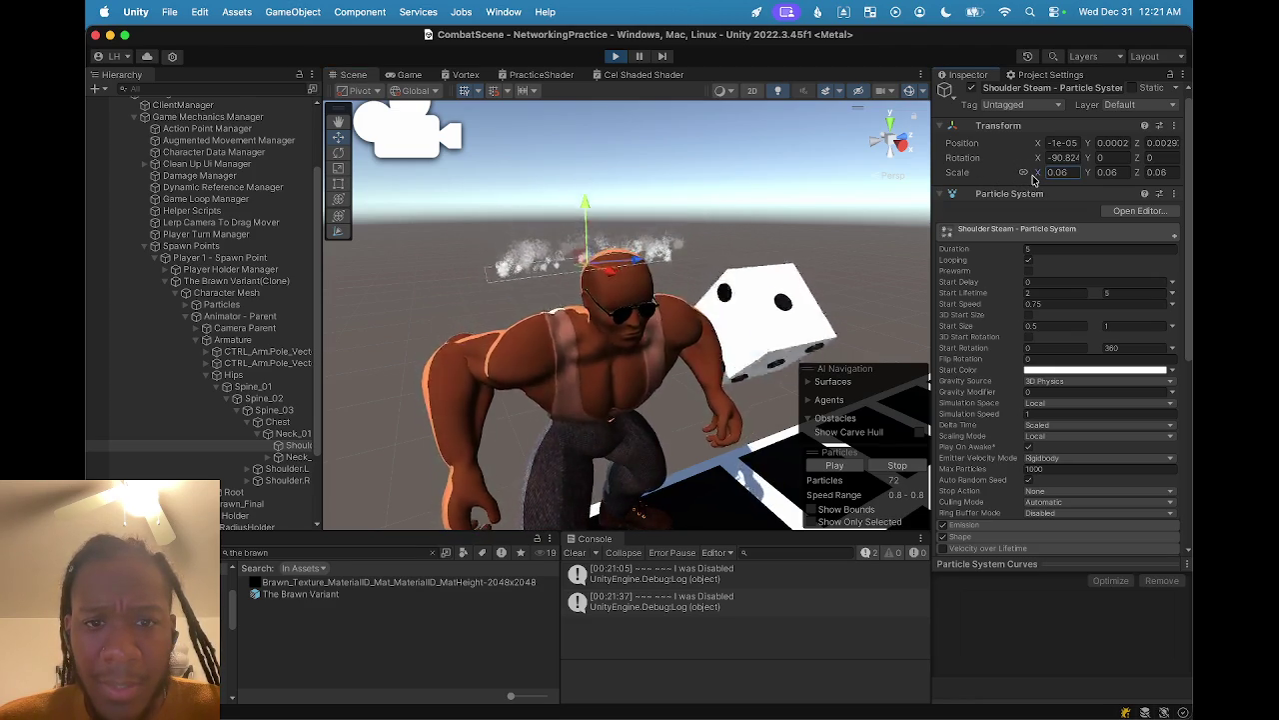
click(593, 209)
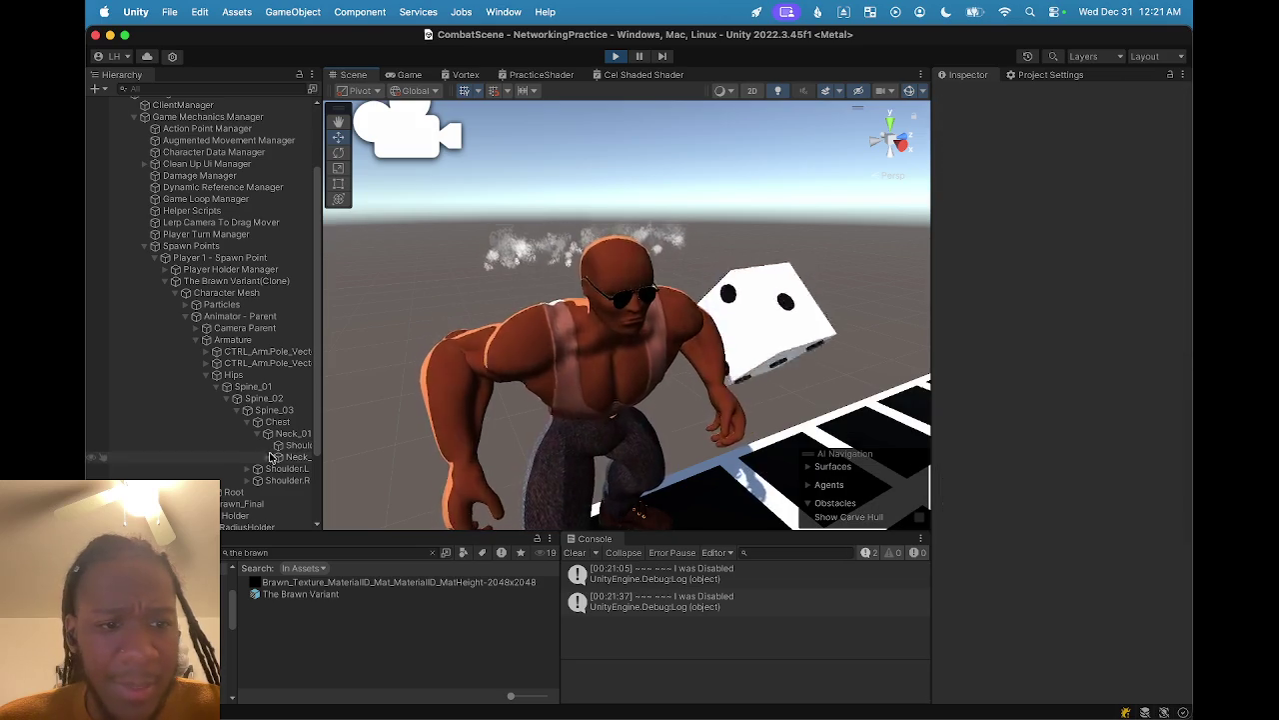
click(100, 446)
drag(582, 197, 607, 315)
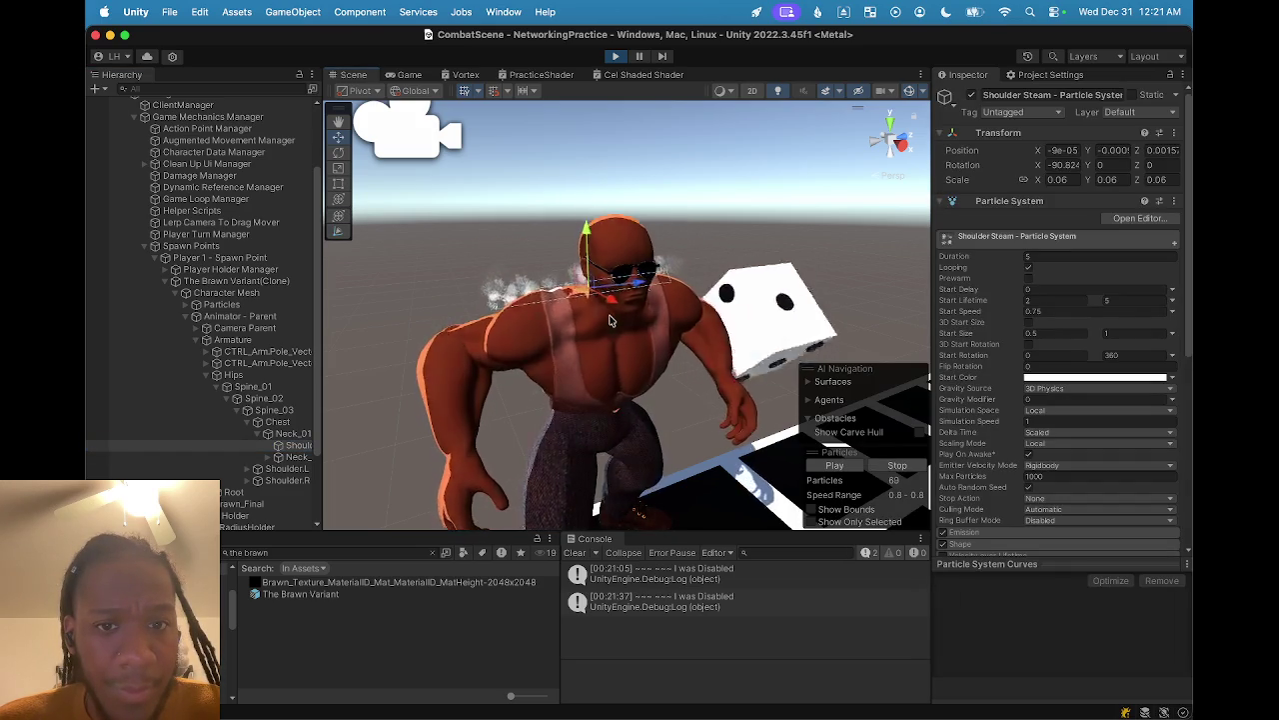
- Reselect and frame Shoulder Steam, checking its placement from a lower side view
click(760, 230)
mouse_move(760, 230)
mouse_down()
mouse_move(822, 363)
mouse_move(366, 171)
mouse_move(679, 330)
mouse_move(520, 380)
mouse_up()
click(292, 445)
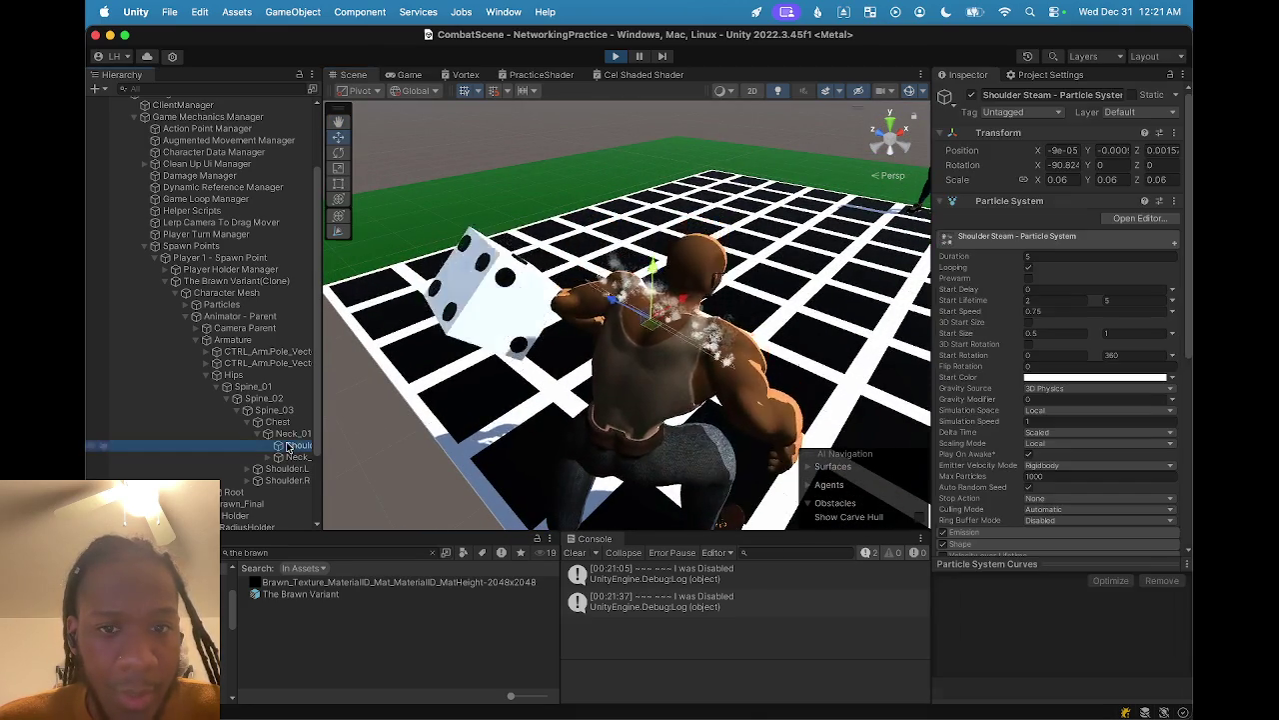
key(f)
drag(531, 336, 546, 228)
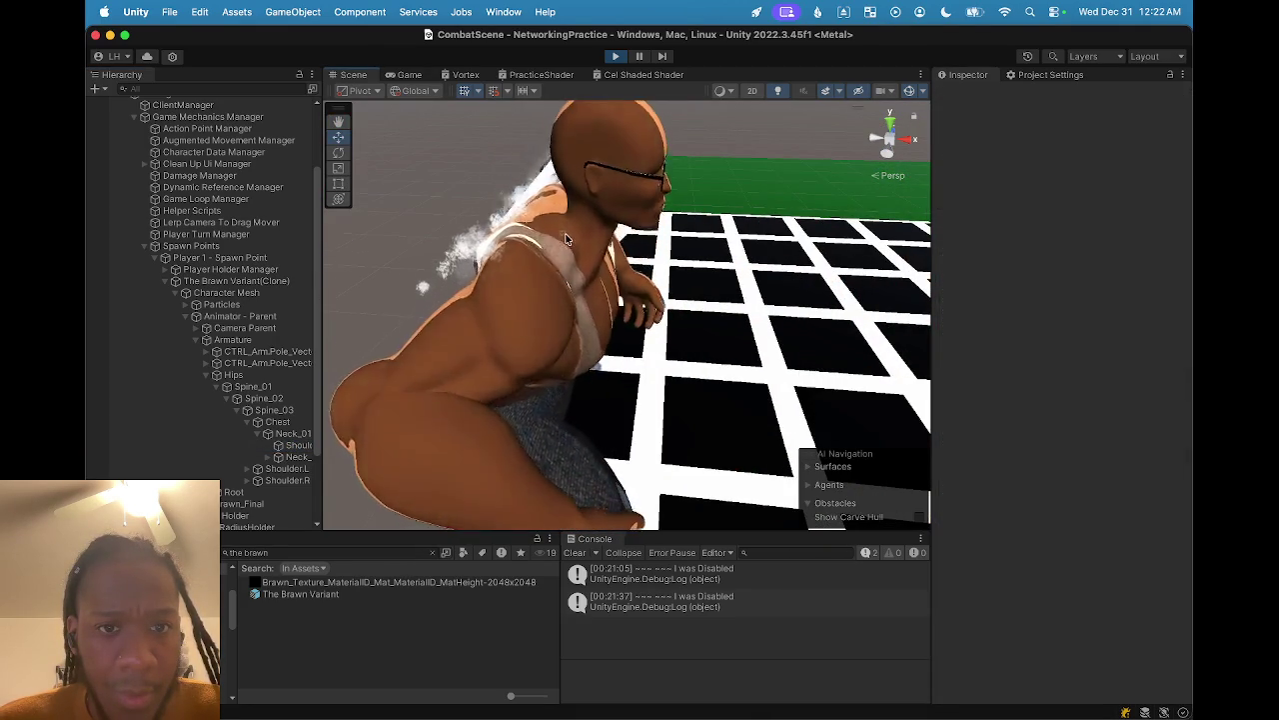
click(312, 418)
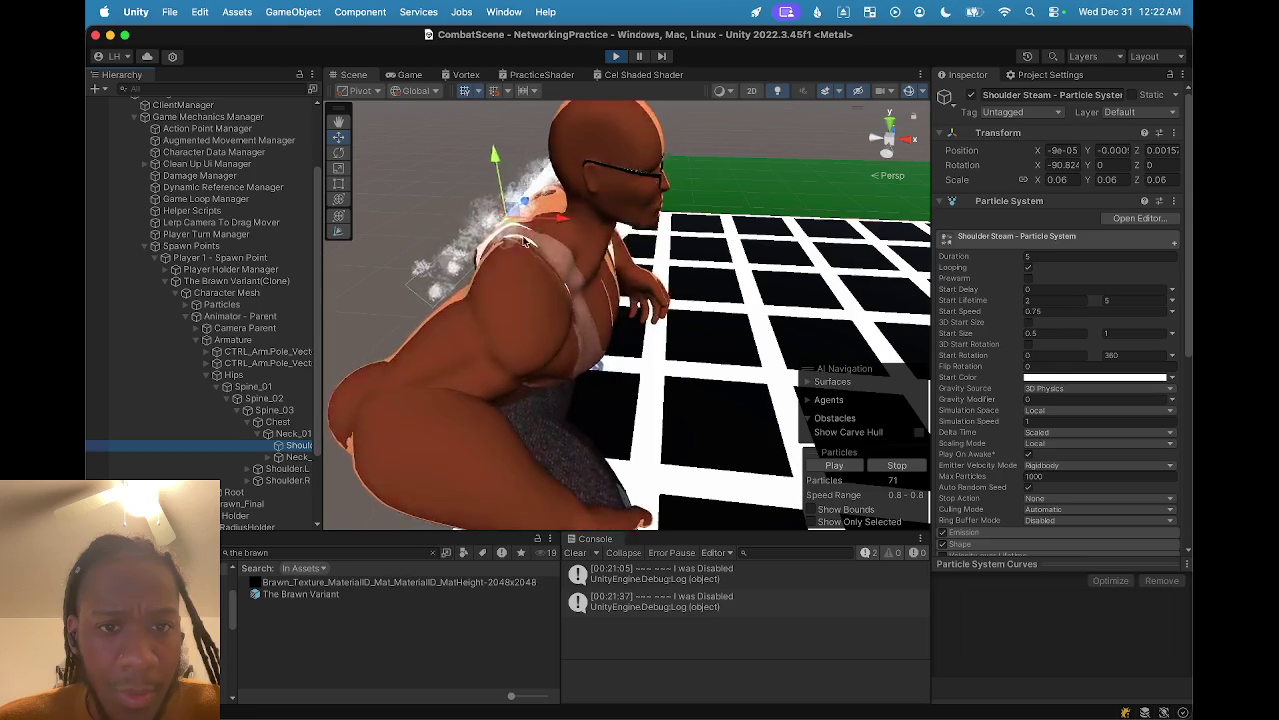
key(shift+d)
click(300, 445)
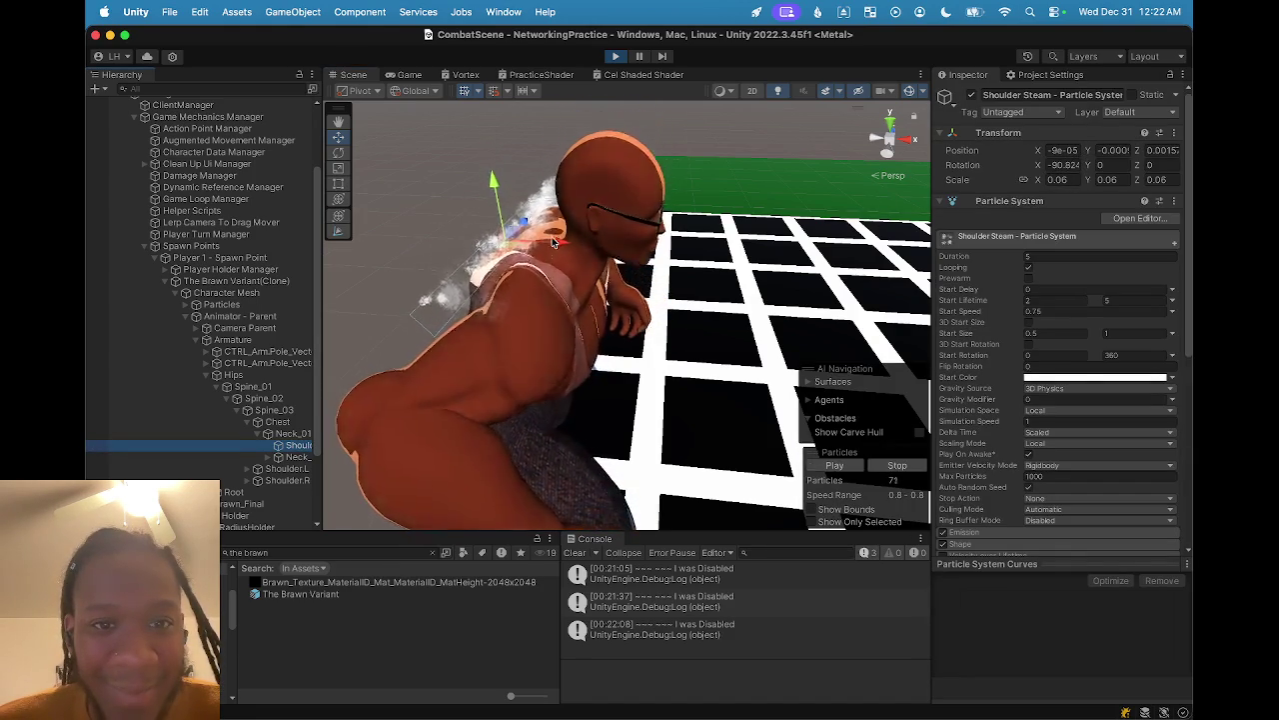
- Pause the game and inspect the shoulder steam from behind in the Scene and Game views
key(super+shift+p)
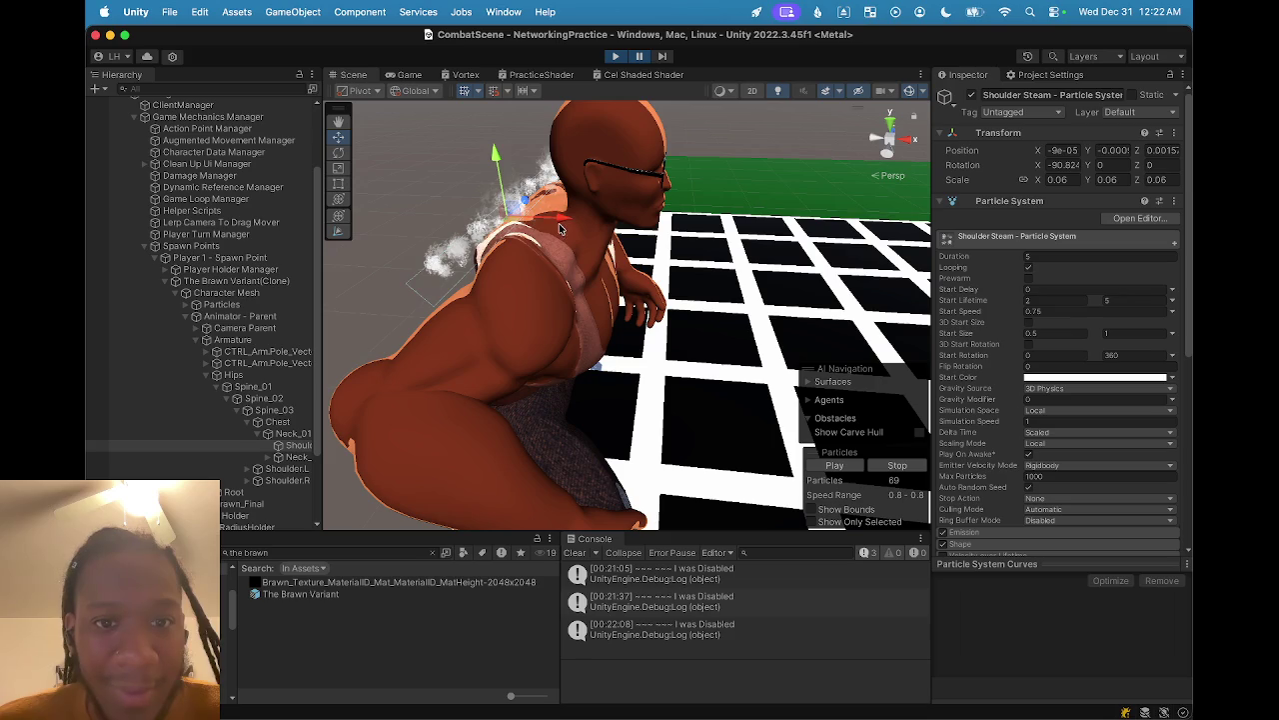
drag(482, 301, 579, 247)
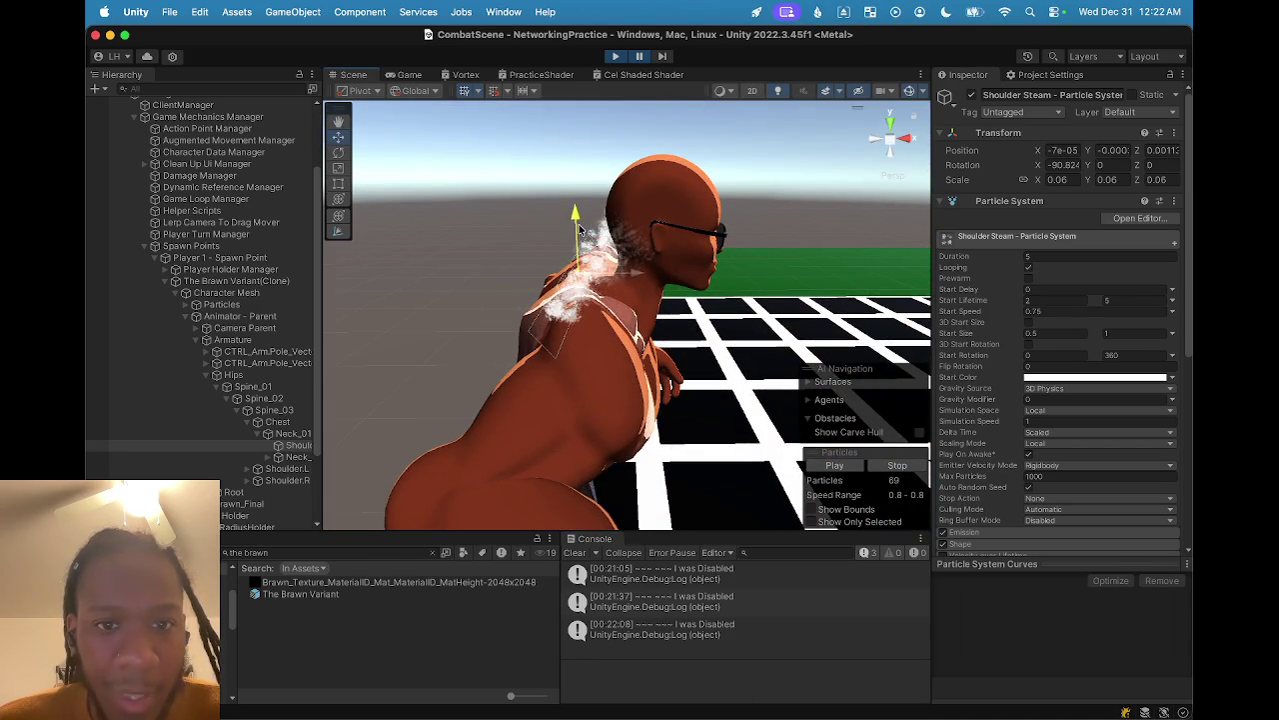
mouse_move(520, 281)
mouse_down()
mouse_move(515, 330)
mouse_move(541, 285)
mouse_up()
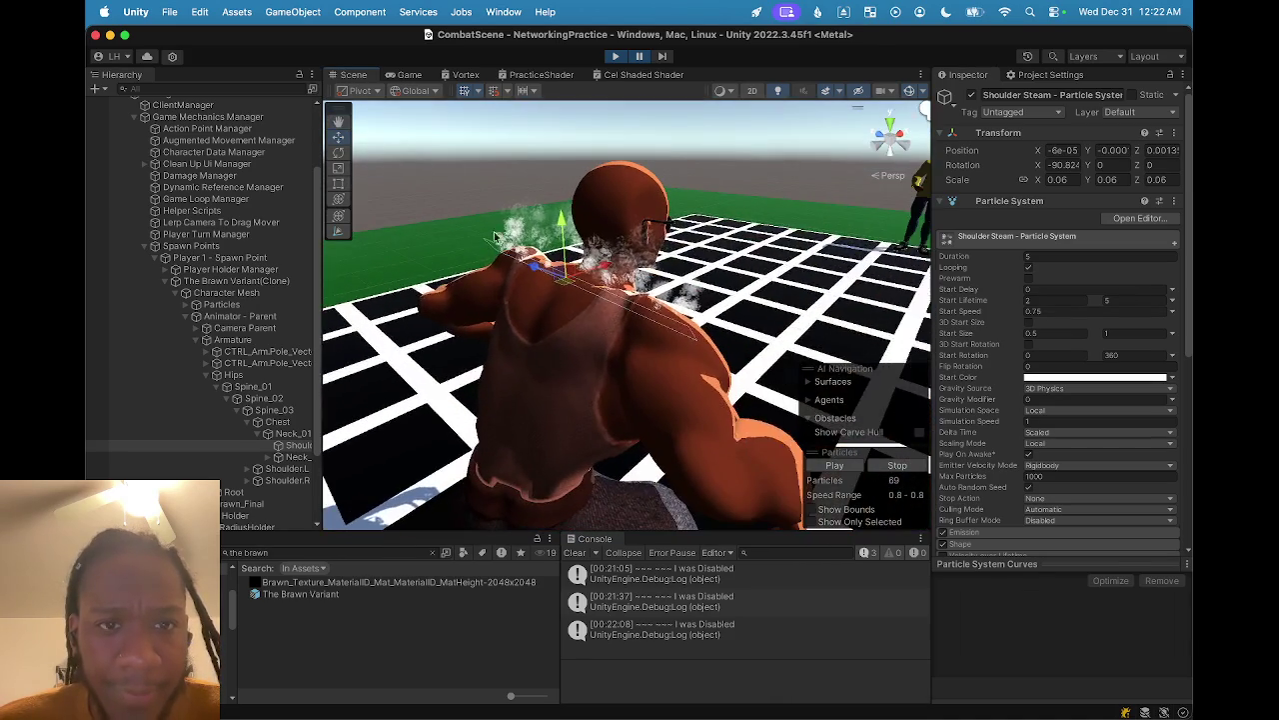
click(408, 78)
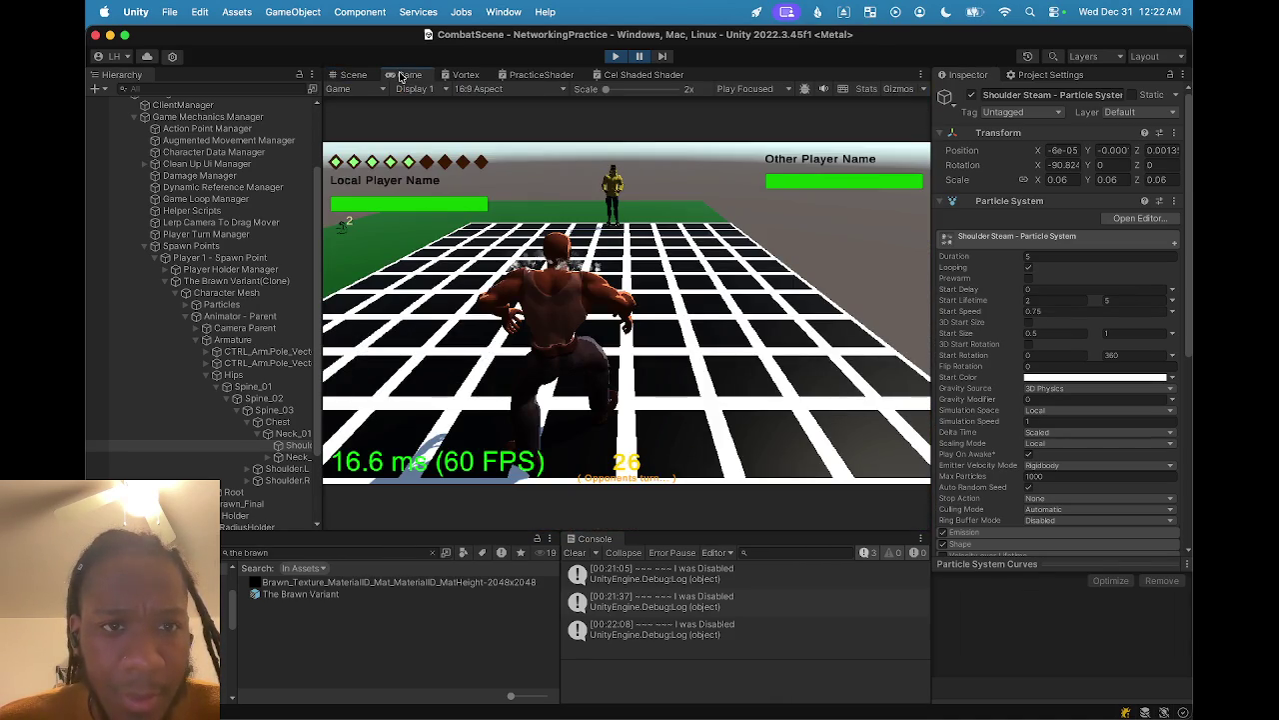
click(350, 74)
mouse_move(470, 290)
mouse_down()
mouse_move(523, 315)
mouse_move(674, 333)
mouse_up()
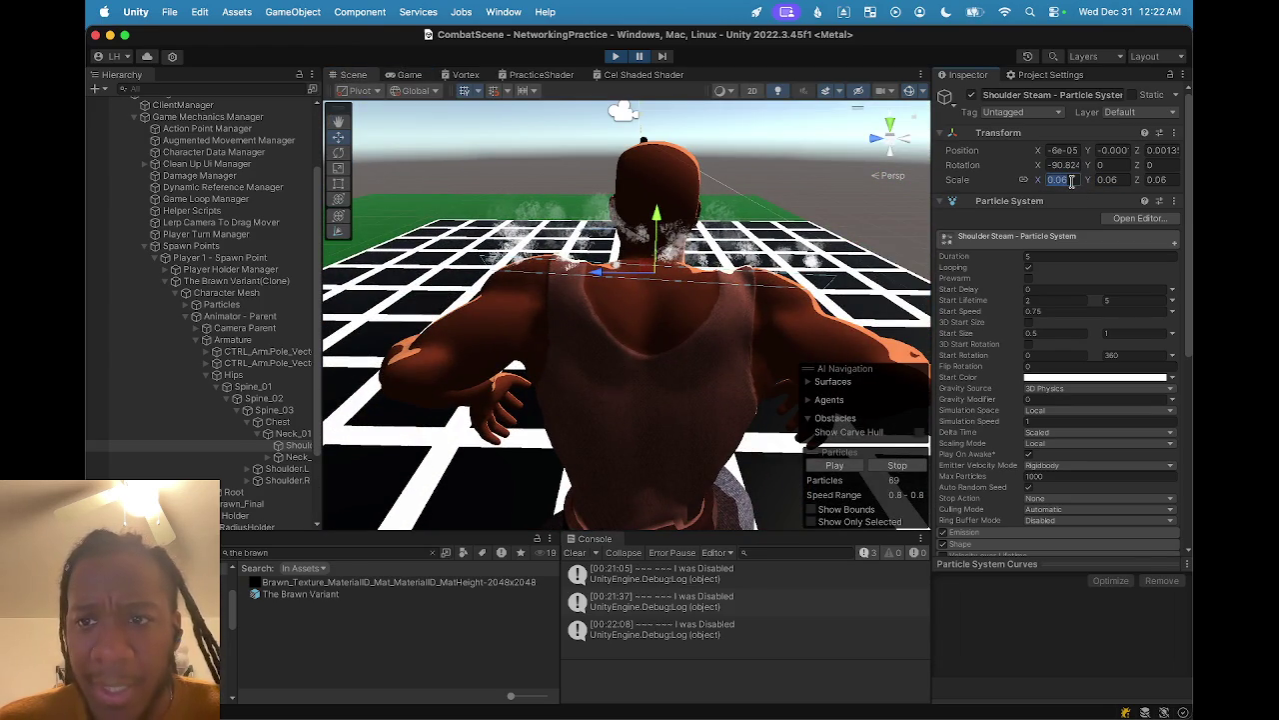
- Set Shoulder Steam's scale to 0.045 and frame the character to check the smaller steam
text(0.05)
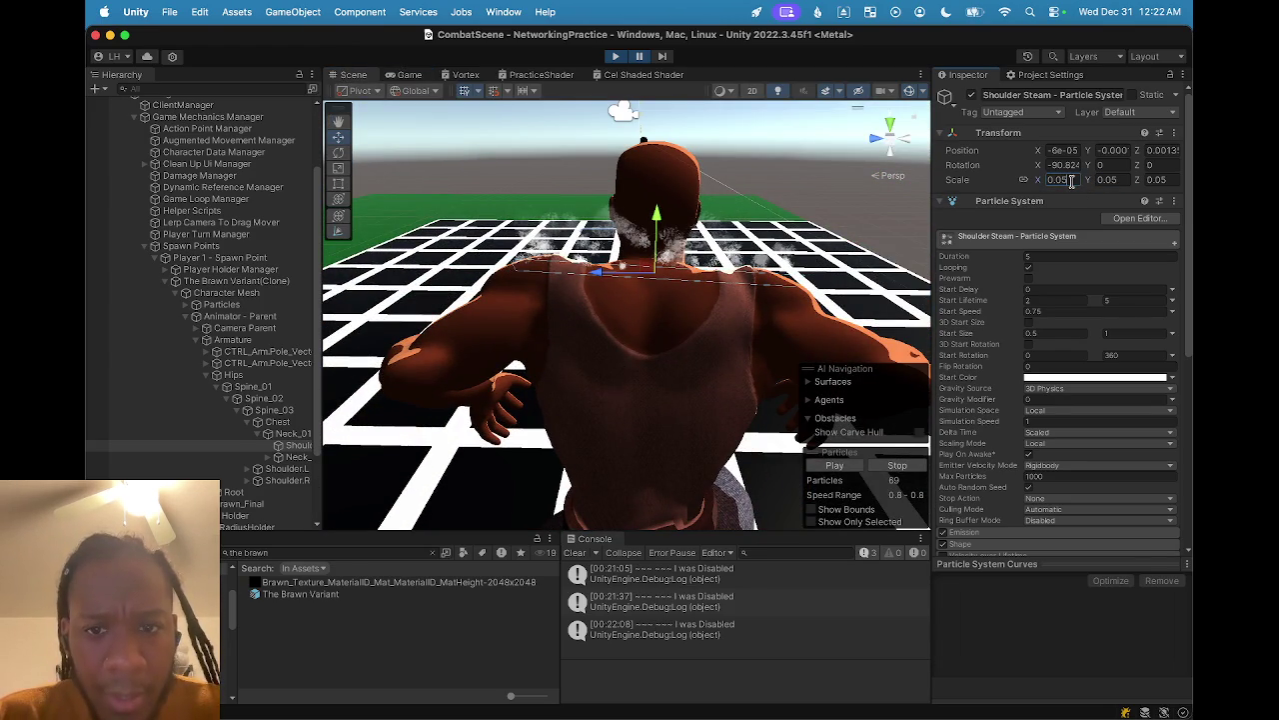
key(BackSpace)
text(4)
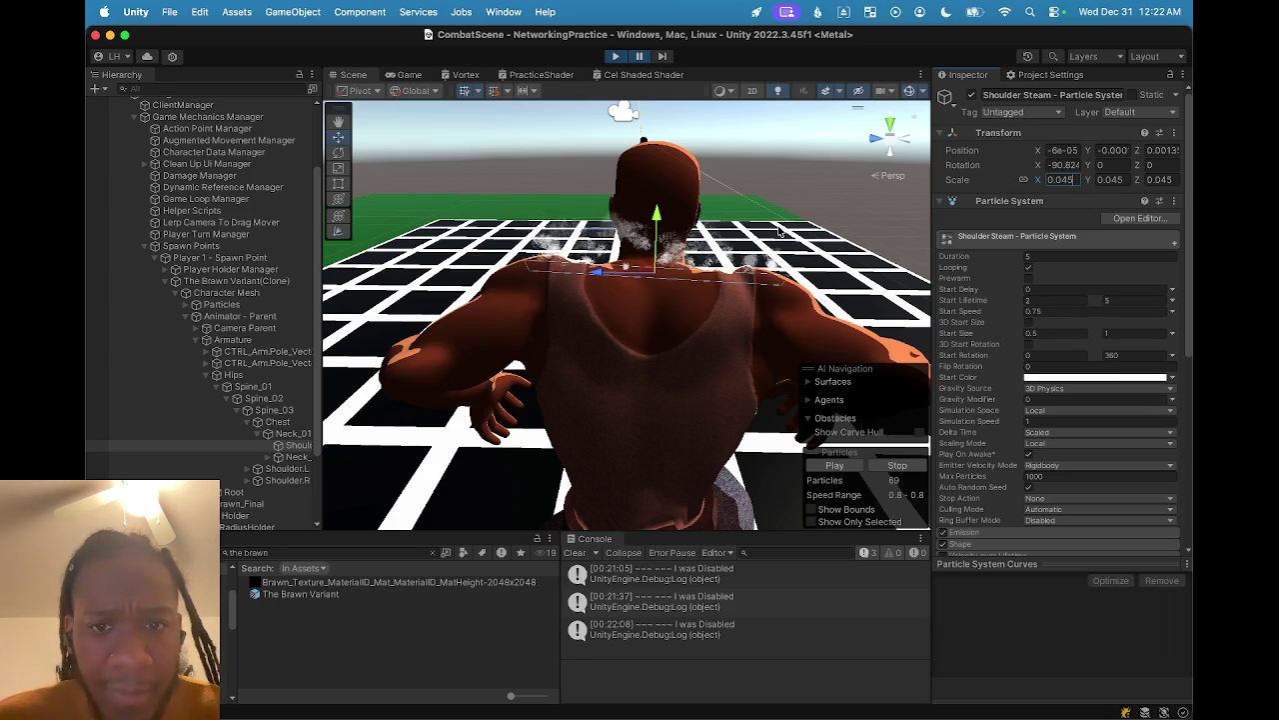
drag(708, 276, 329, 265)
key(f)
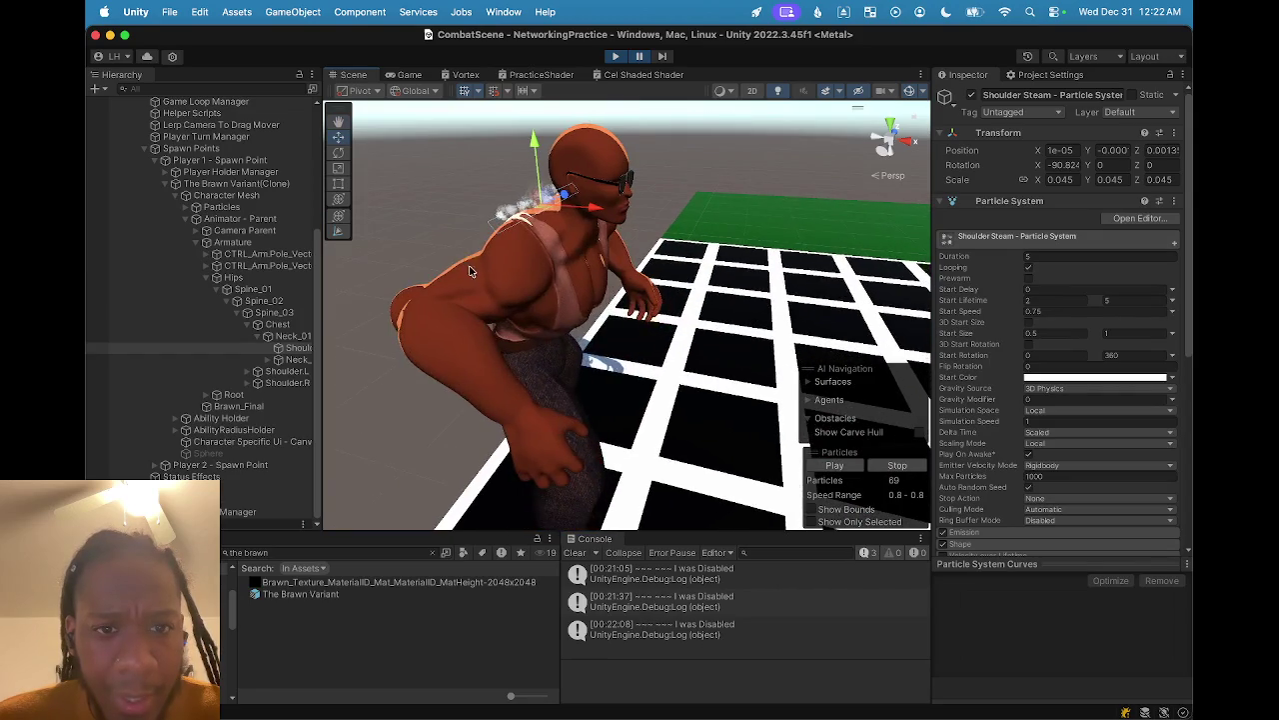
scroll(533, 203, up, 10)
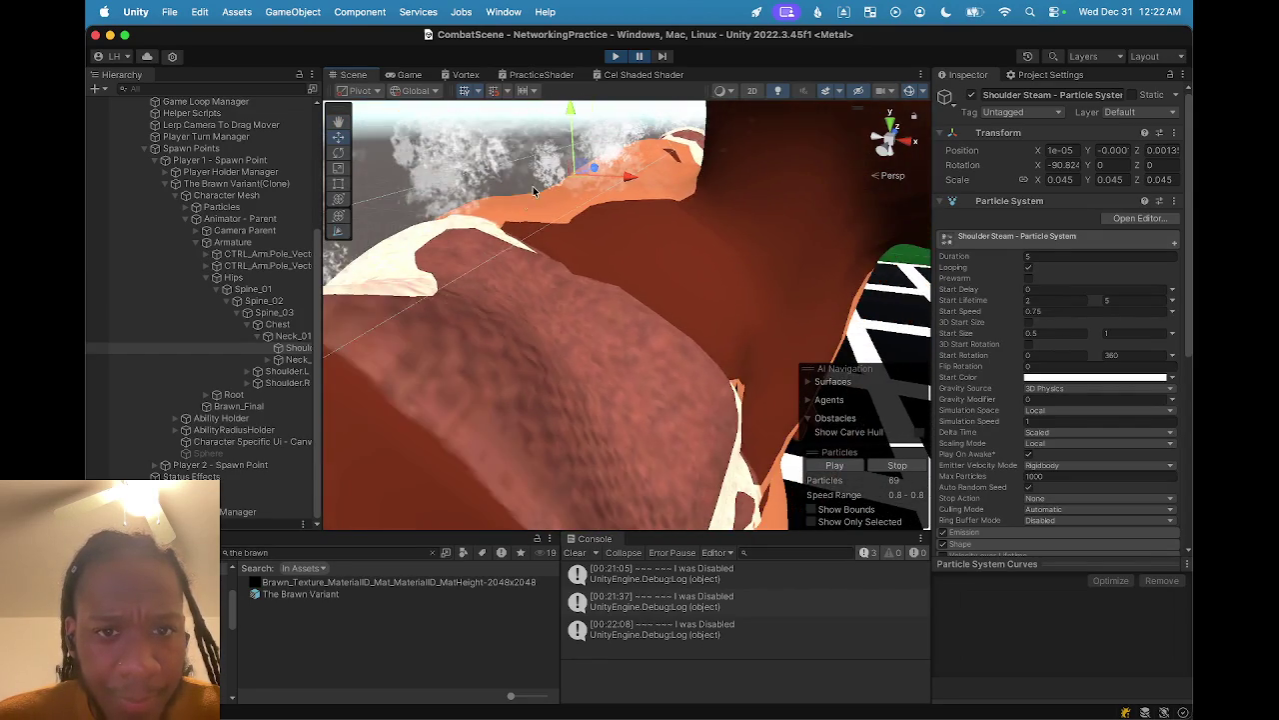
scroll(612, 262, down, 5)
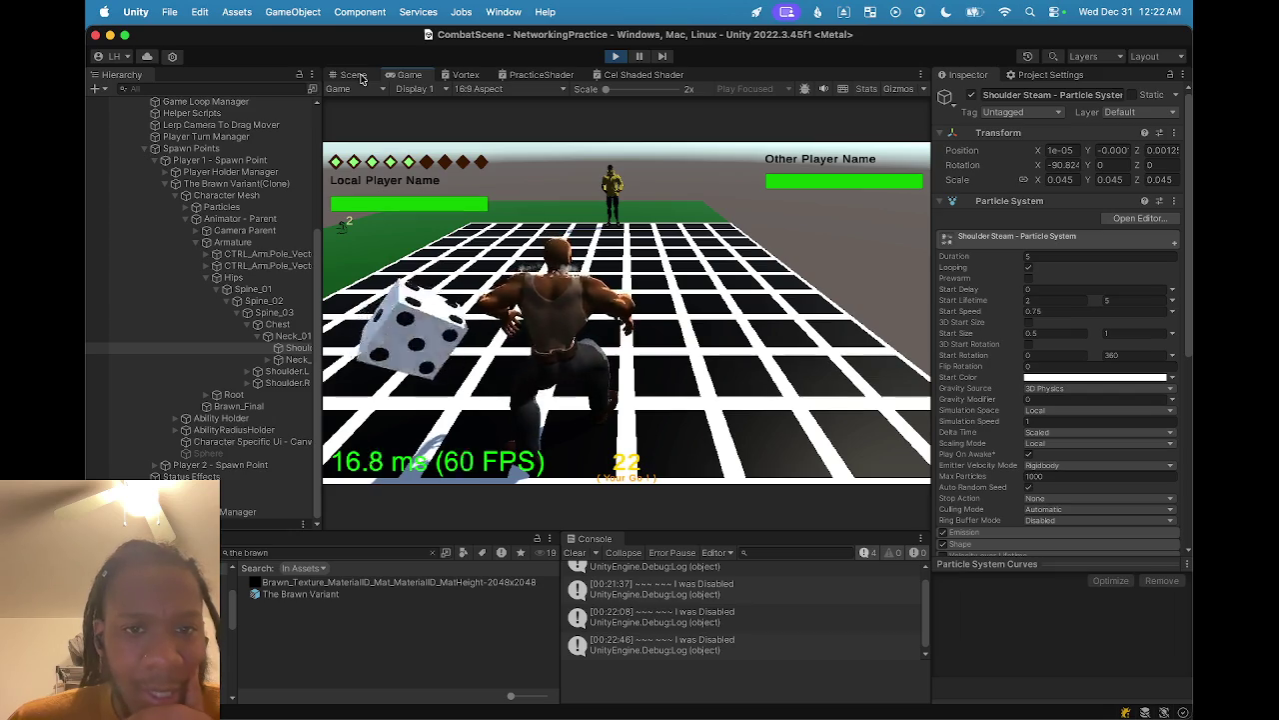
click(350, 75)
scroll(609, 357, down, 5)
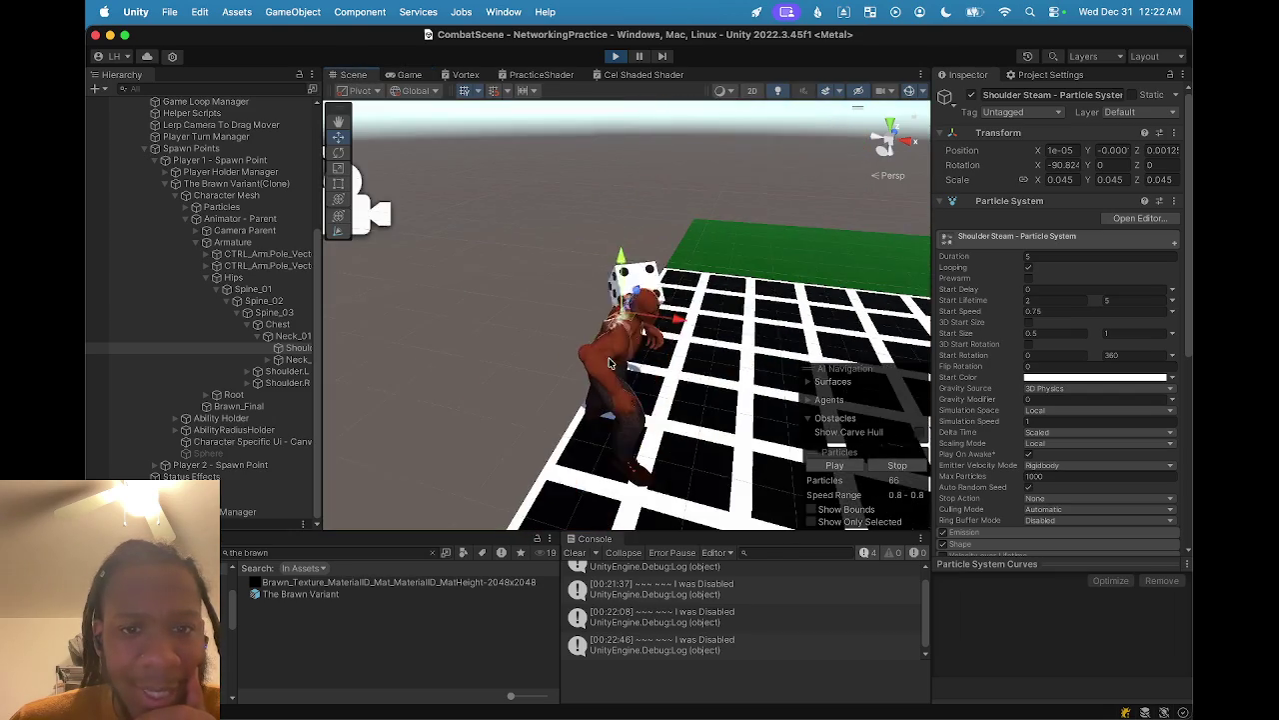
click(532, 315)
mouse_move(531, 315)
mouse_down()
mouse_move(563, 364)
mouse_move(480, 360)
mouse_move(431, 330)
mouse_up()
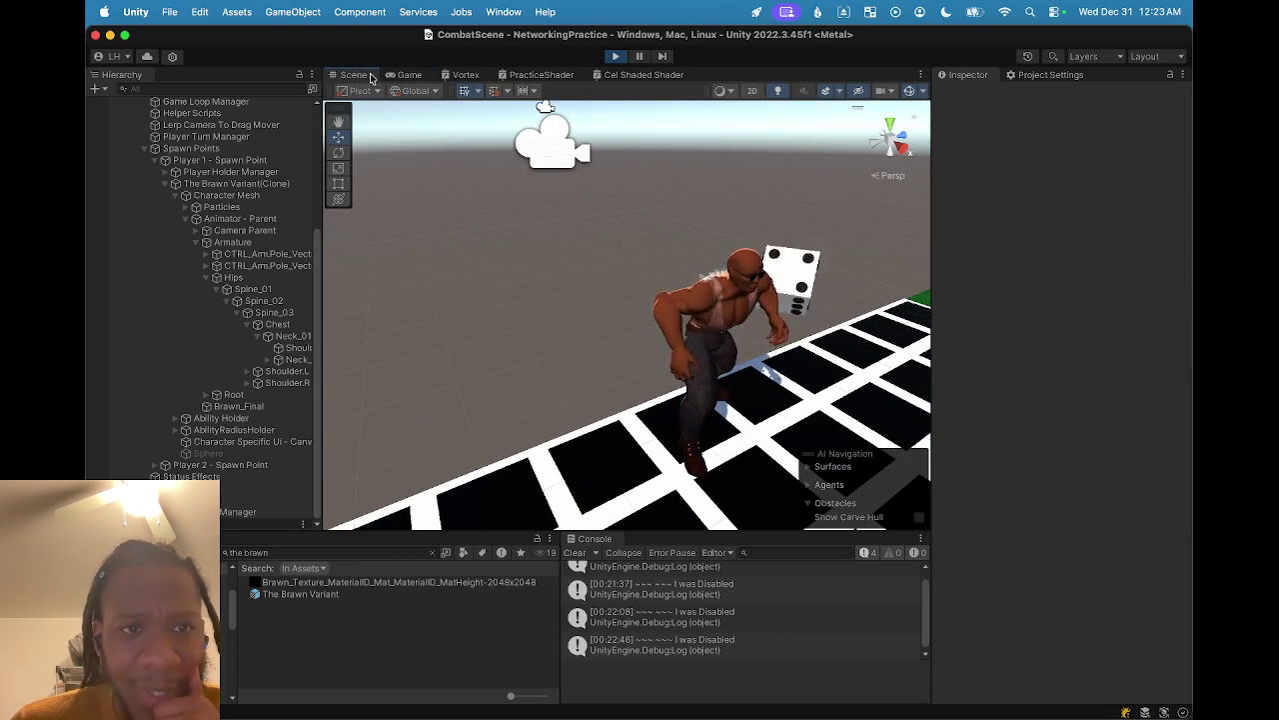
click(406, 75)
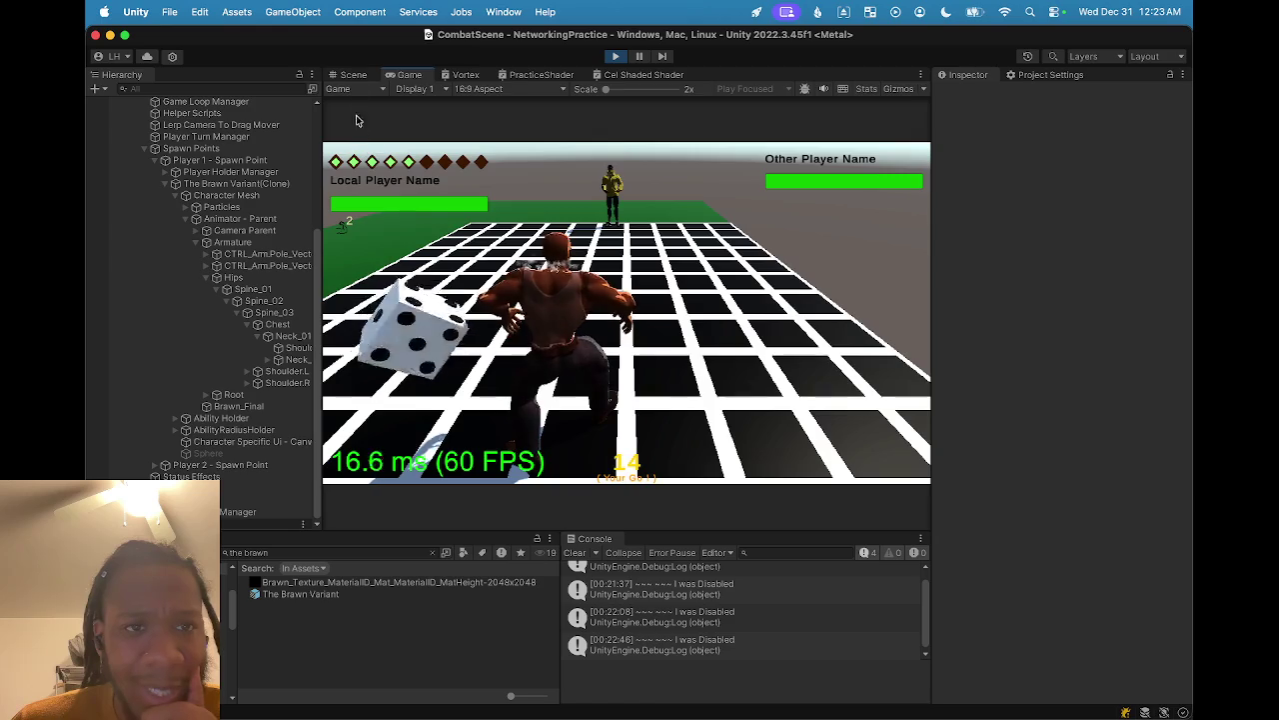
click(354, 75)
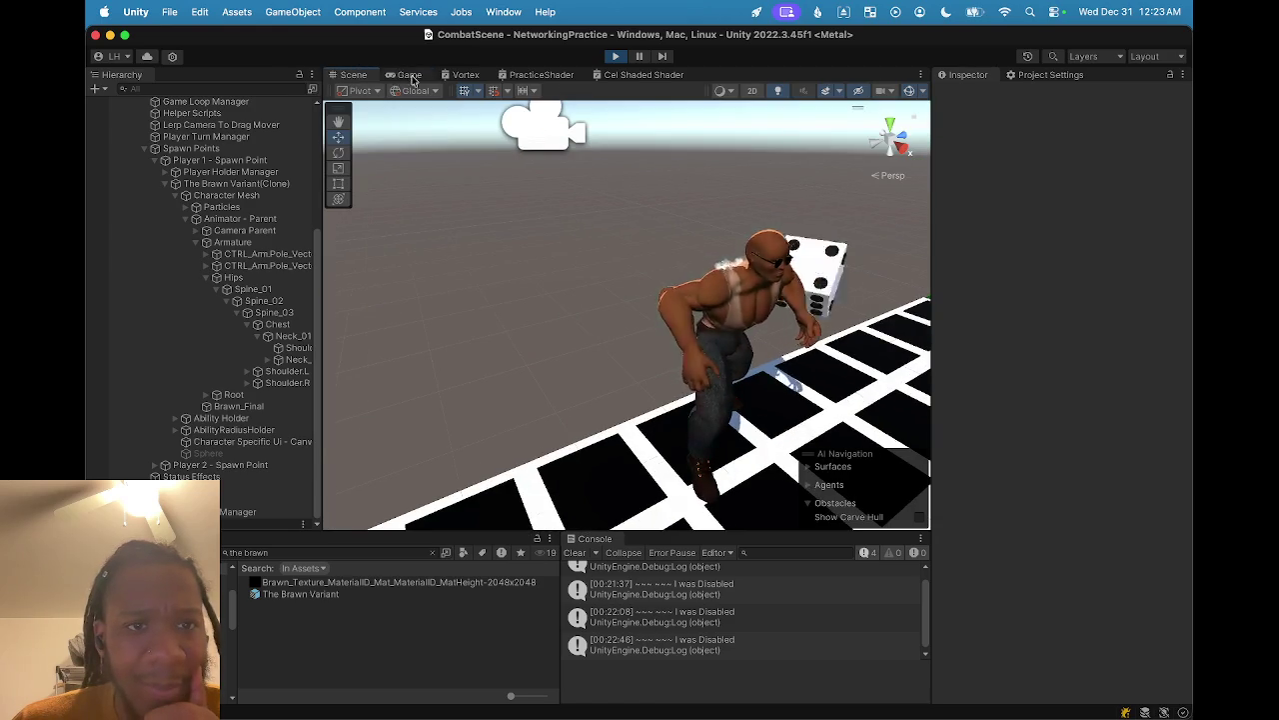
click(406, 75)
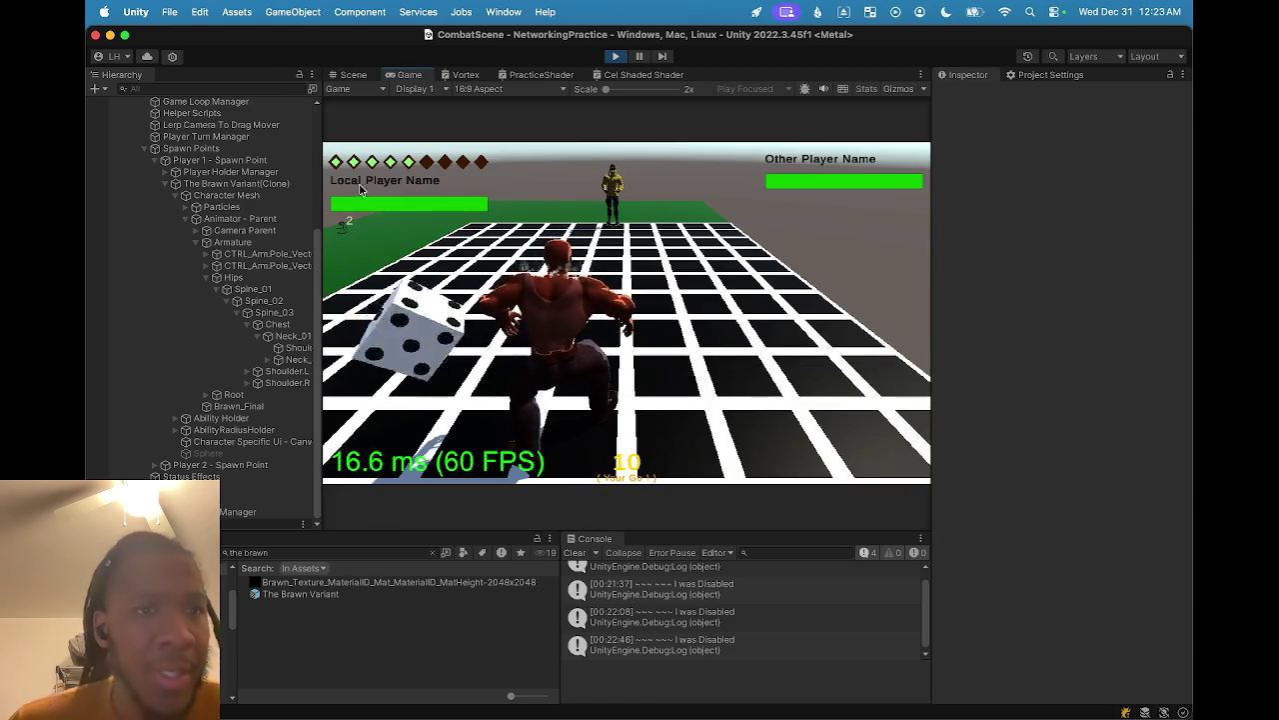
click(352, 74)
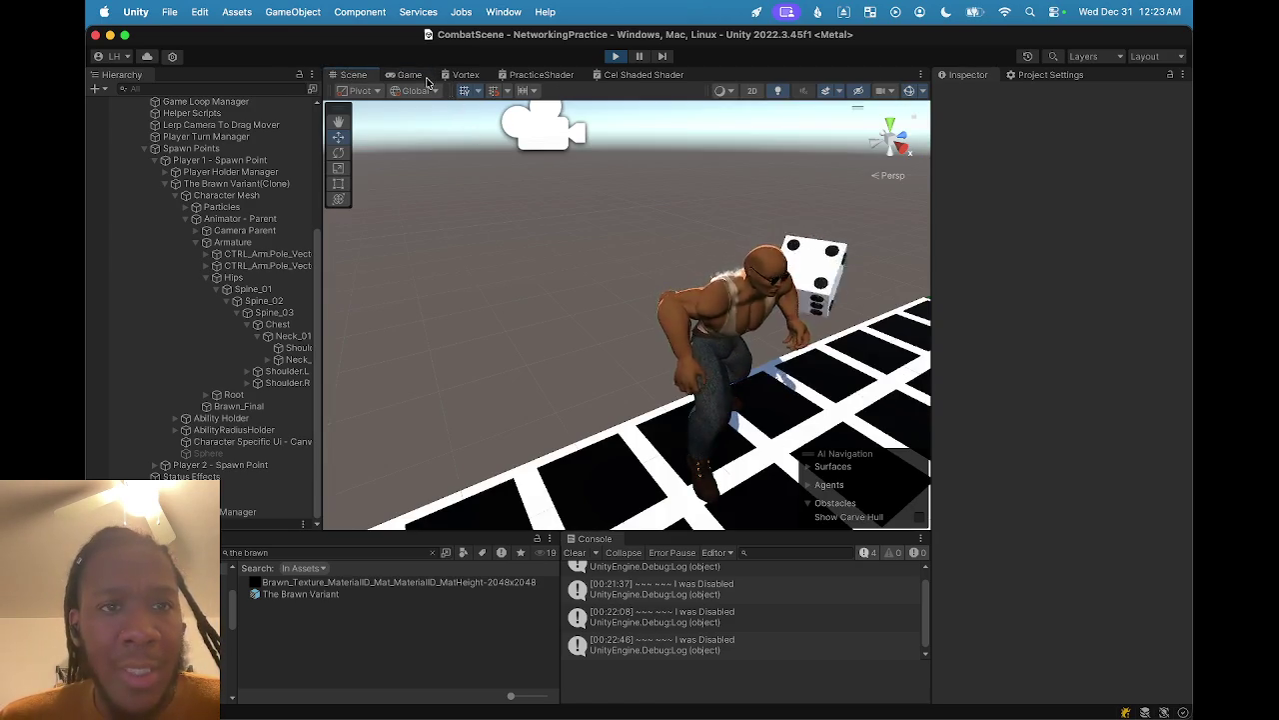
click(408, 75)
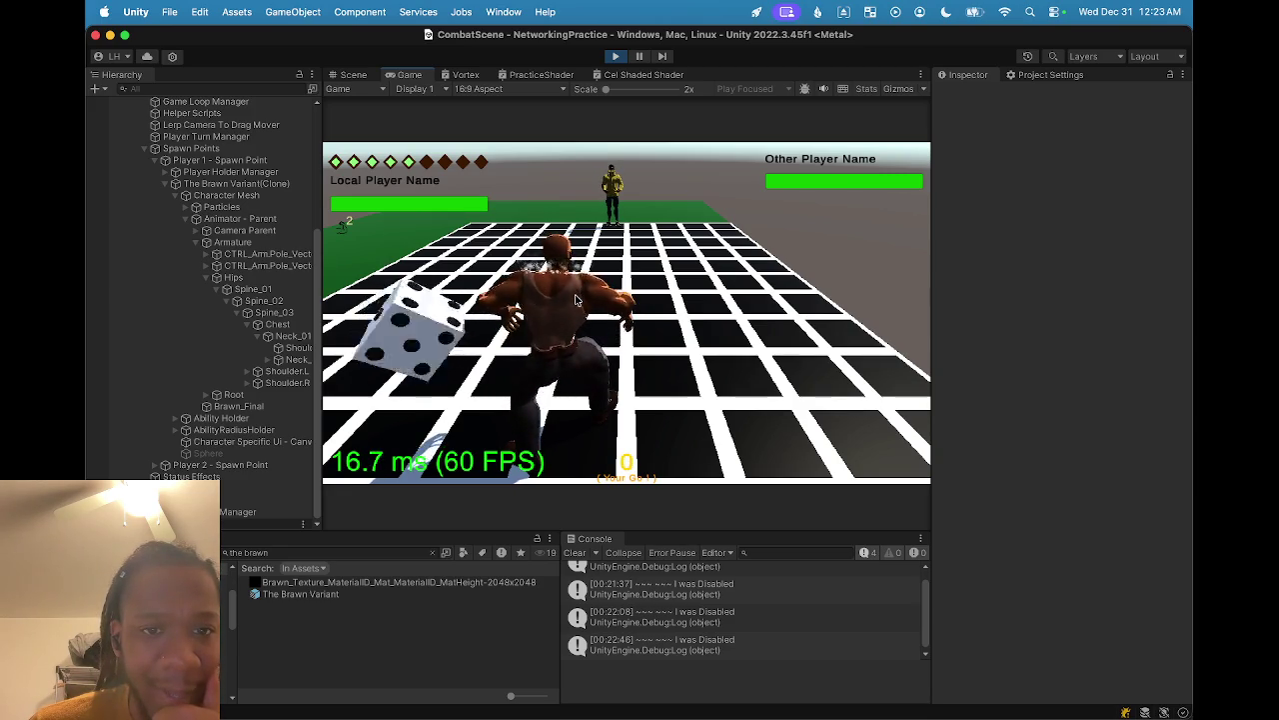
- Set Shoulder Steam's scale back to 0.06
click(295, 347)
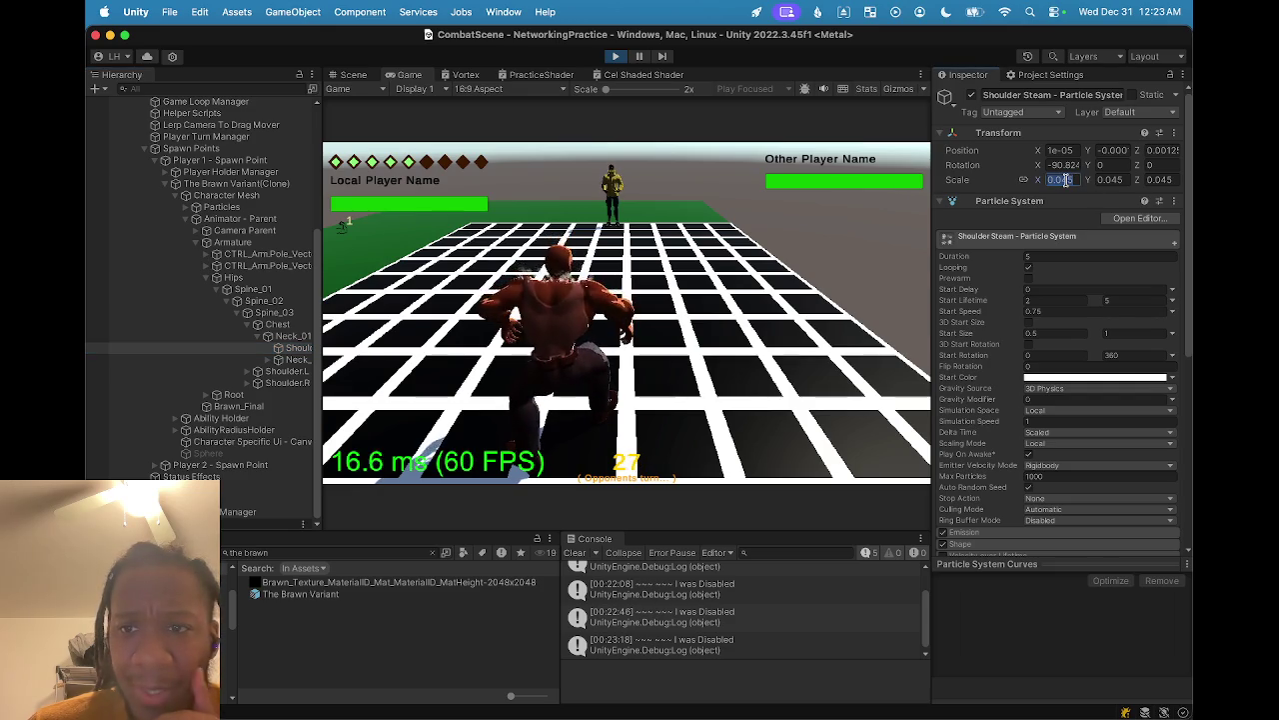
text(0.06)
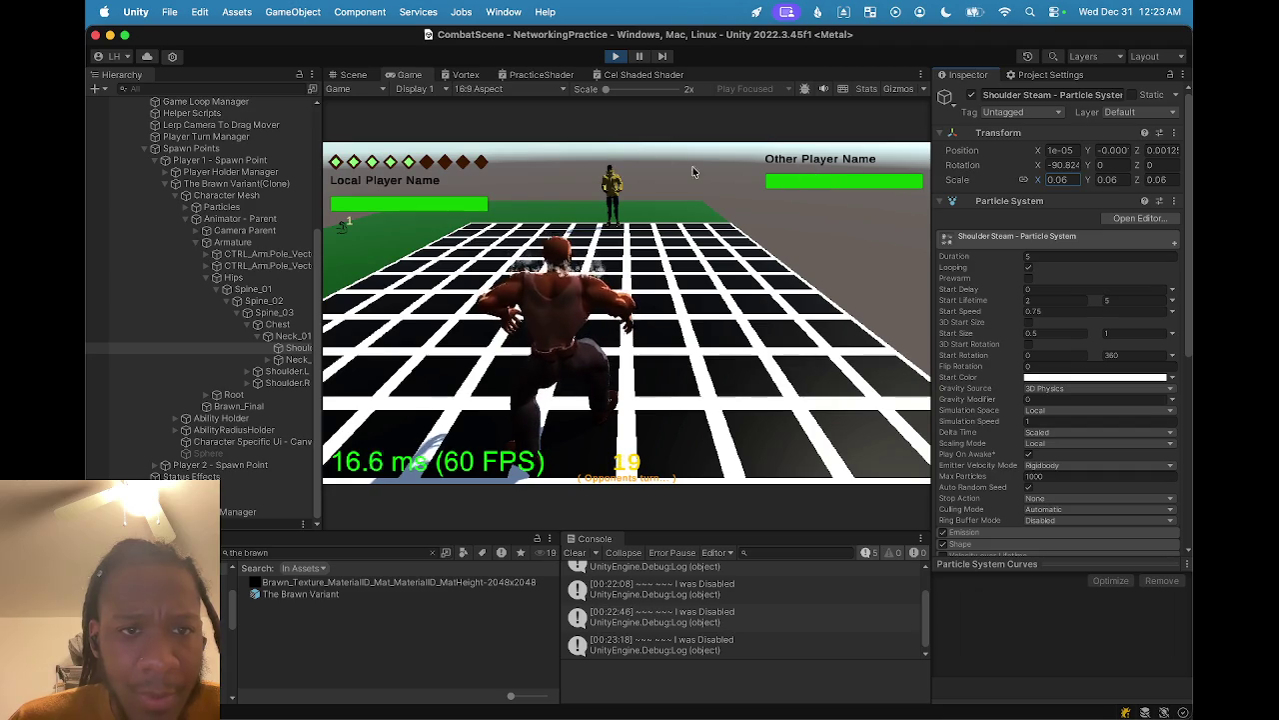
click(354, 77)
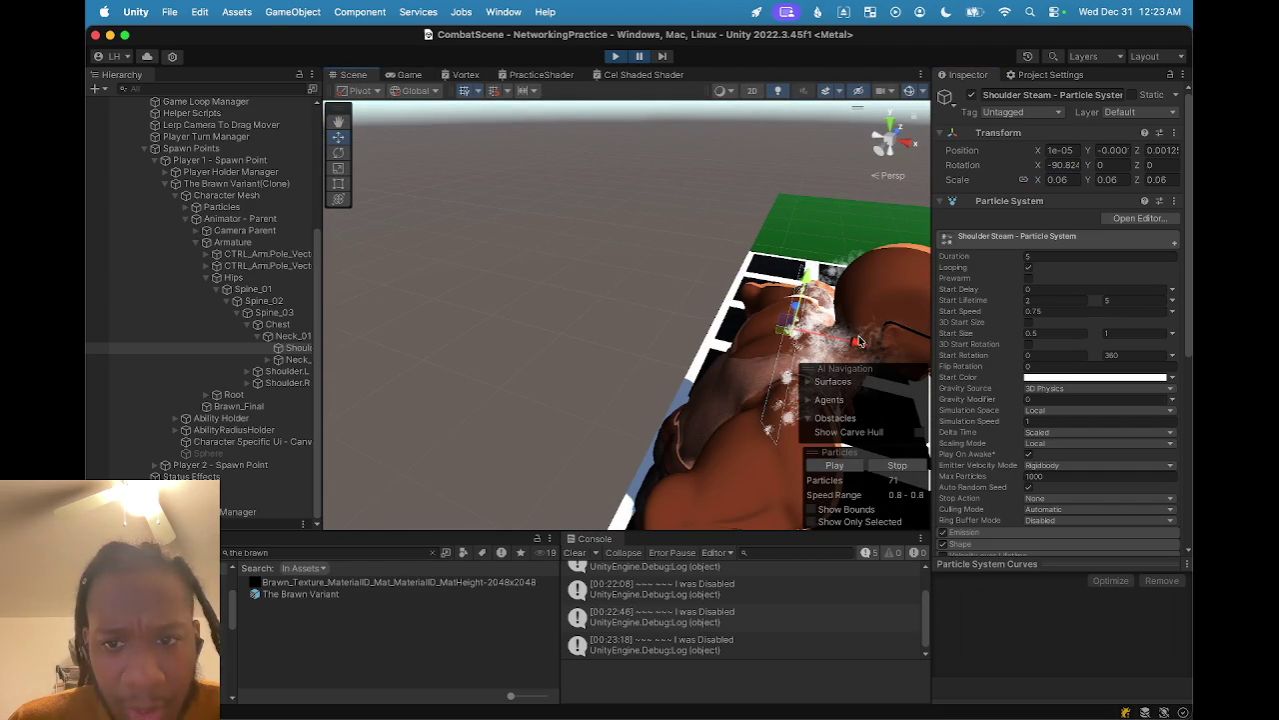
- Tilt Shoulder Steam to about -51.7 X rotation so steam rises, then view it in game
drag(821, 347, 700, 297)
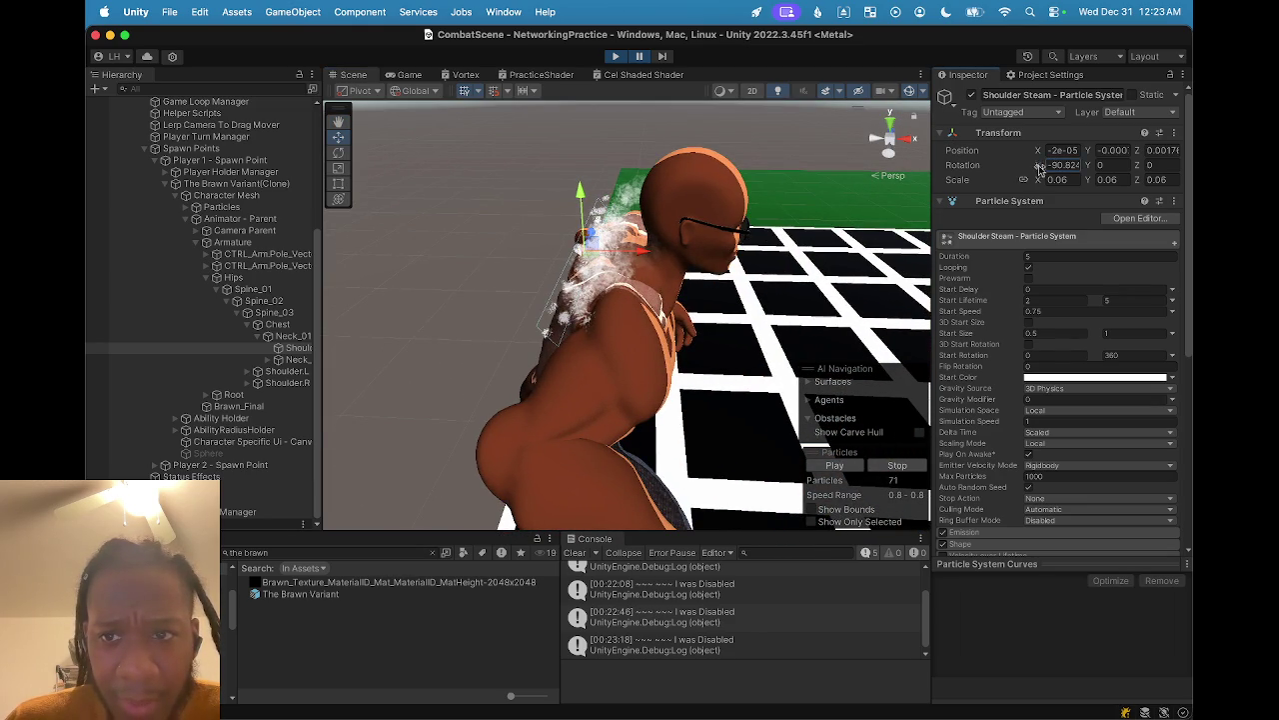
drag(1021, 172, 1153, 181)
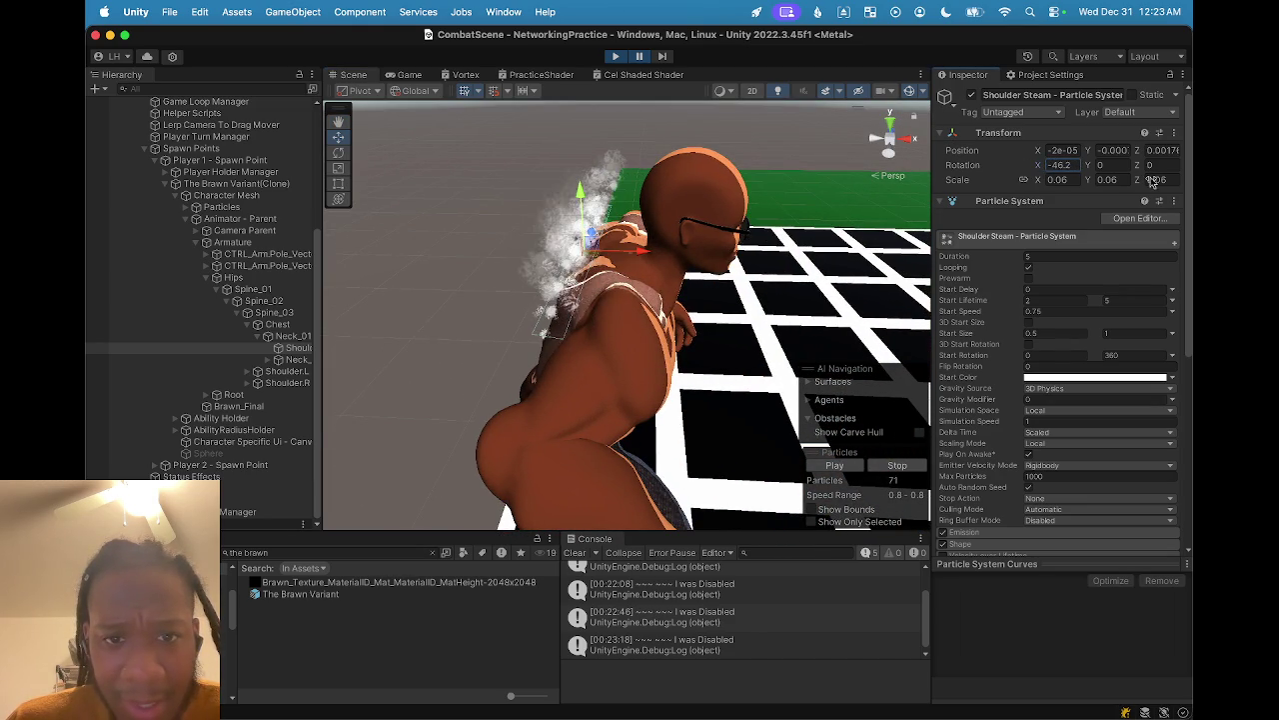
mouse_move(619, 265)
mouse_down()
mouse_move(758, 305)
mouse_move(658, 305)
mouse_move(664, 262)
mouse_move(641, 279)
mouse_up()
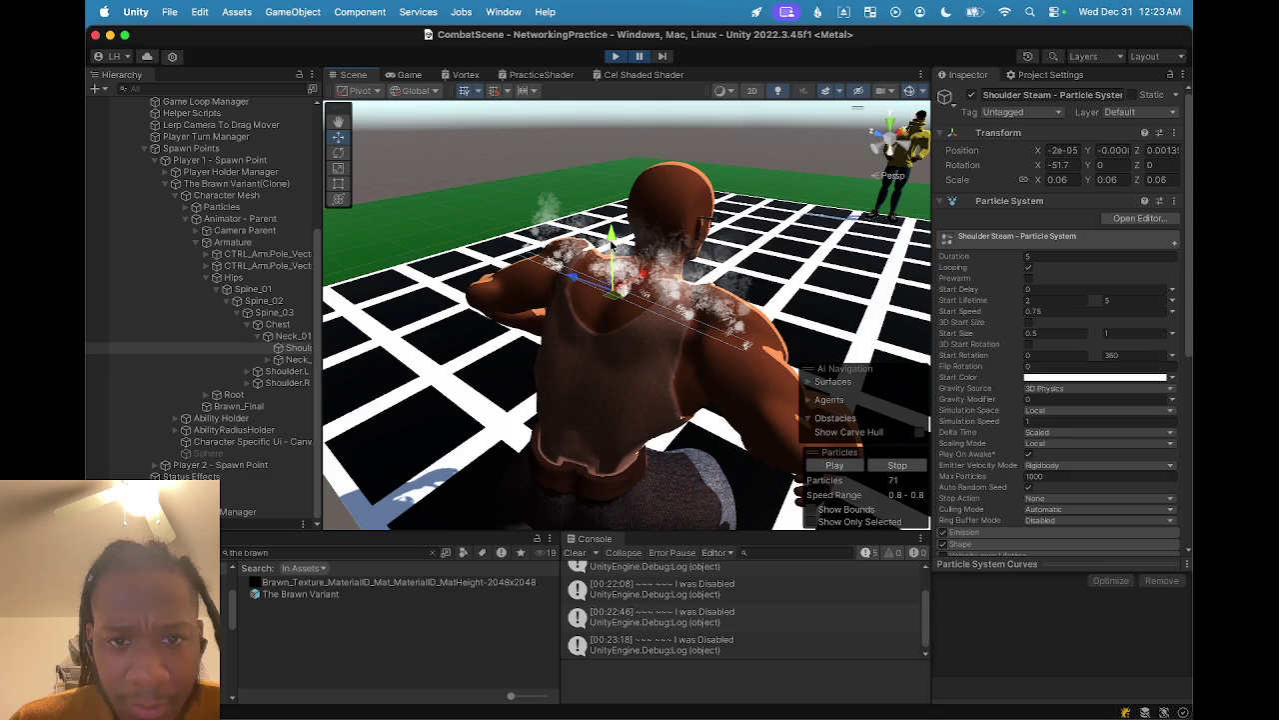
click(406, 76)
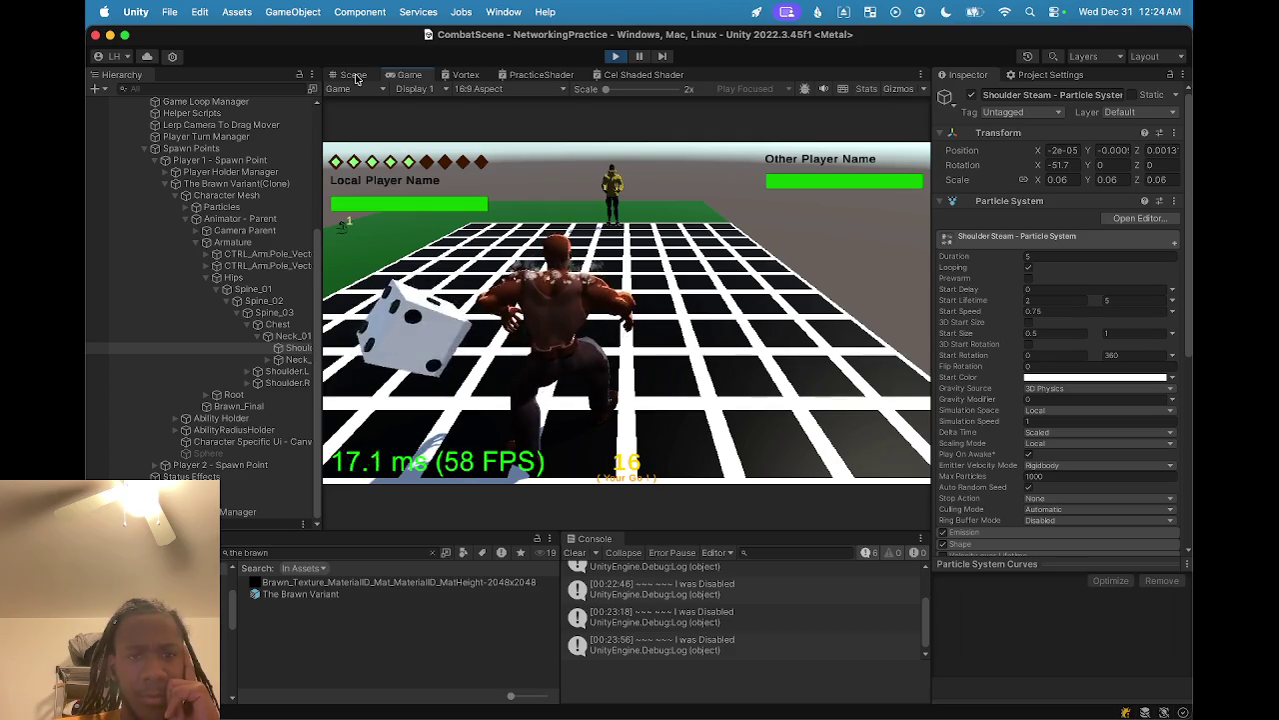
- Compare the steam in the Scene and Game views, then stop Play mode
click(355, 75)
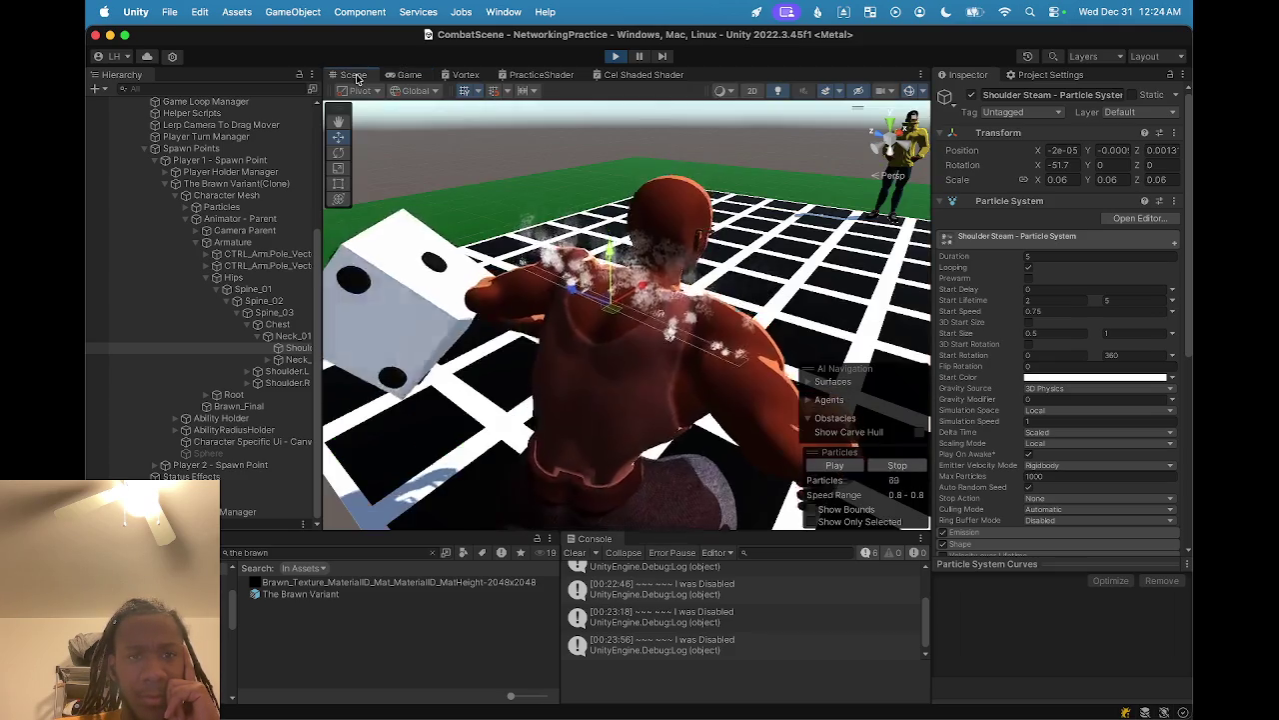
click(409, 75)
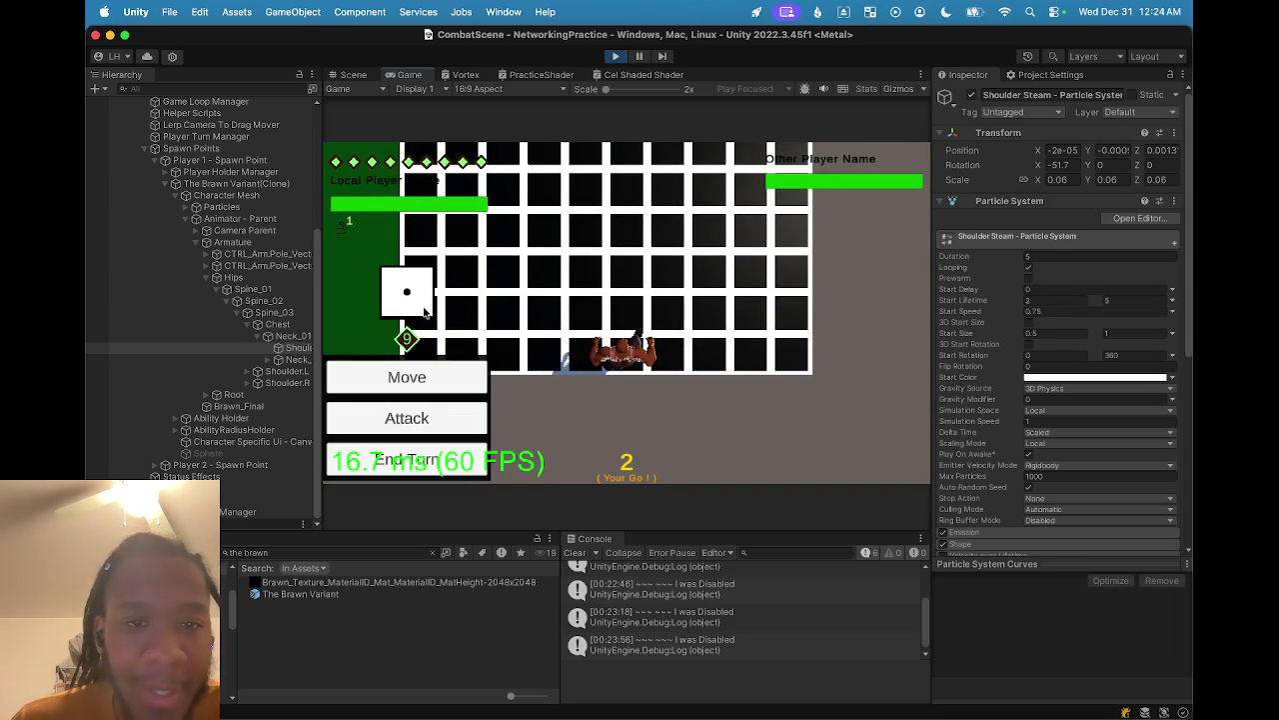
click(351, 77)
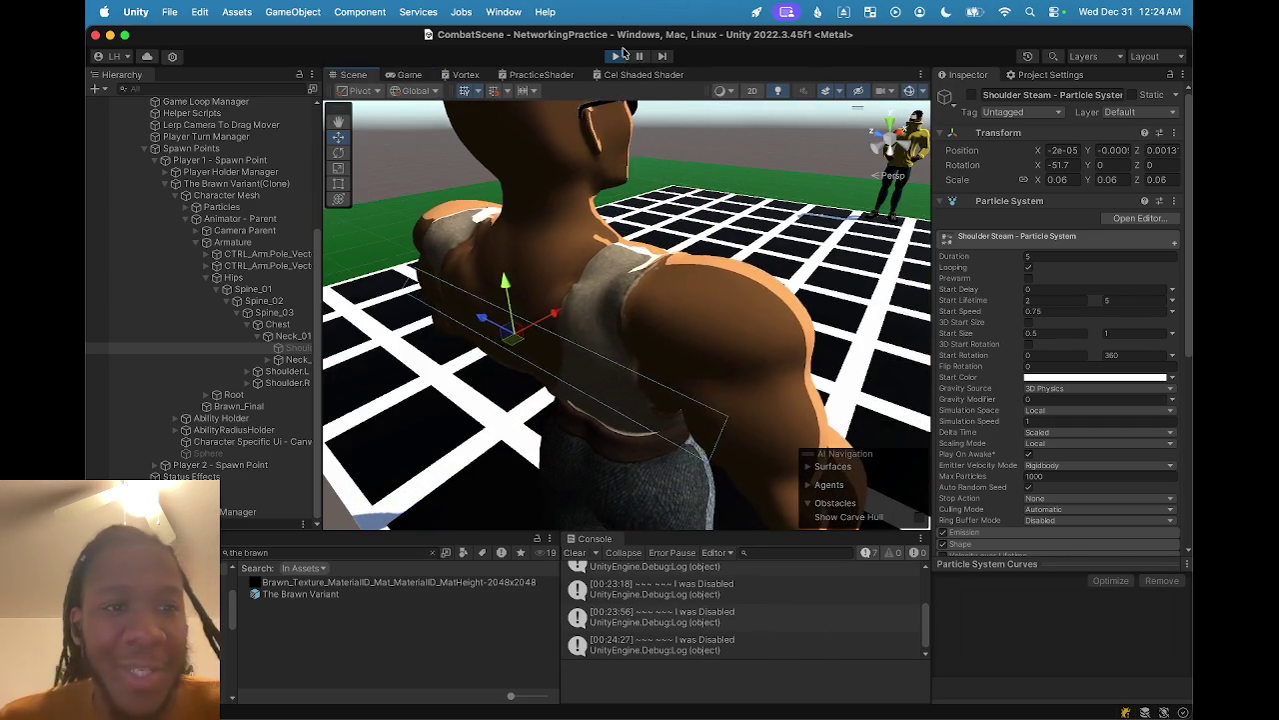
click(616, 57)
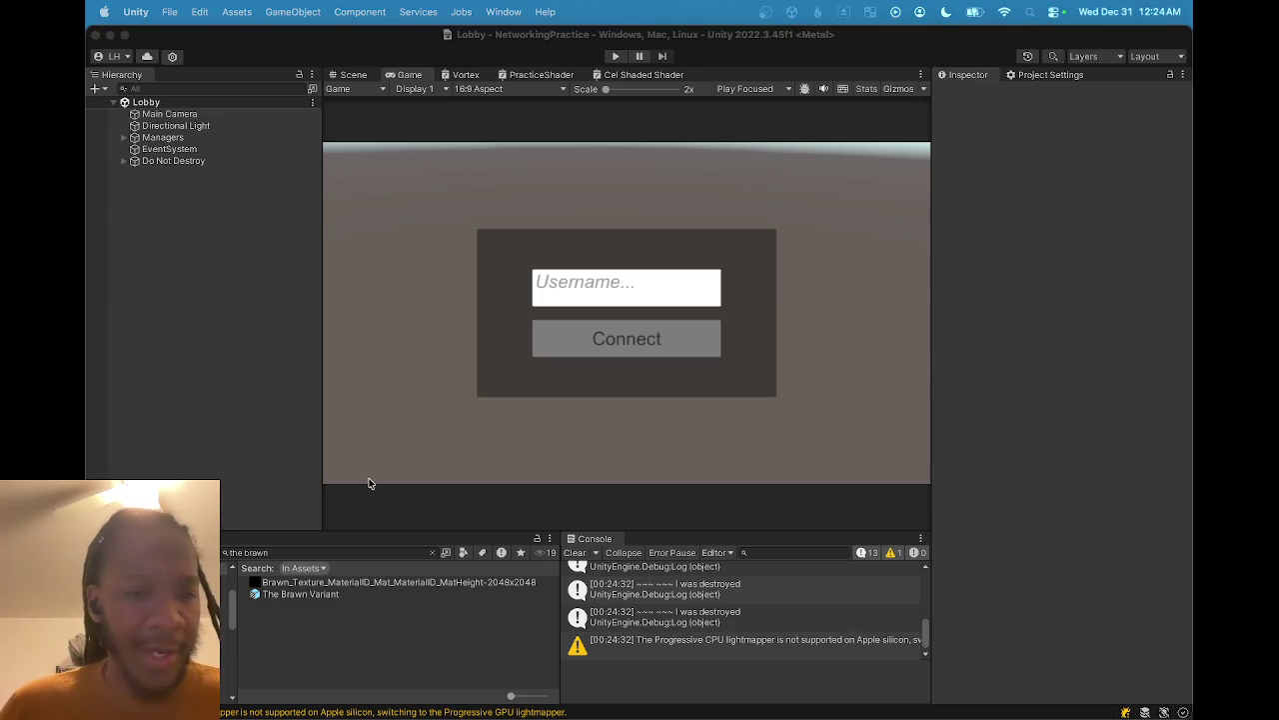
- Open The Brawn Variant prefab in prefab editing mode
double_click(298, 595)
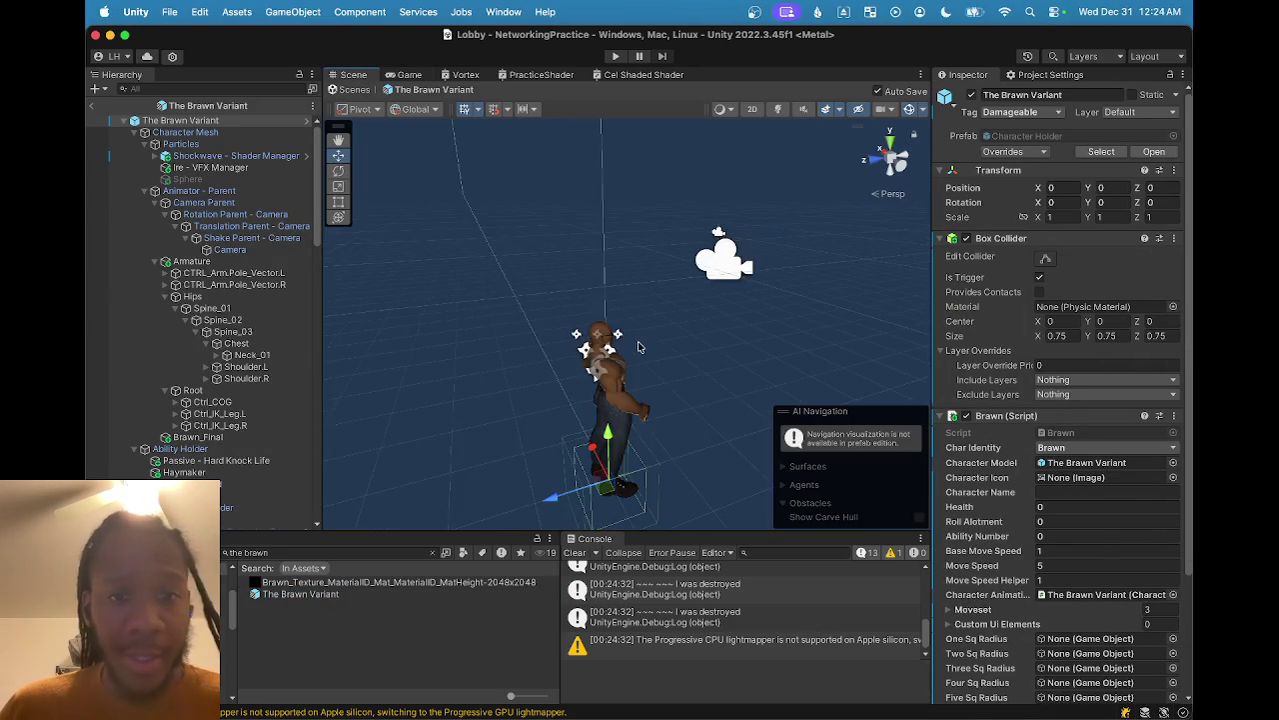
- Find Shoulder Steam with a 'steam' Hierarchy search and frame it in the Scene view
scroll(639, 346, up, 10)
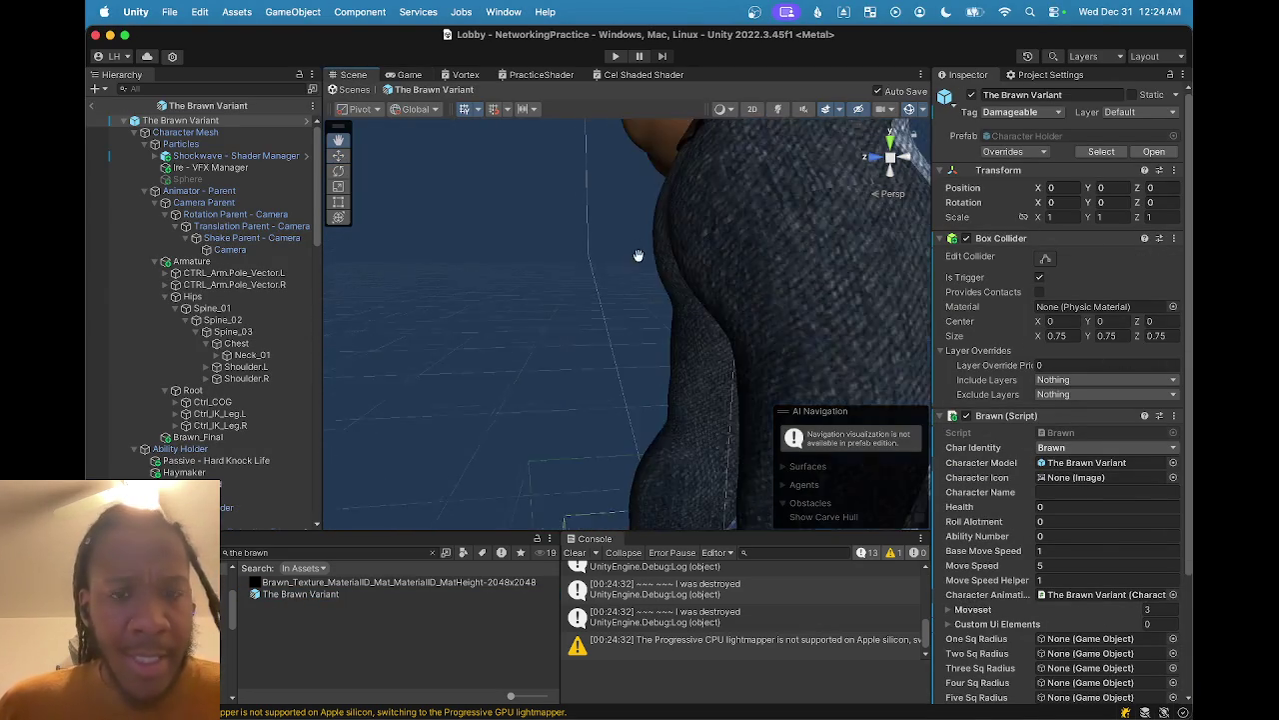
scroll(637, 254, down, 10)
drag(638, 254, 472, 234)
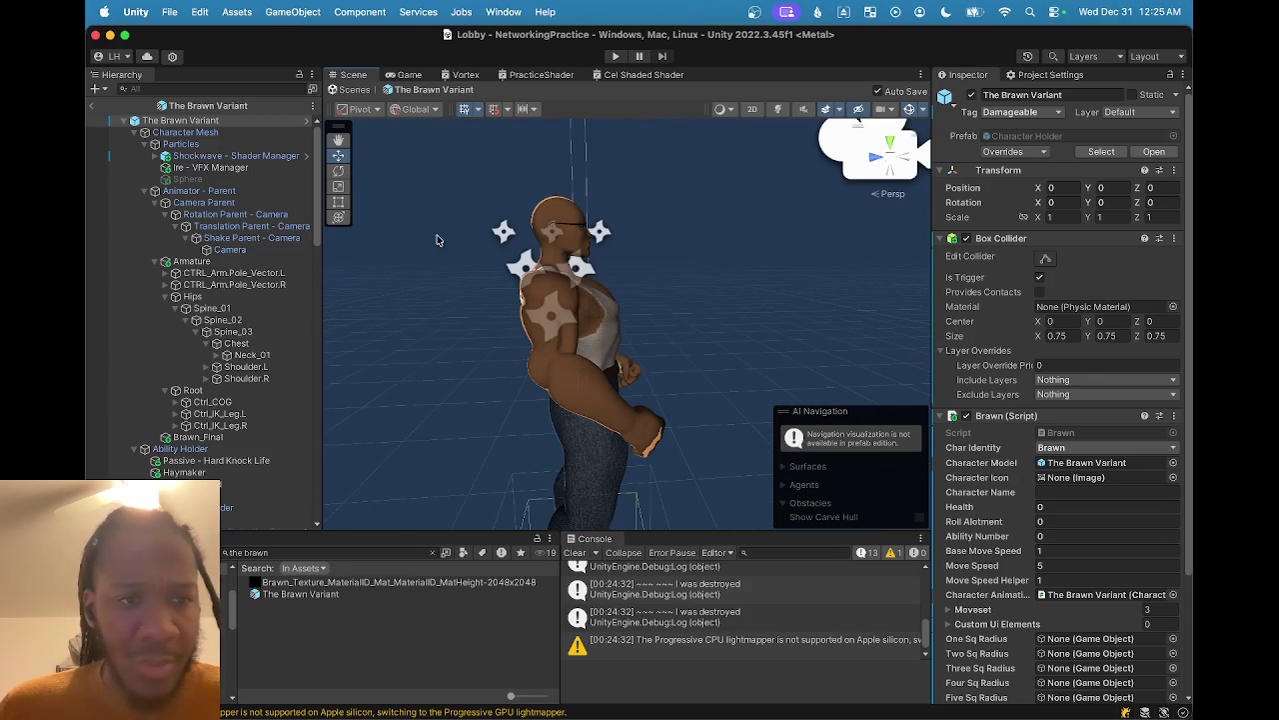
click(230, 88)
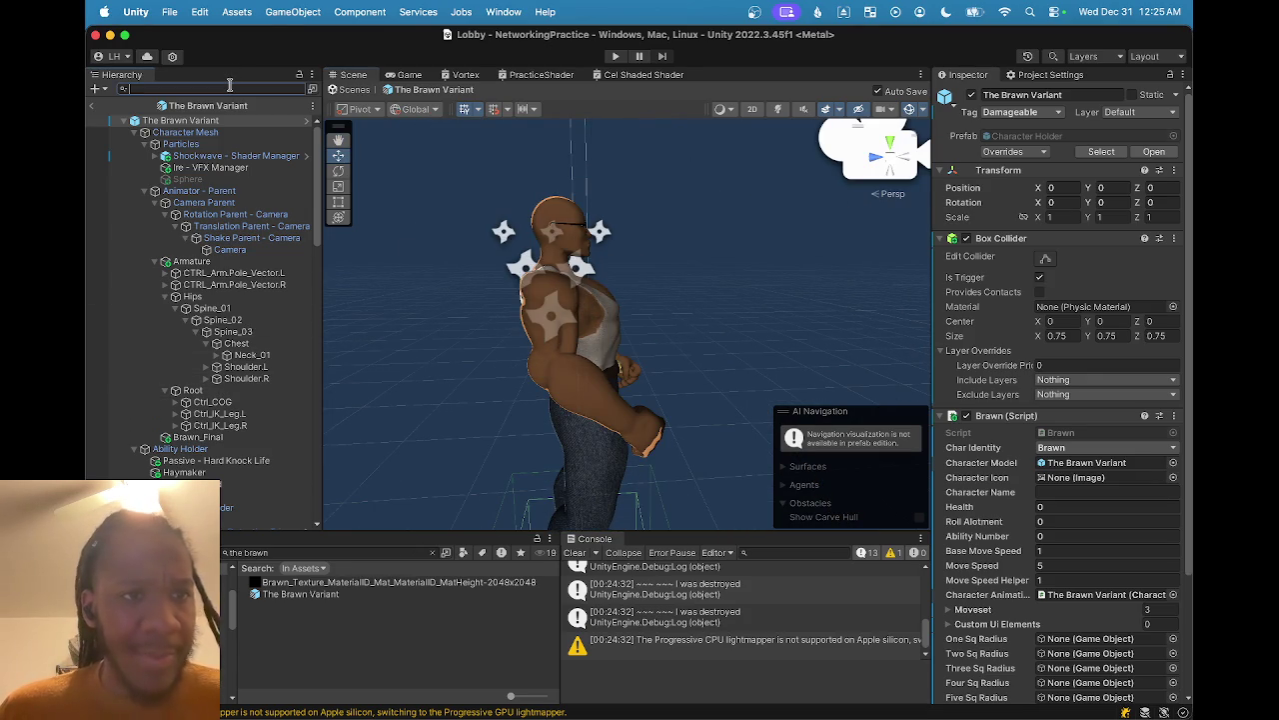
text(steam)
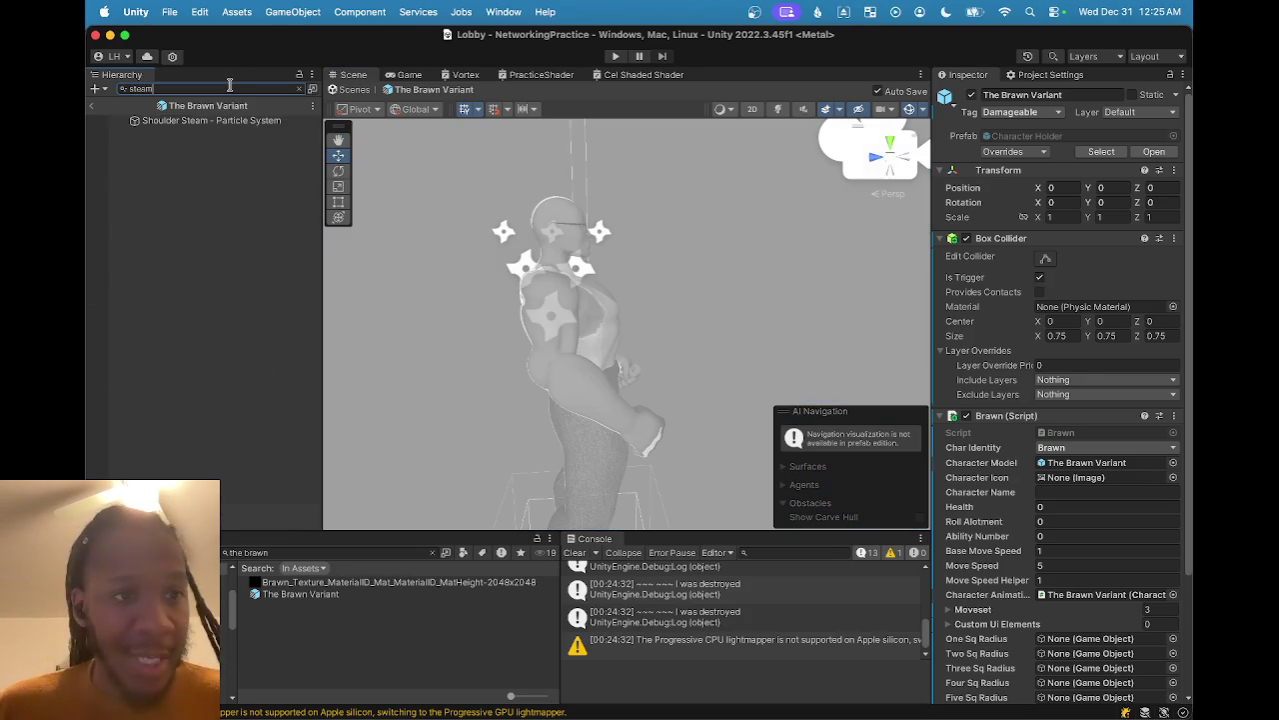
click(232, 120)
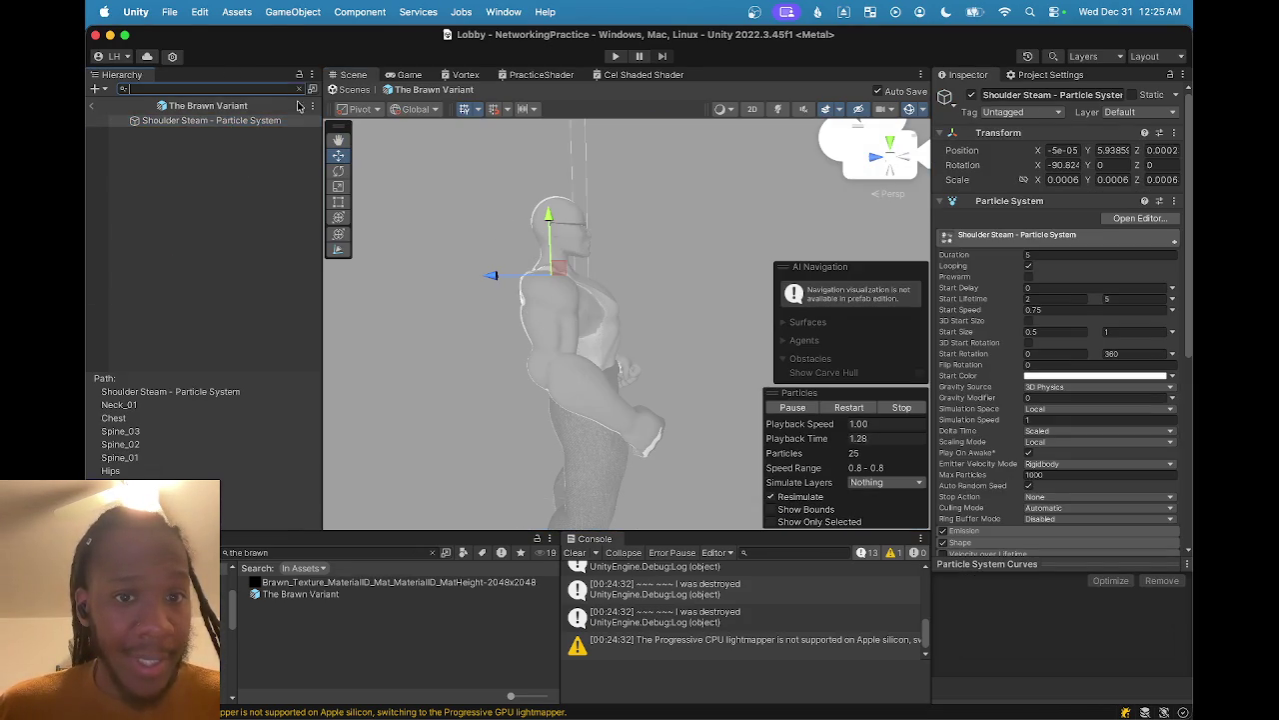
click(298, 87)
key(f)
- Reselect Shoulder Steam, expand its Shape settings, and reframe the view on the emitter
scroll(514, 306, down, 5)
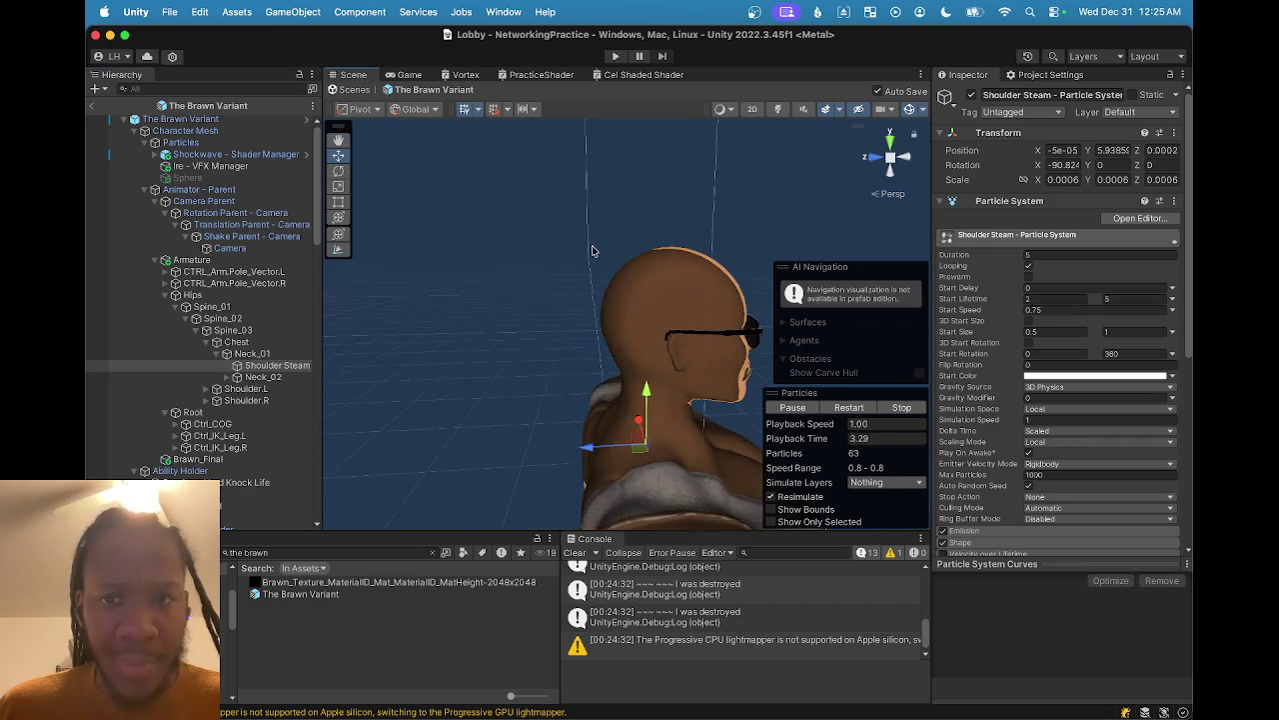
drag(517, 316, 597, 382)
click(263, 376)
click(277, 365)
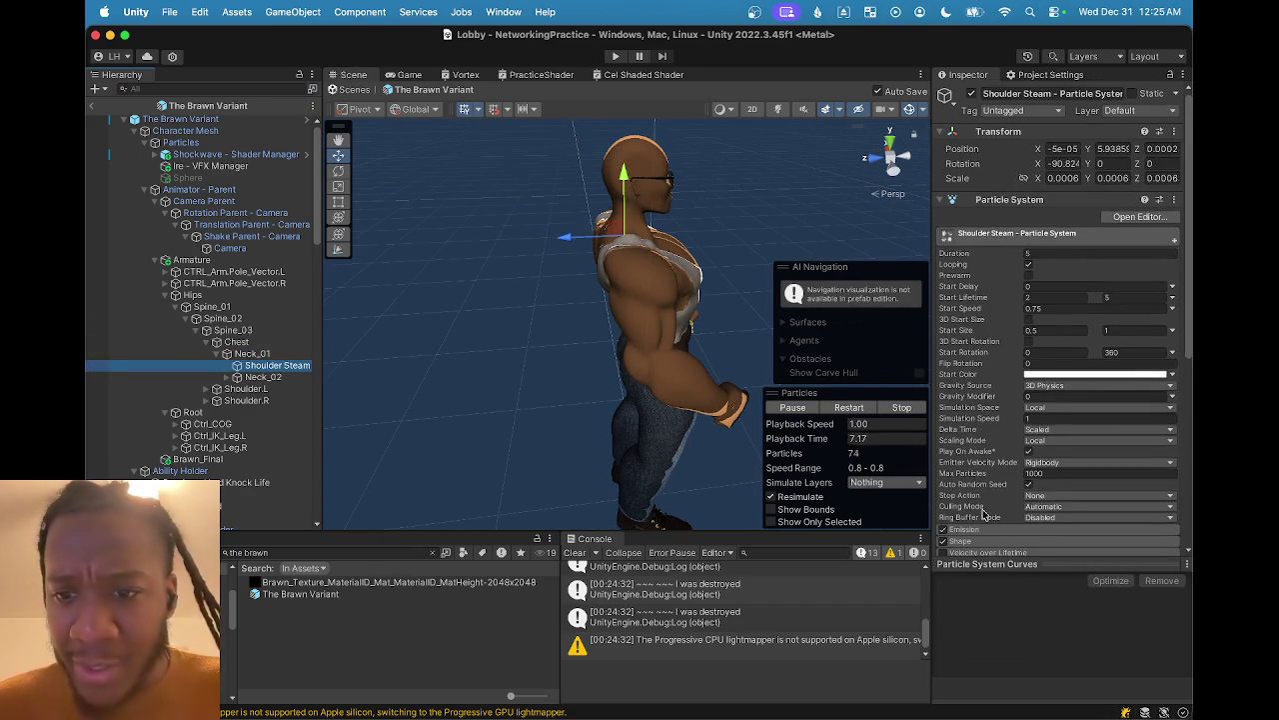
scroll(974, 502, down, 2)
click(960, 485)
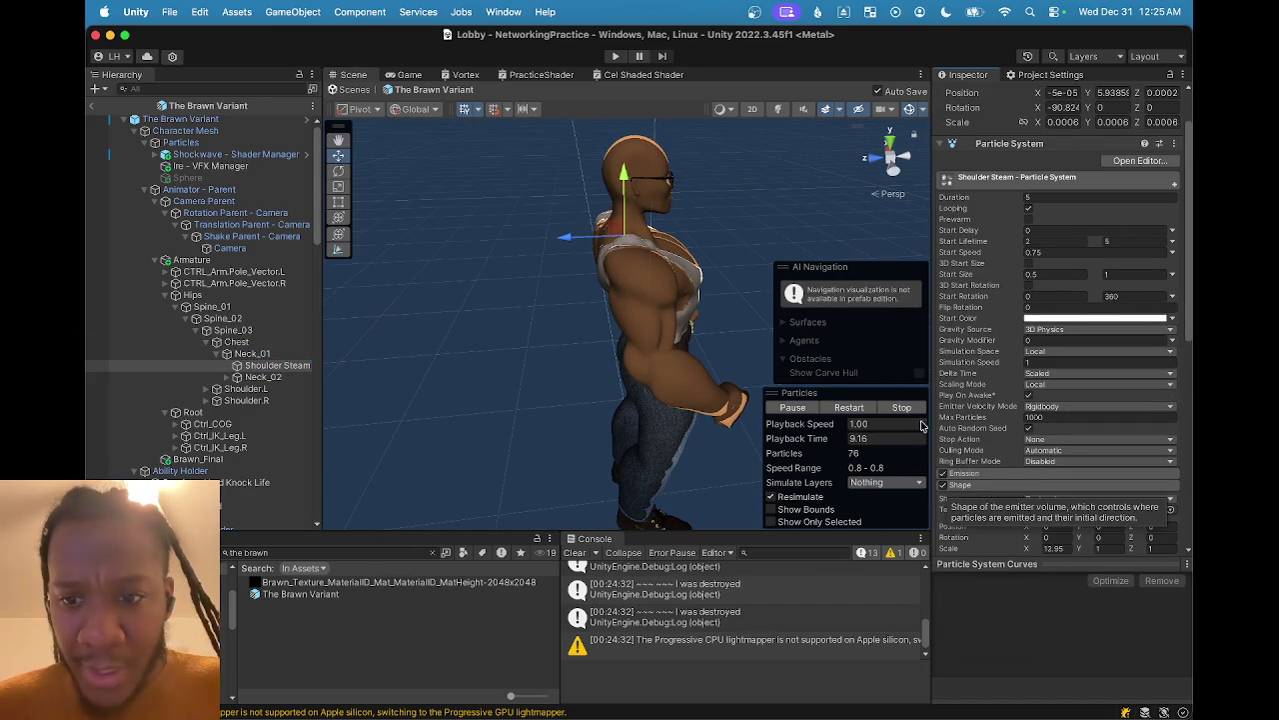
scroll(939, 419, down, 1)
scroll(939, 419, down, 8)
scroll(560, 293, up, 3)
drag(560, 294, 626, 194)
key(f)
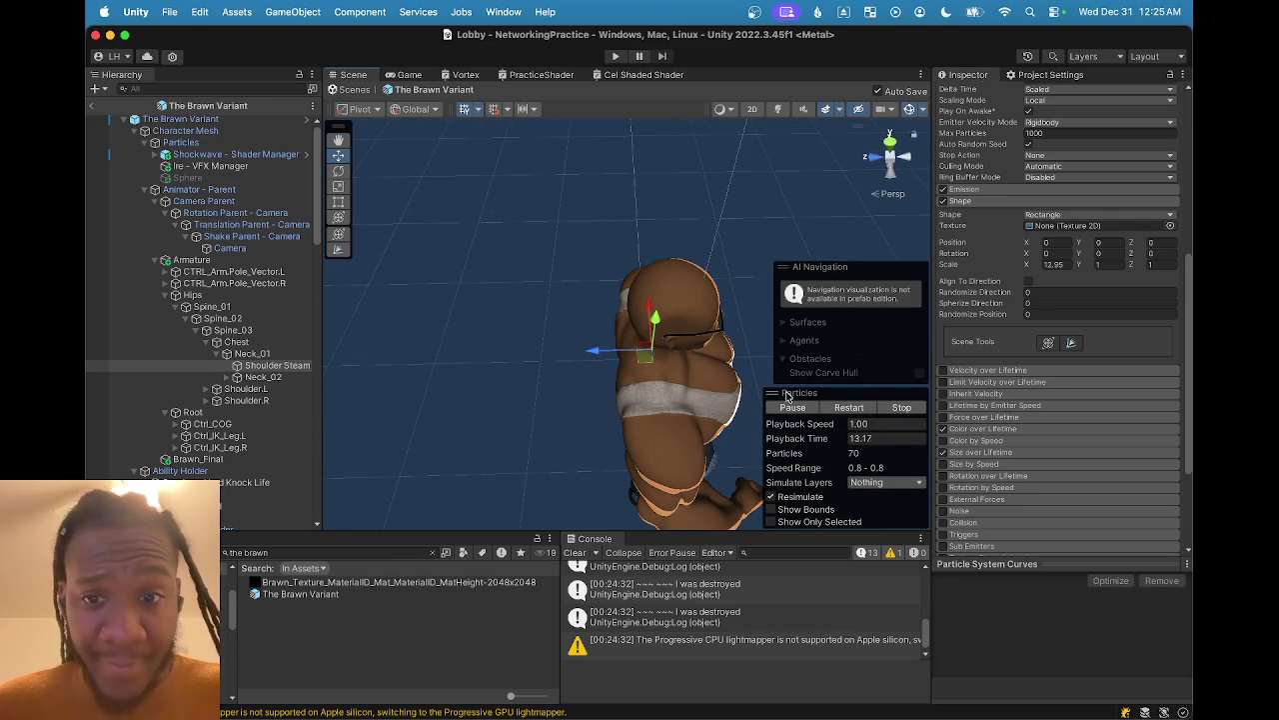
mouse_move(619, 364)
mouse_down()
mouse_move(593, 357)
mouse_move(685, 323)
mouse_up()
scroll(1003, 192, up, 10)
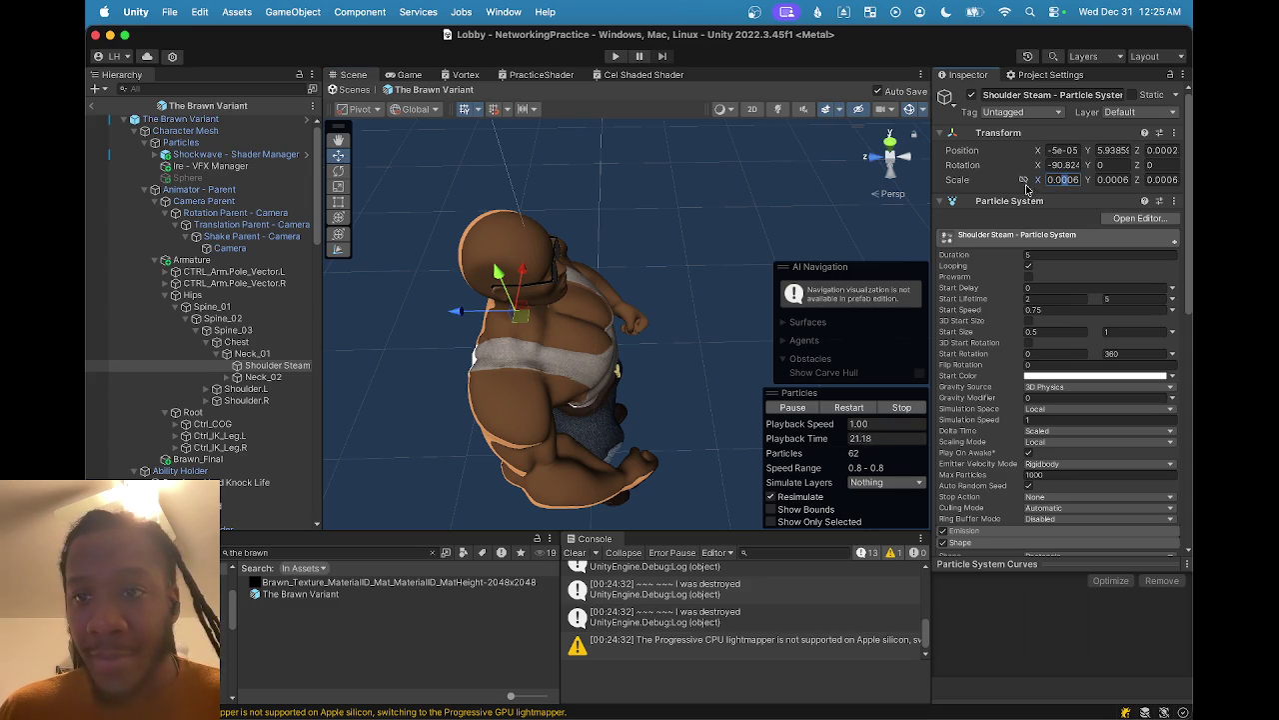
- Set Shoulder Steam's scale to 0.06 on all axes
click(1059, 180)
text(0.06)
key(Return)
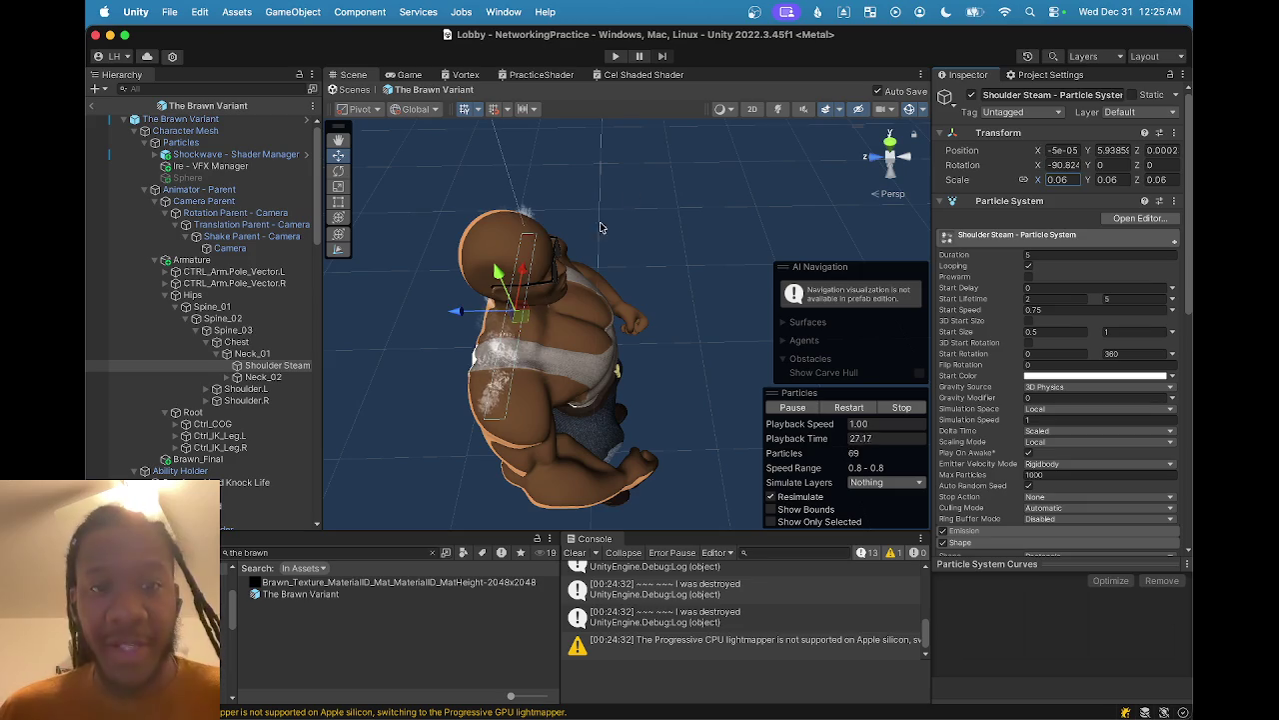
scroll(556, 255, down, 5)
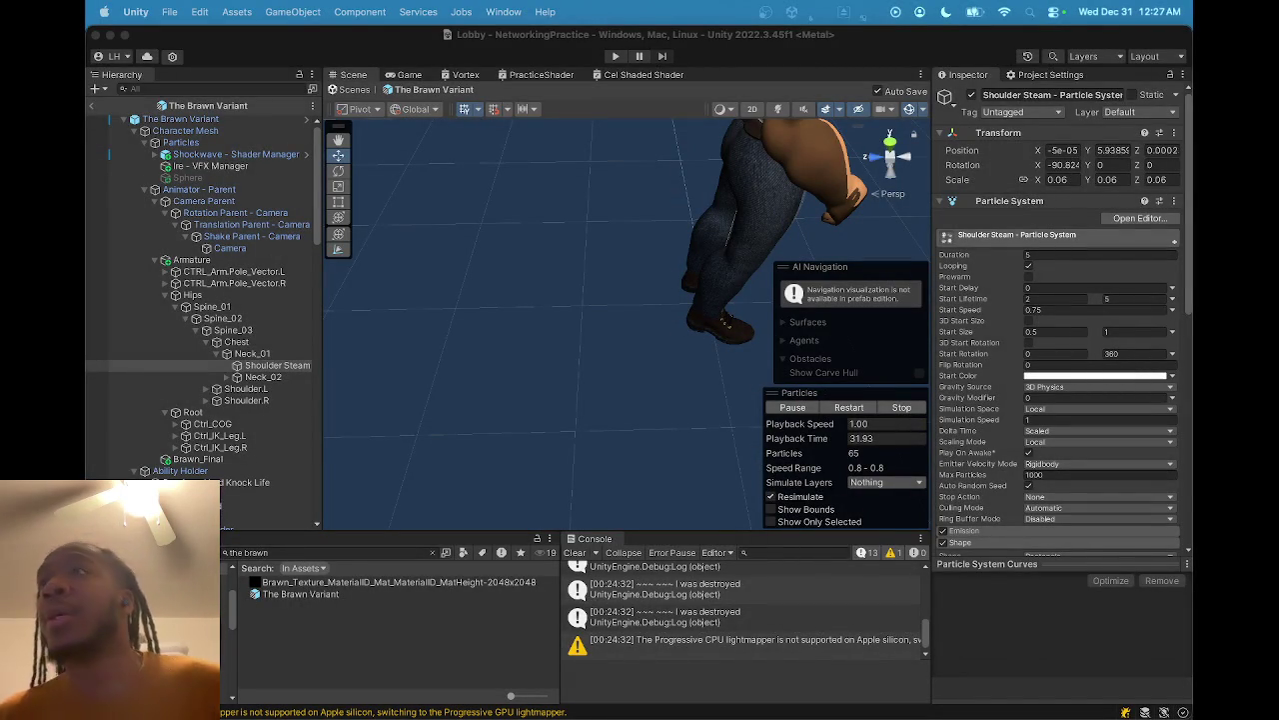
click(606, 462)
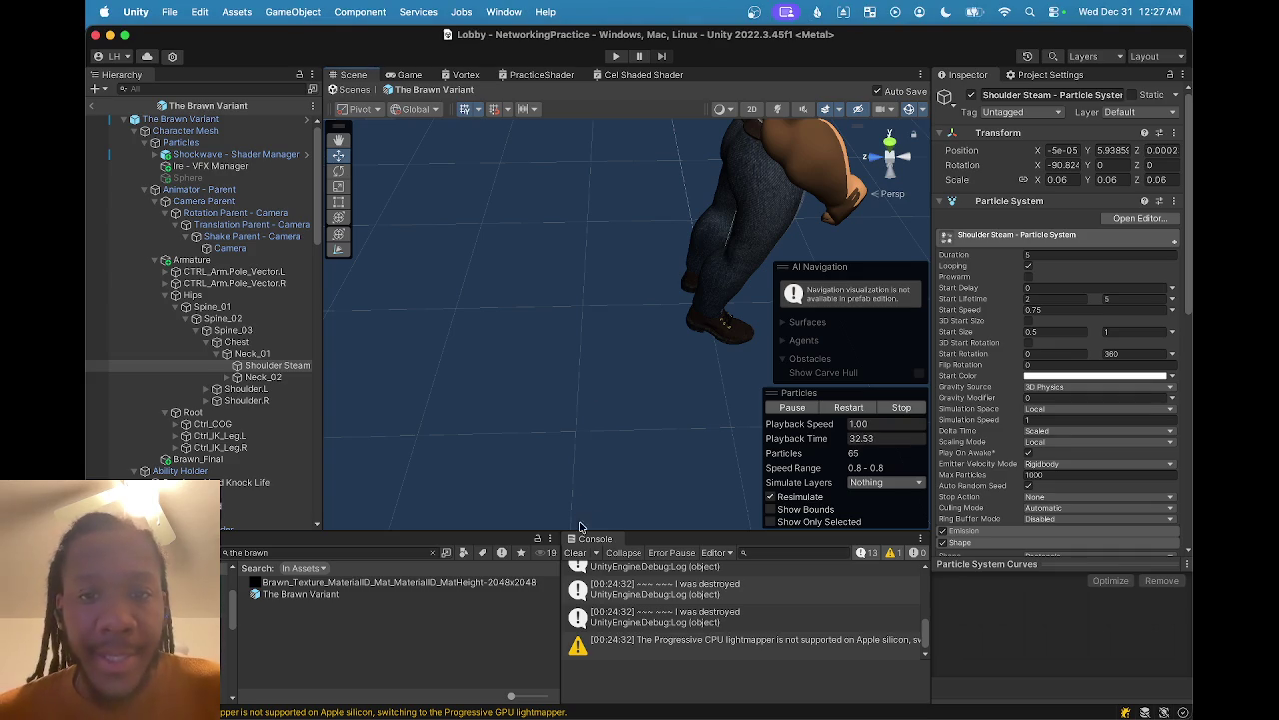
- Frame the Shoulder Steam emitter and stretch its Shape Scale Y to 5
key(f)
drag(692, 258, 654, 289)
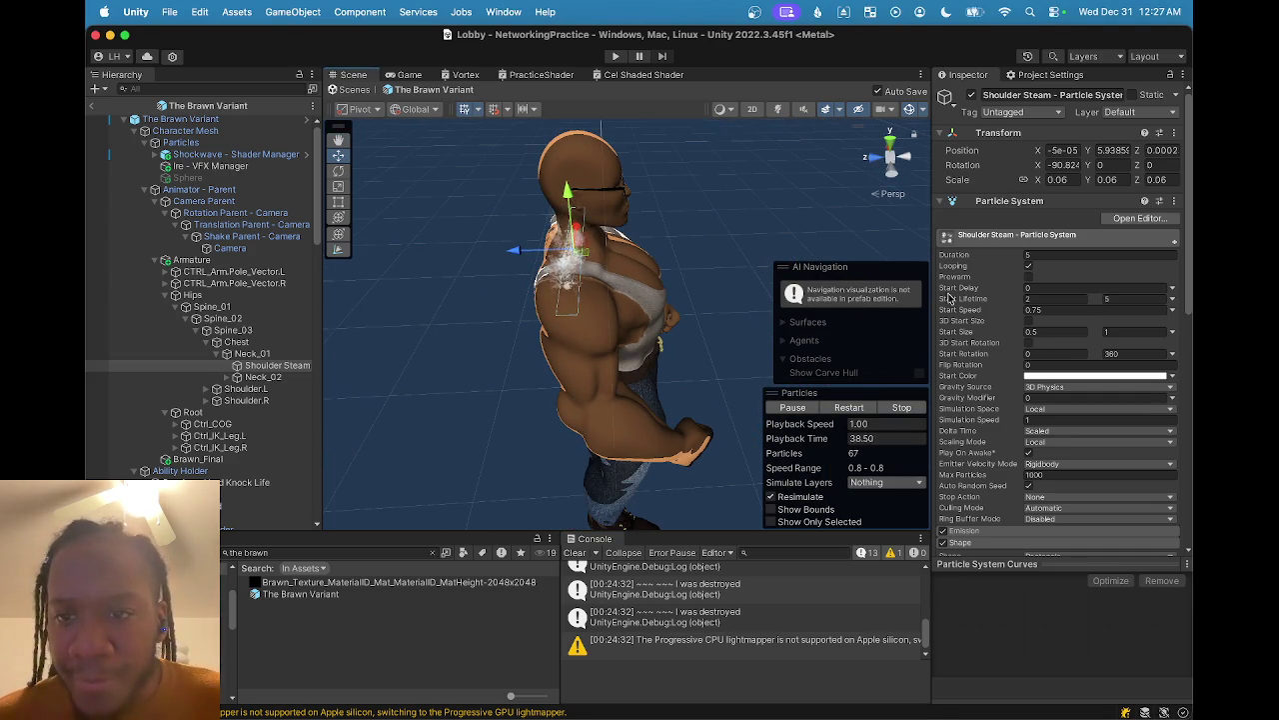
scroll(955, 290, down, 5)
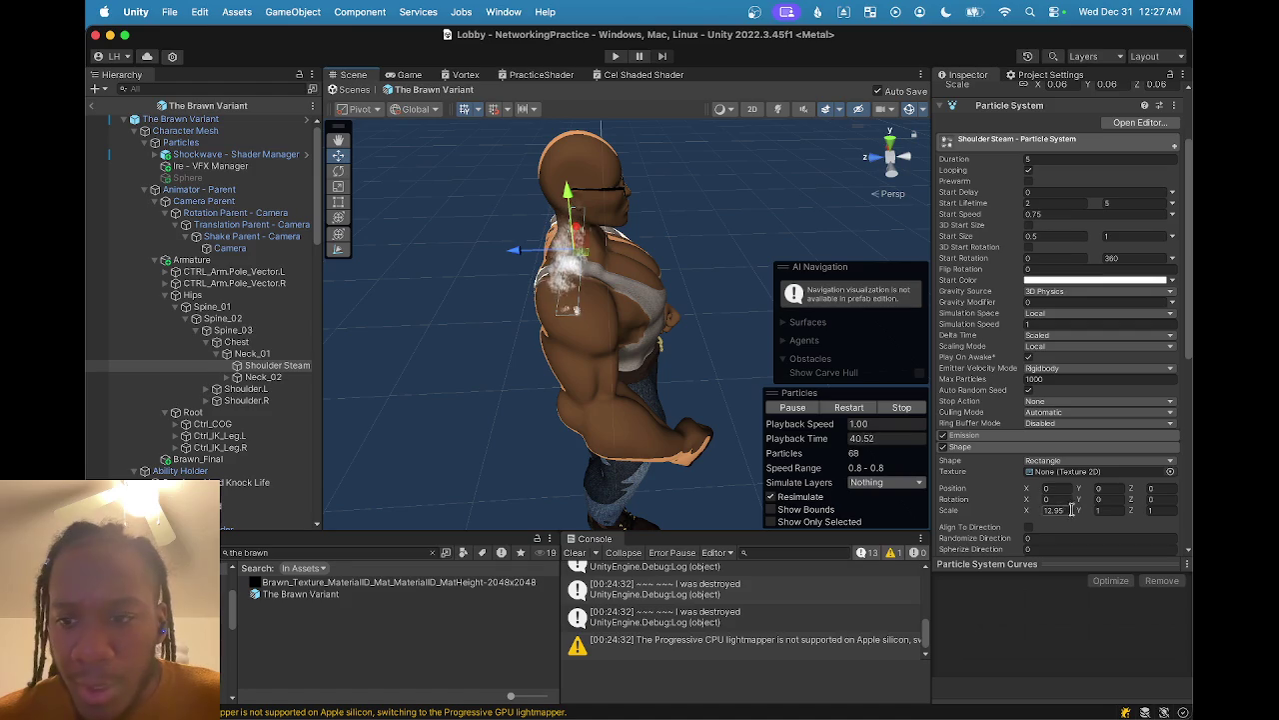
drag(1078, 511, 1092, 514)
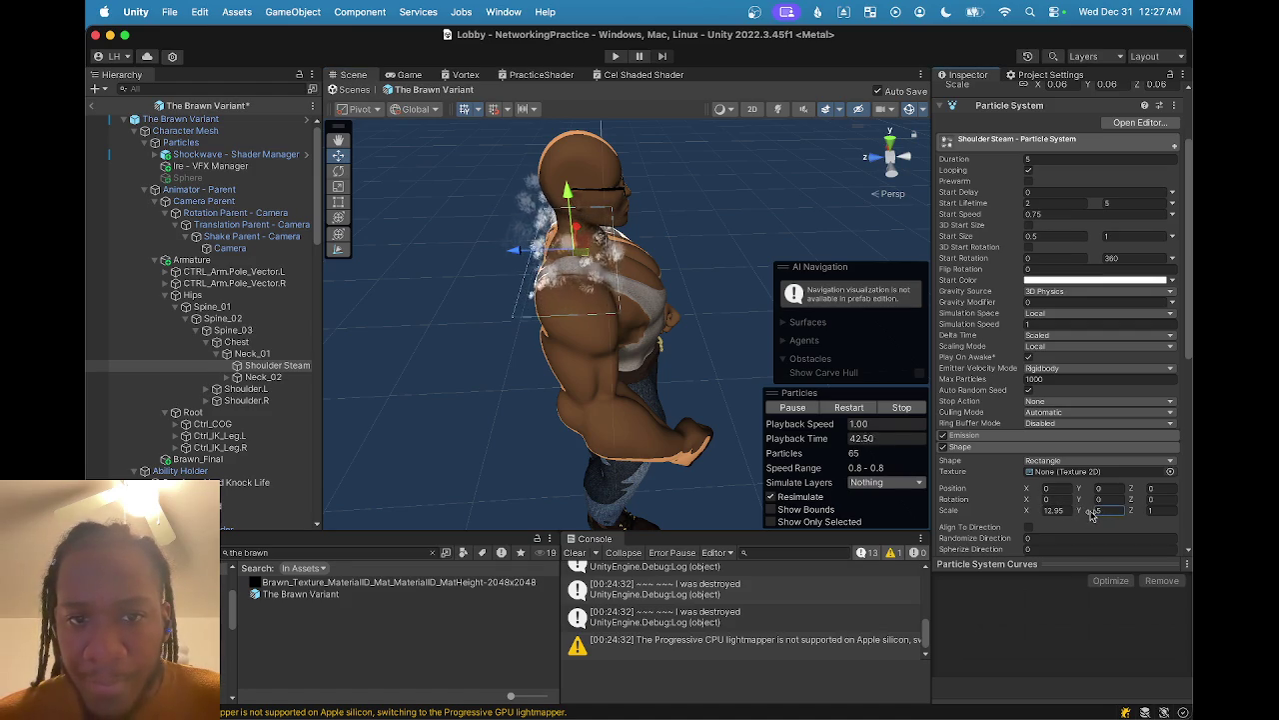
- Lower the emitter along Y onto the upper back, then reselect Shoulder Steam
mouse_move(742, 363)
mouse_down()
mouse_move(714, 409)
mouse_move(537, 353)
mouse_move(560, 335)
mouse_move(589, 385)
mouse_move(588, 457)
mouse_move(619, 390)
mouse_move(669, 333)
mouse_move(662, 278)
mouse_move(679, 263)
mouse_up()
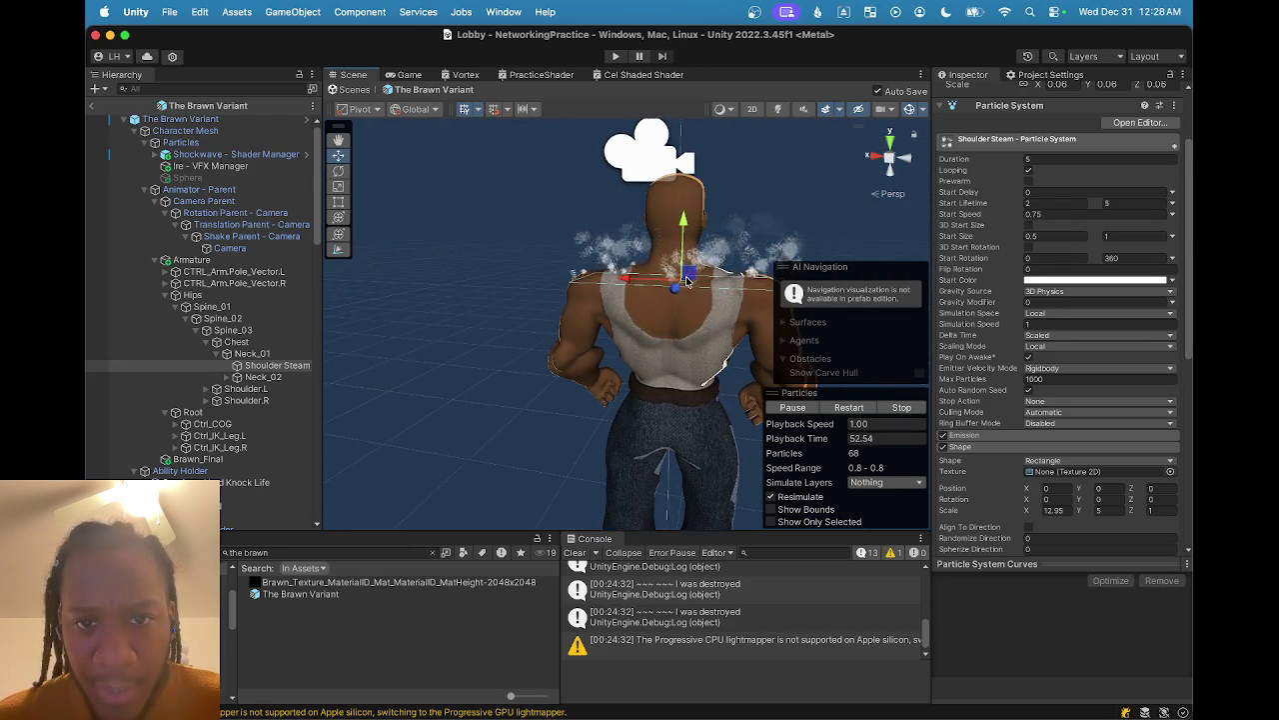
scroll(686, 286, up, 3)
scroll(685, 286, down, 3)
drag(685, 285, 670, 289)
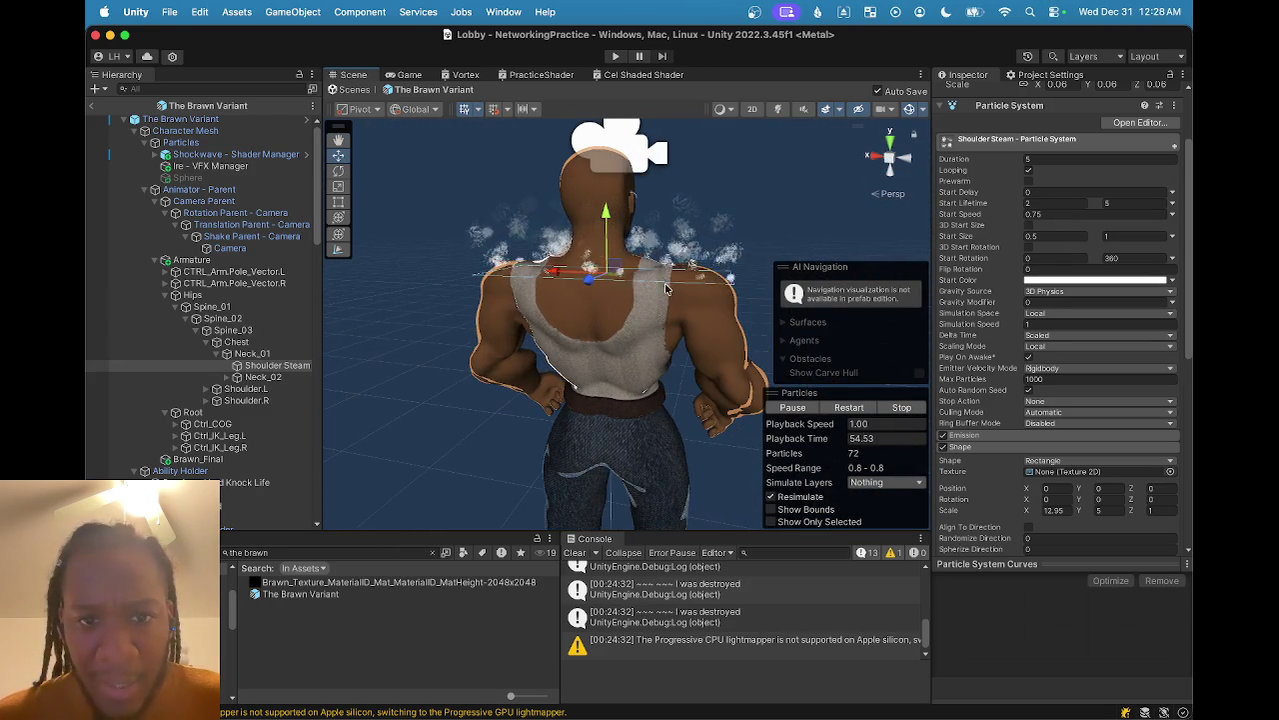
mouse_move(597, 245)
mouse_down()
mouse_move(612, 275)
mouse_move(604, 300)
mouse_up()
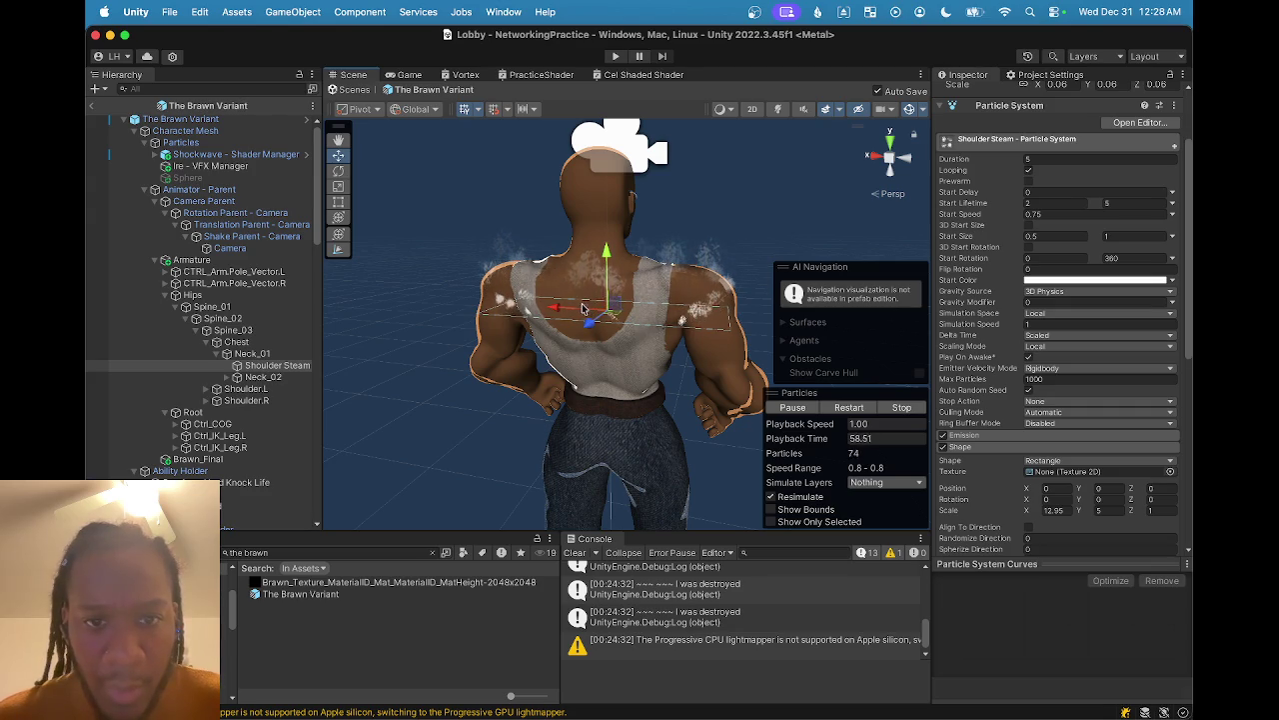
click(579, 308)
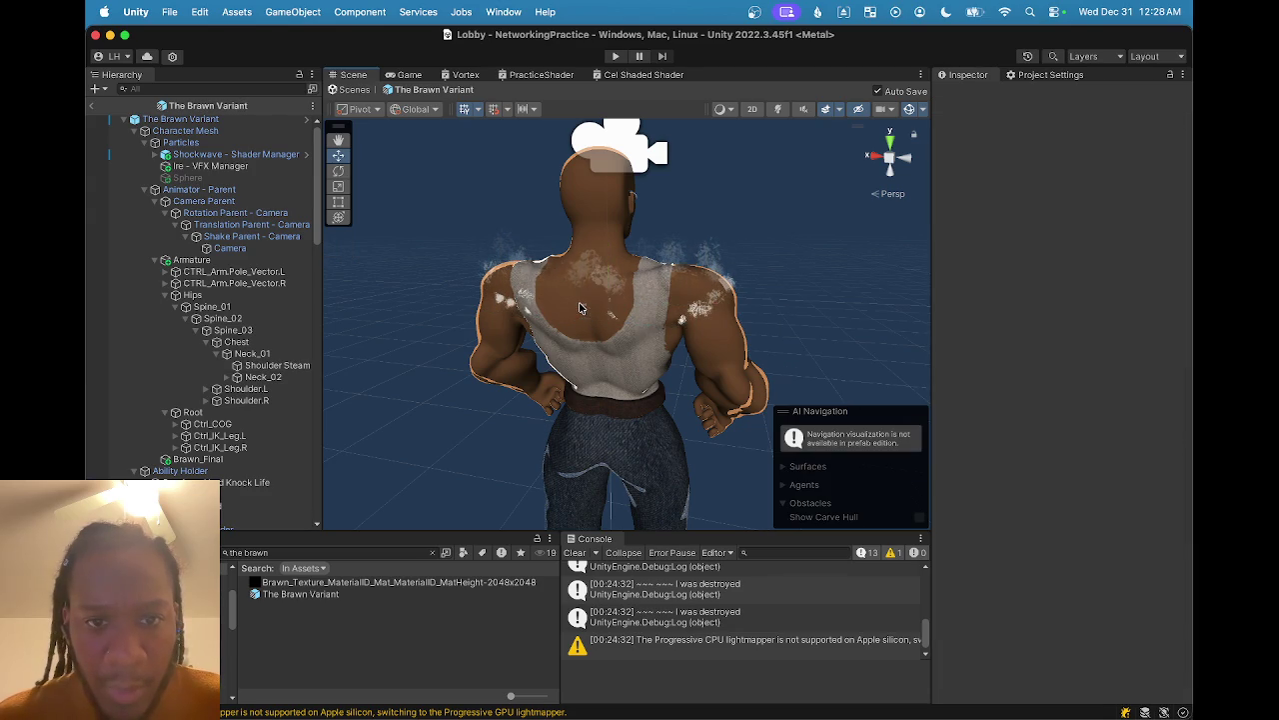
click(254, 367)
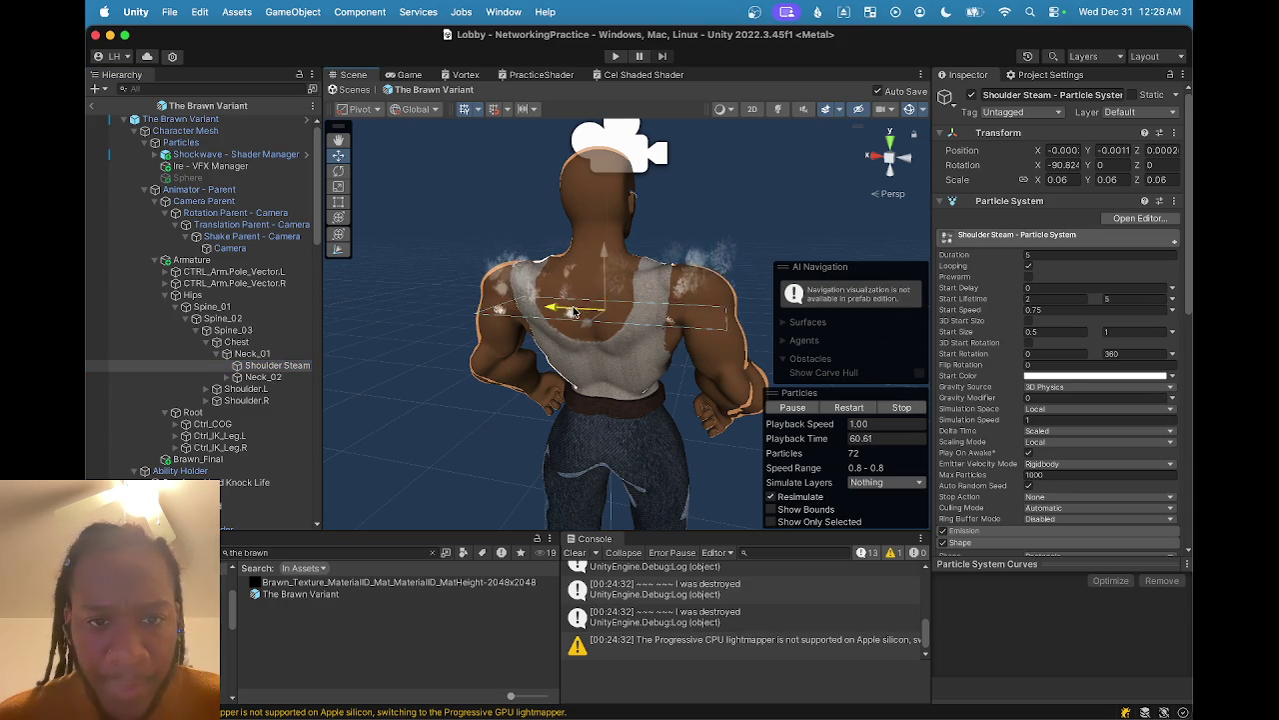
- Slide the emitter along X and set Start Lifetime to a random range of 3 to 7
mouse_move(588, 310)
mouse_down()
mouse_move(435, 342)
mouse_move(640, 371)
mouse_move(630, 398)
mouse_move(623, 389)
mouse_move(642, 373)
mouse_move(599, 374)
mouse_move(613, 365)
mouse_move(570, 388)
mouse_up()
text(3)
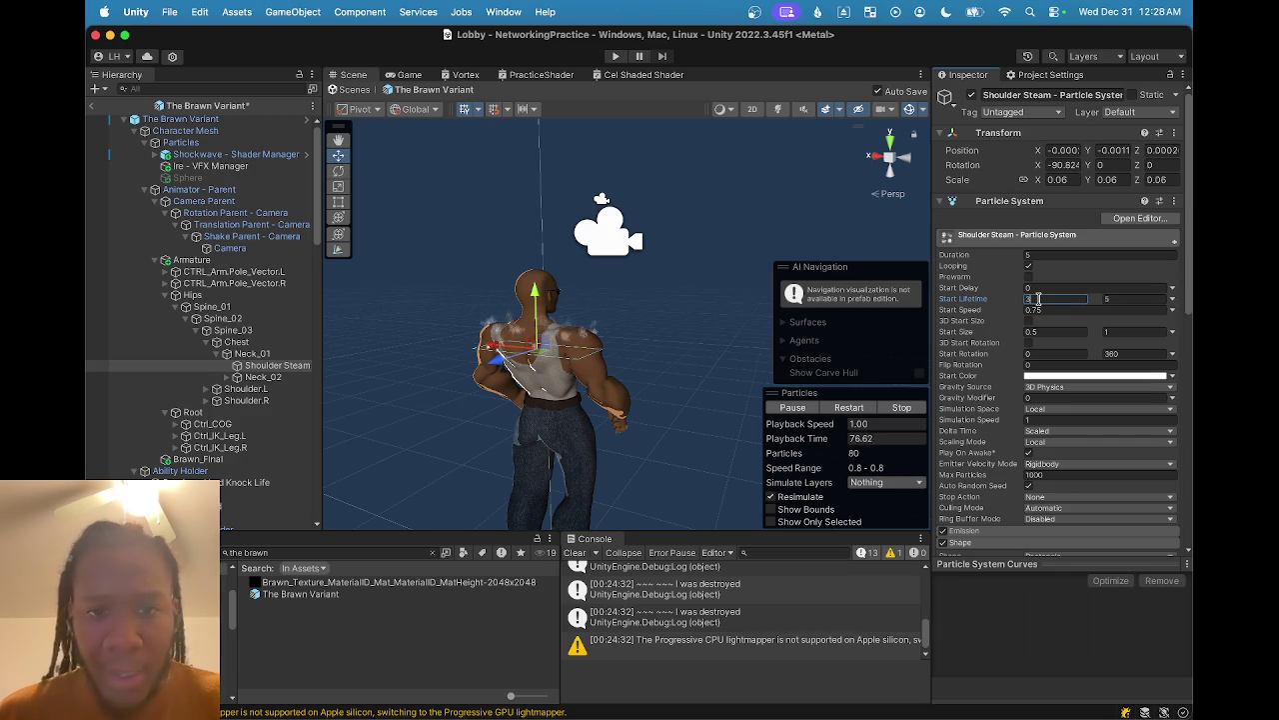
text(7)
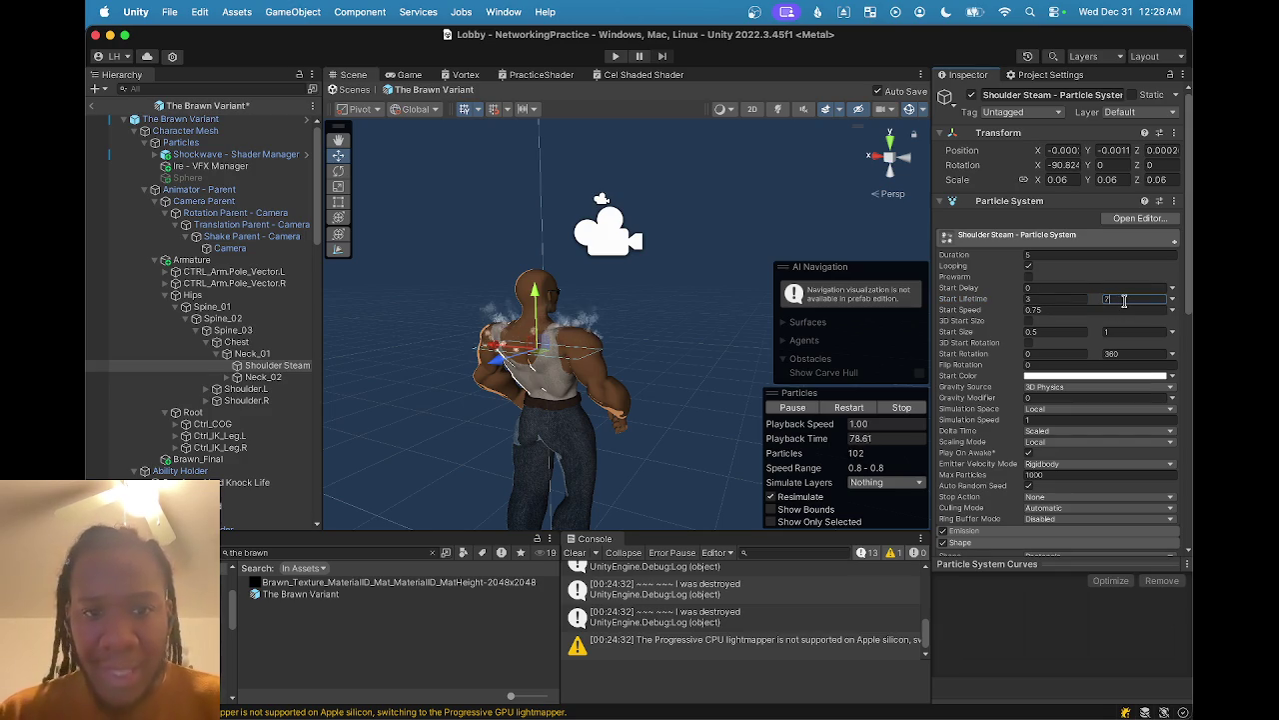
drag(635, 353, 526, 366)
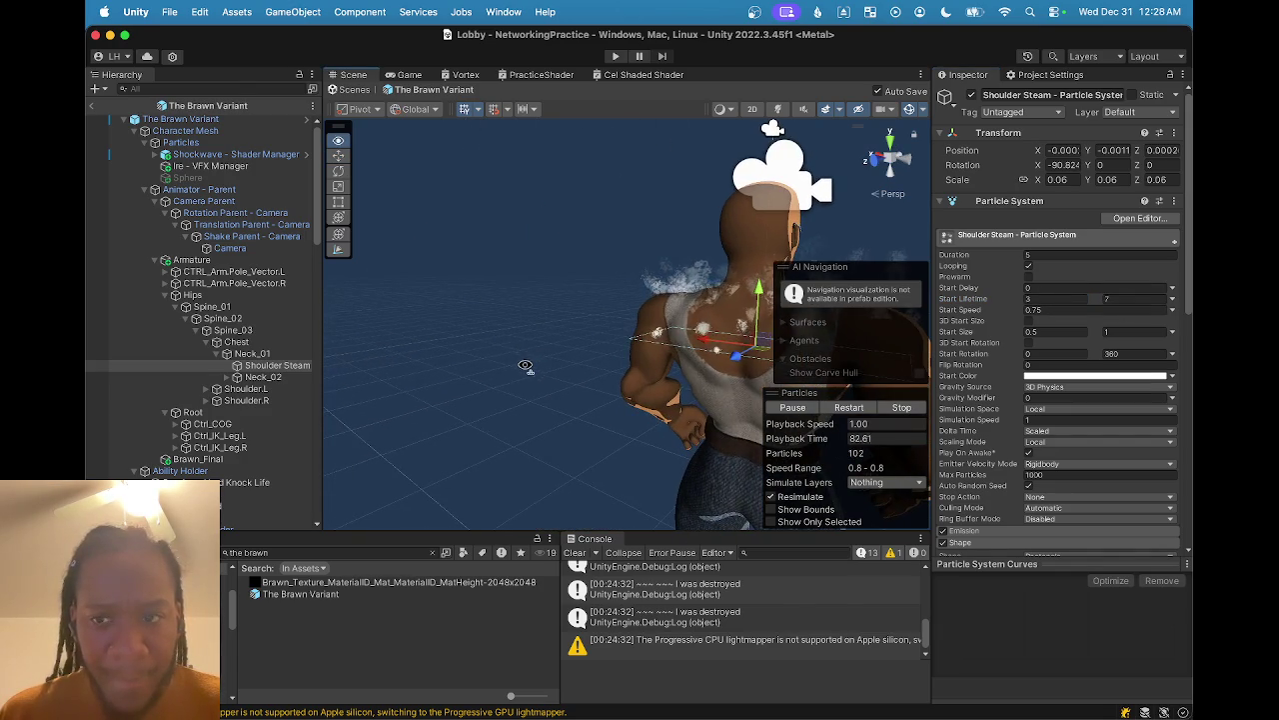
mouse_move(580, 313)
mouse_down()
mouse_move(389, 362)
mouse_move(370, 423)
mouse_move(434, 558)
mouse_move(491, 414)
mouse_move(547, 469)
mouse_move(534, 455)
mouse_up()
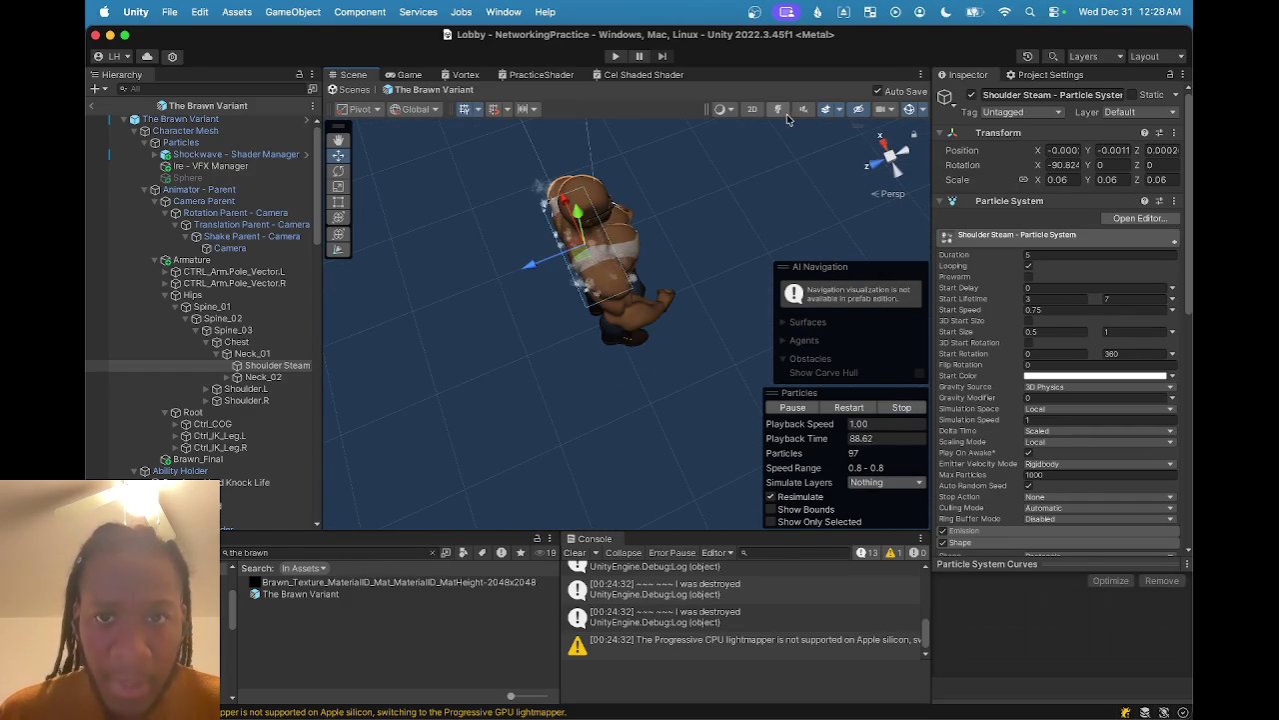
- Switch the Scene view to a top-down view framed on the Shoulder Steam emitter
click(894, 159)
drag(684, 308, 670, 297)
click(884, 162)
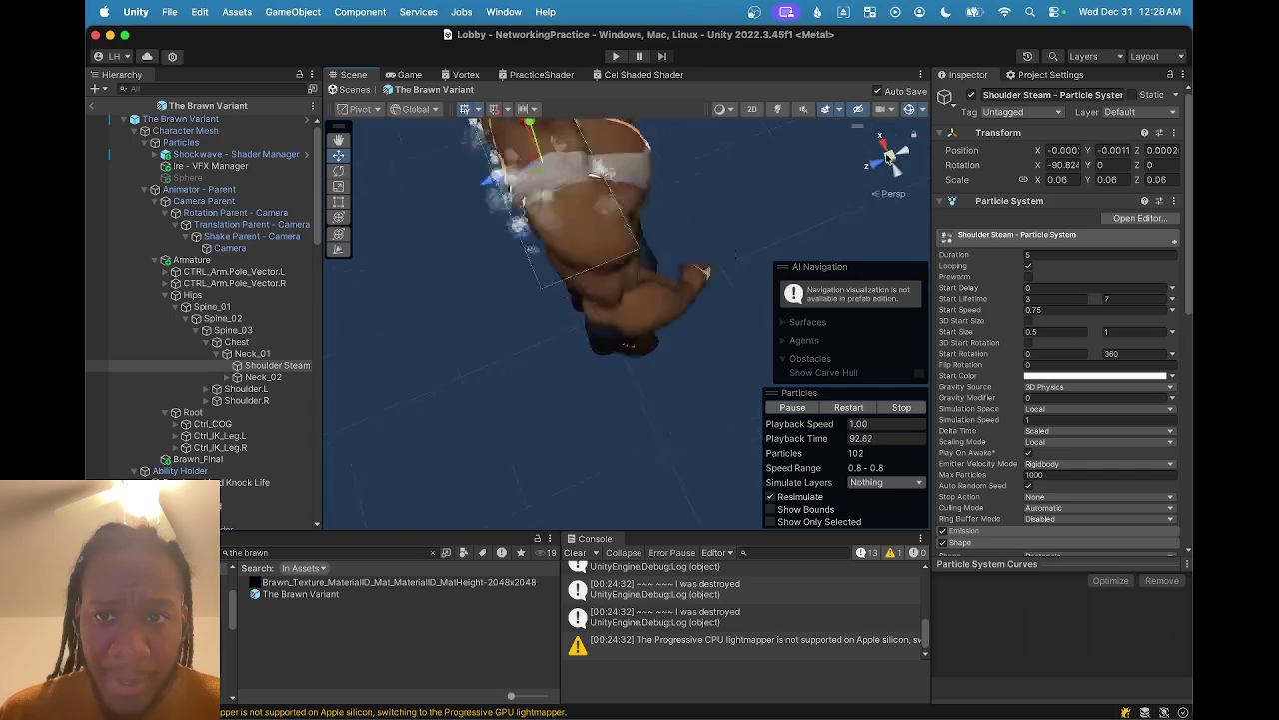
click(890, 148)
key(f)
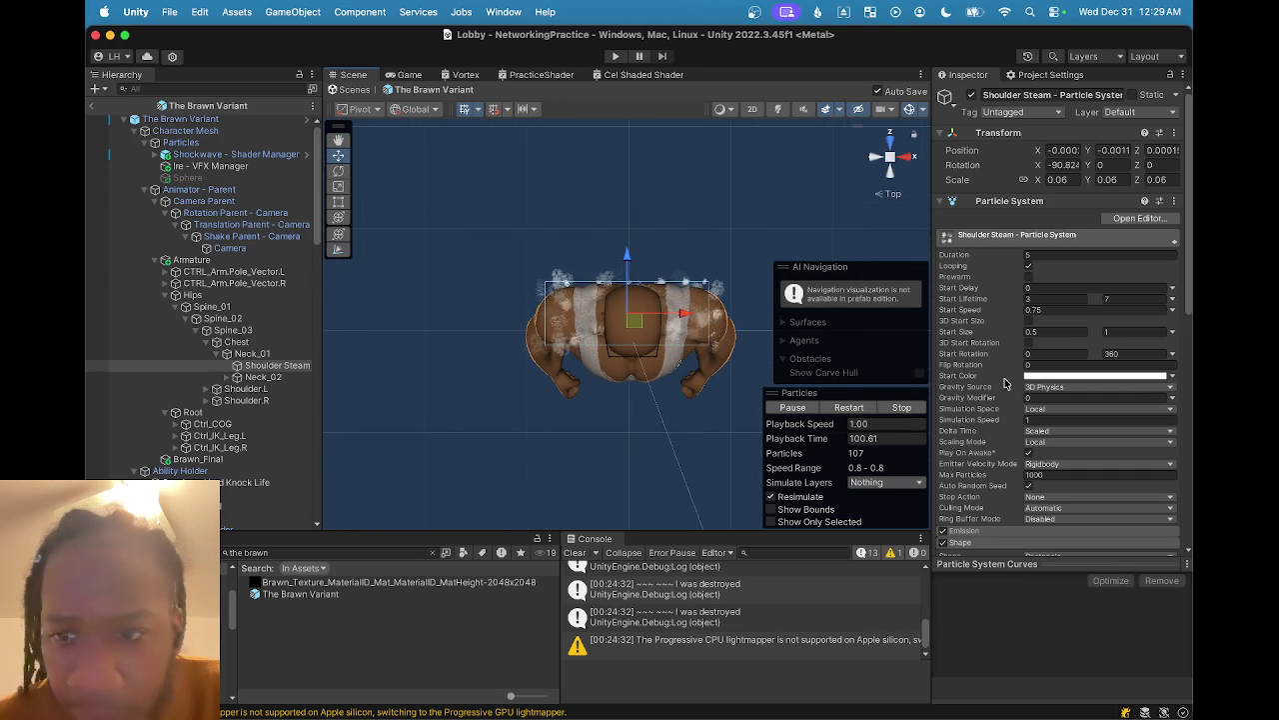
- Stretch the shape's Scale Y to 6.5 and shift the emitter along X and Y
scroll(1020, 379, down, 5)
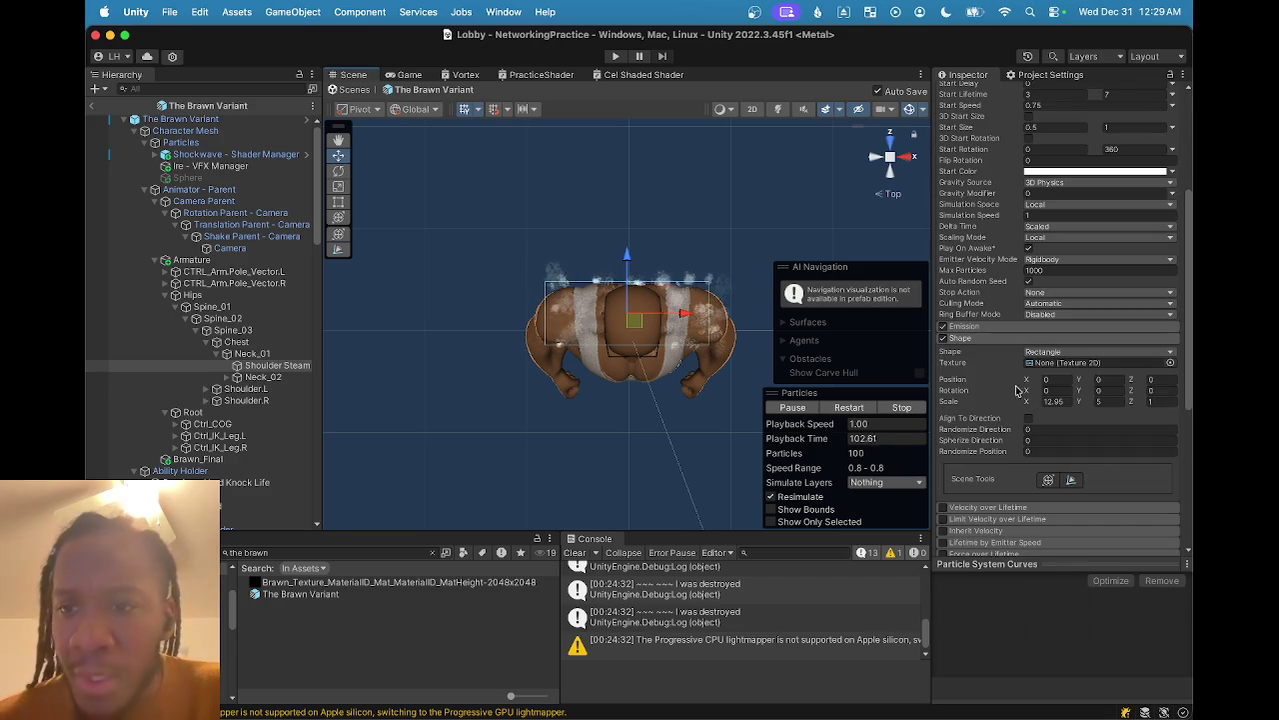
drag(1090, 408, 1103, 407)
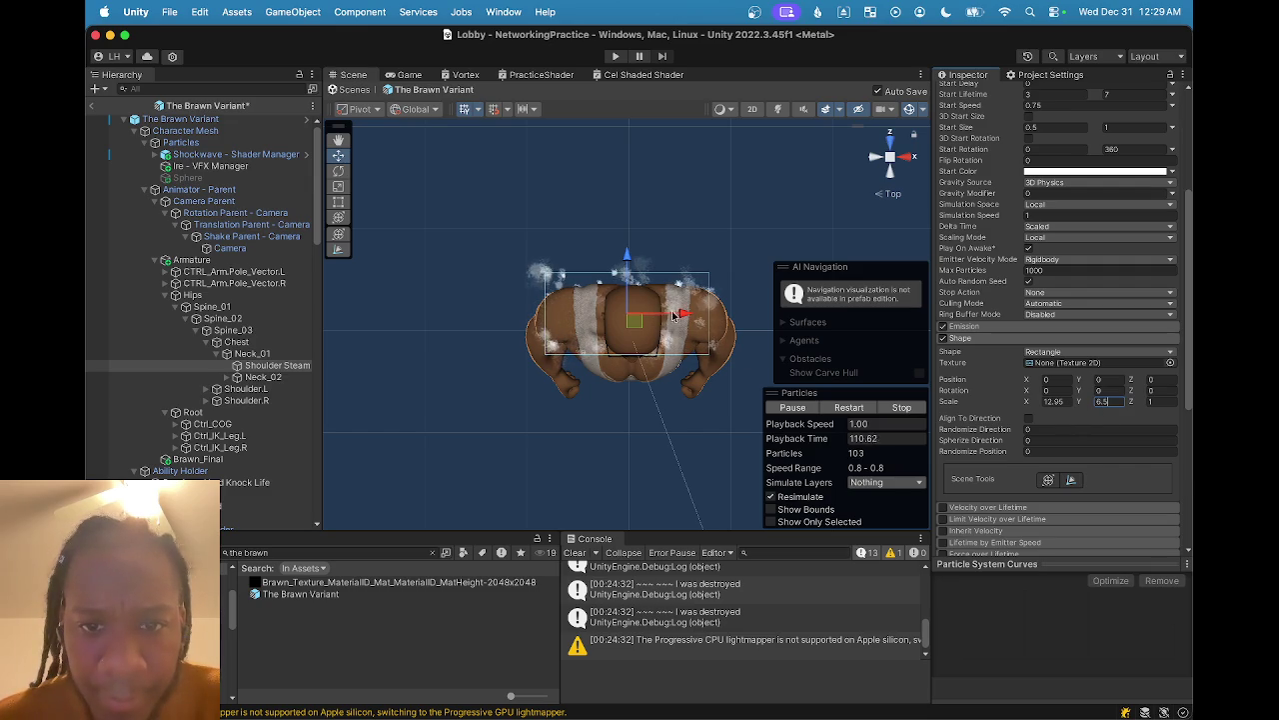
drag(683, 318, 686, 318)
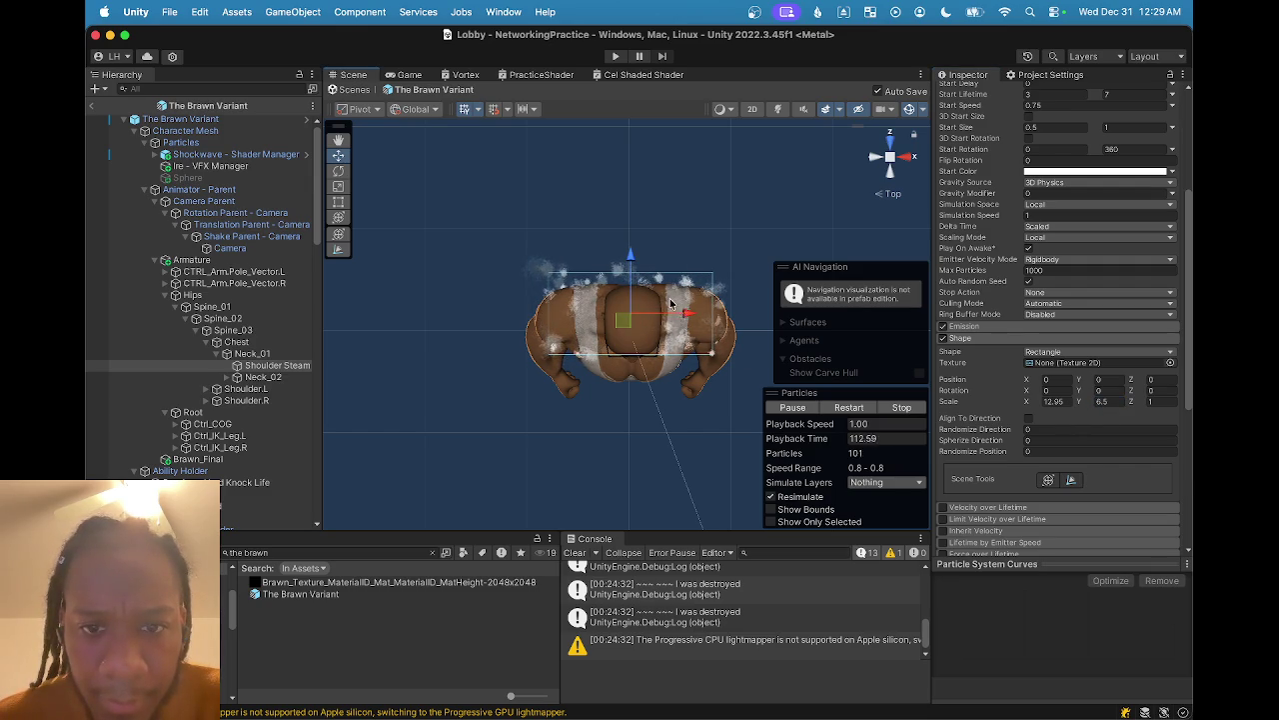
drag(630, 266, 633, 271)
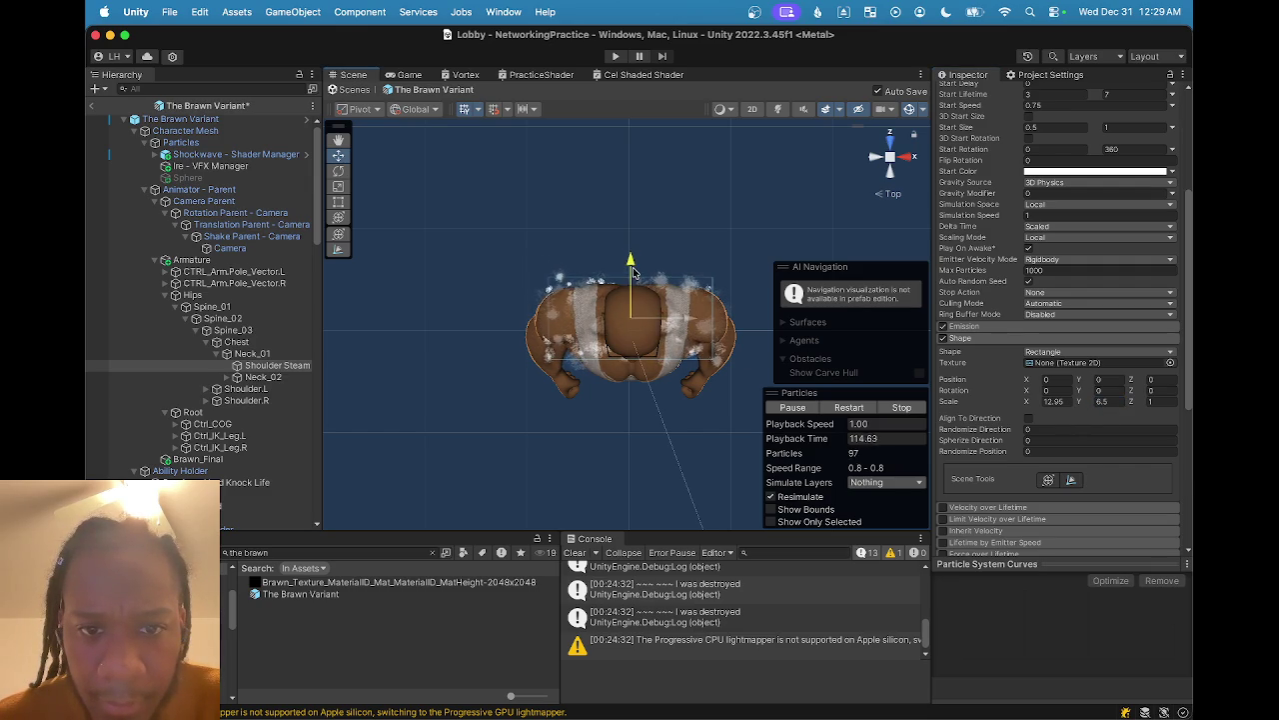
mouse_move(574, 342)
mouse_down()
mouse_move(689, 433)
mouse_move(723, 401)
mouse_move(645, 445)
mouse_move(374, 465)
mouse_move(601, 451)
mouse_move(535, 451)
mouse_move(585, 443)
mouse_move(665, 380)
mouse_up()
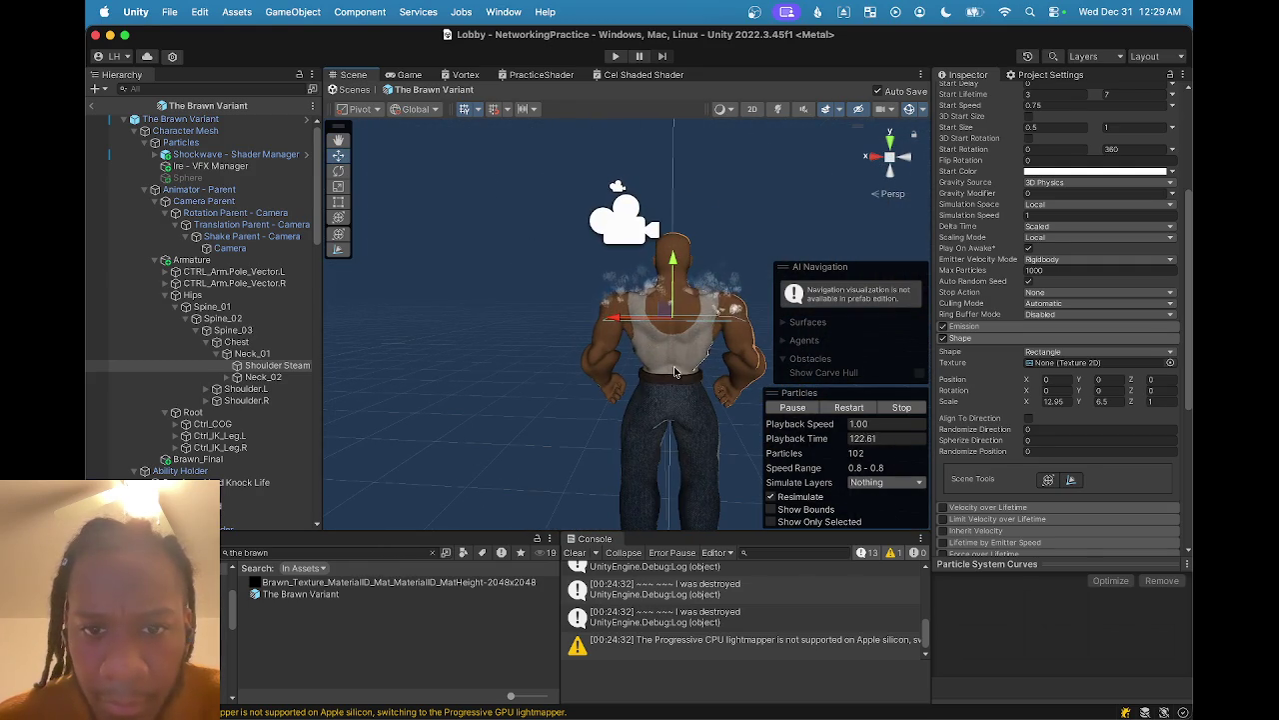
- Set Shoulder Steam's Start Lifetime to minimum 4 and maximum 10, checking the shoulders from behind
scroll(669, 278, up, 5)
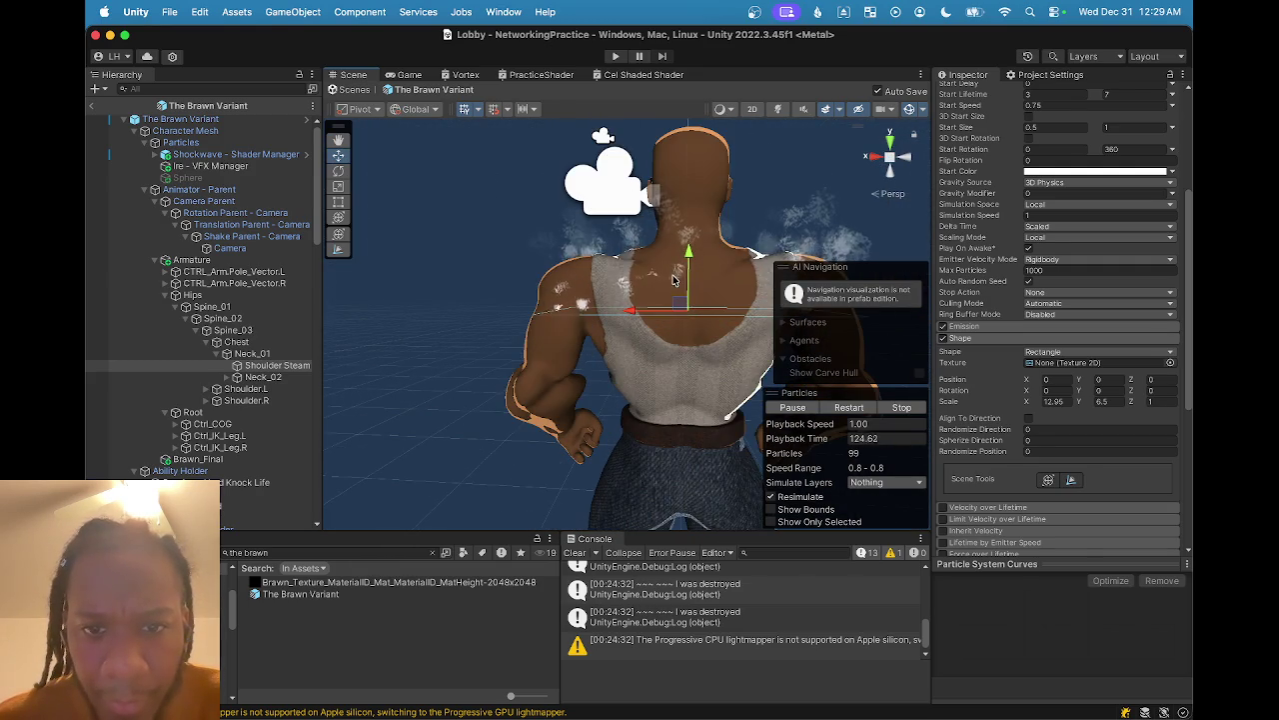
drag(668, 278, 674, 330)
scroll(1035, 143, up, 2)
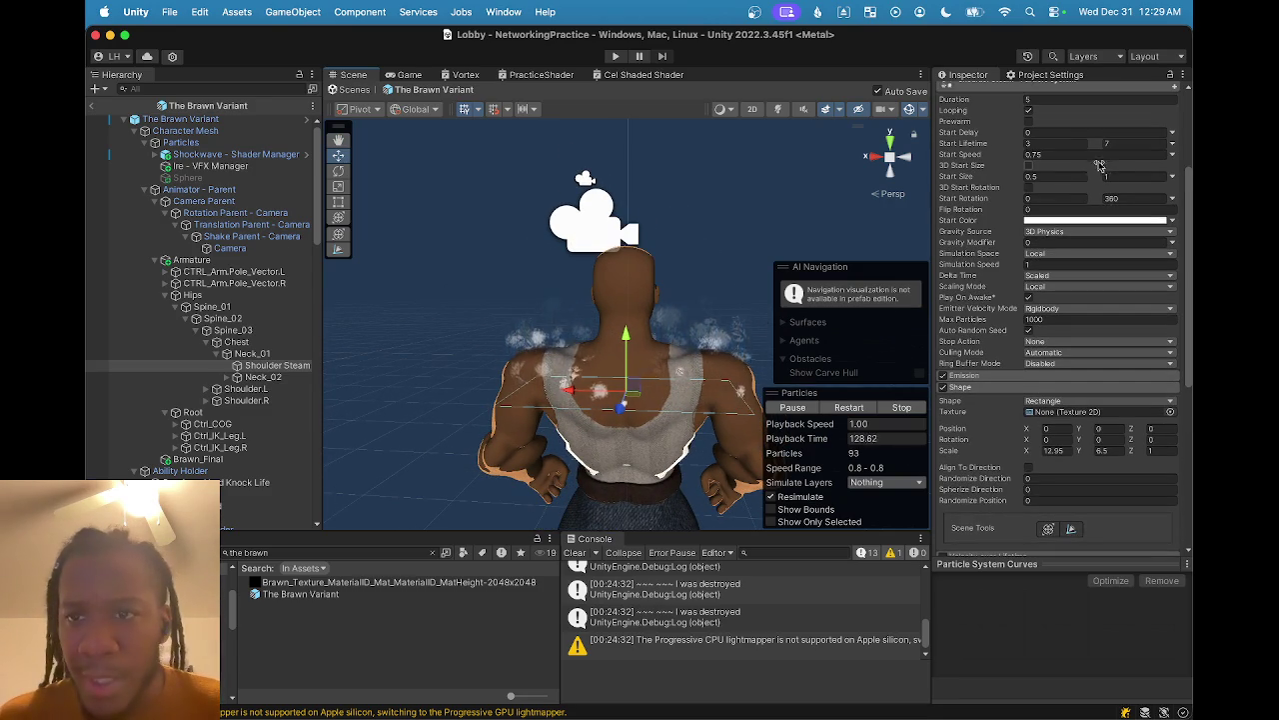
double_click(1035, 143)
text(4)
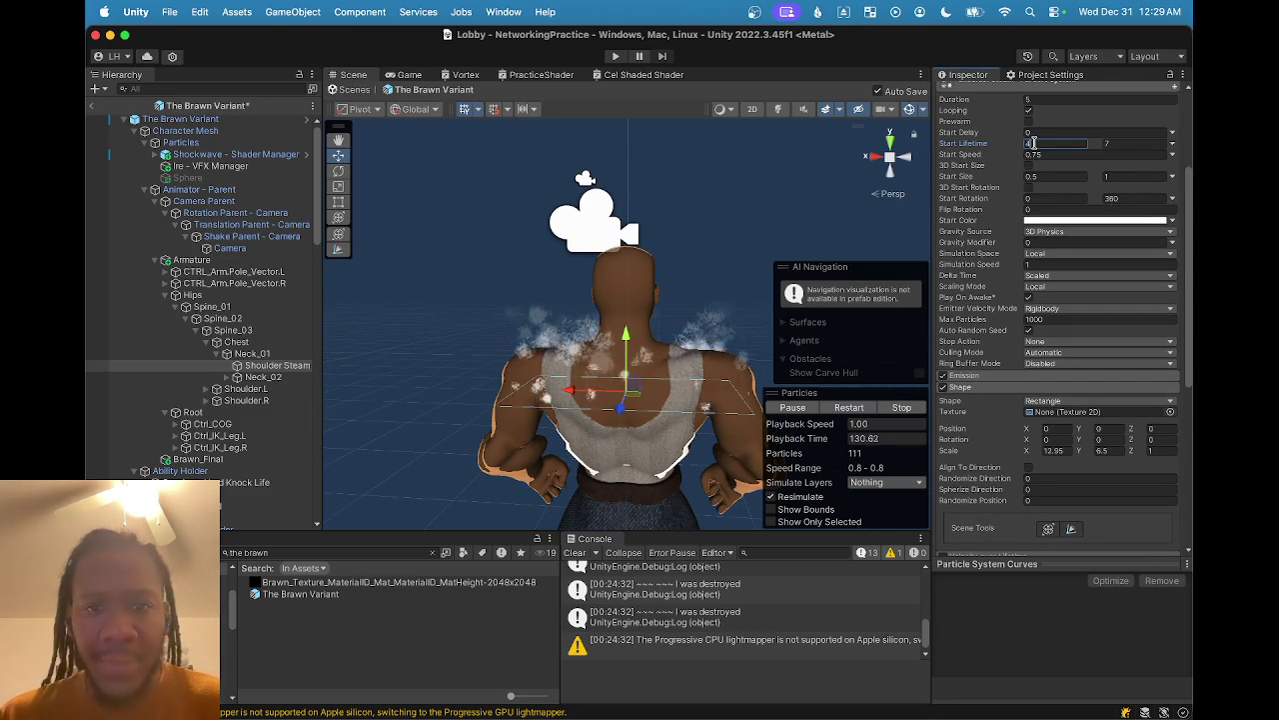
double_click(1120, 143)
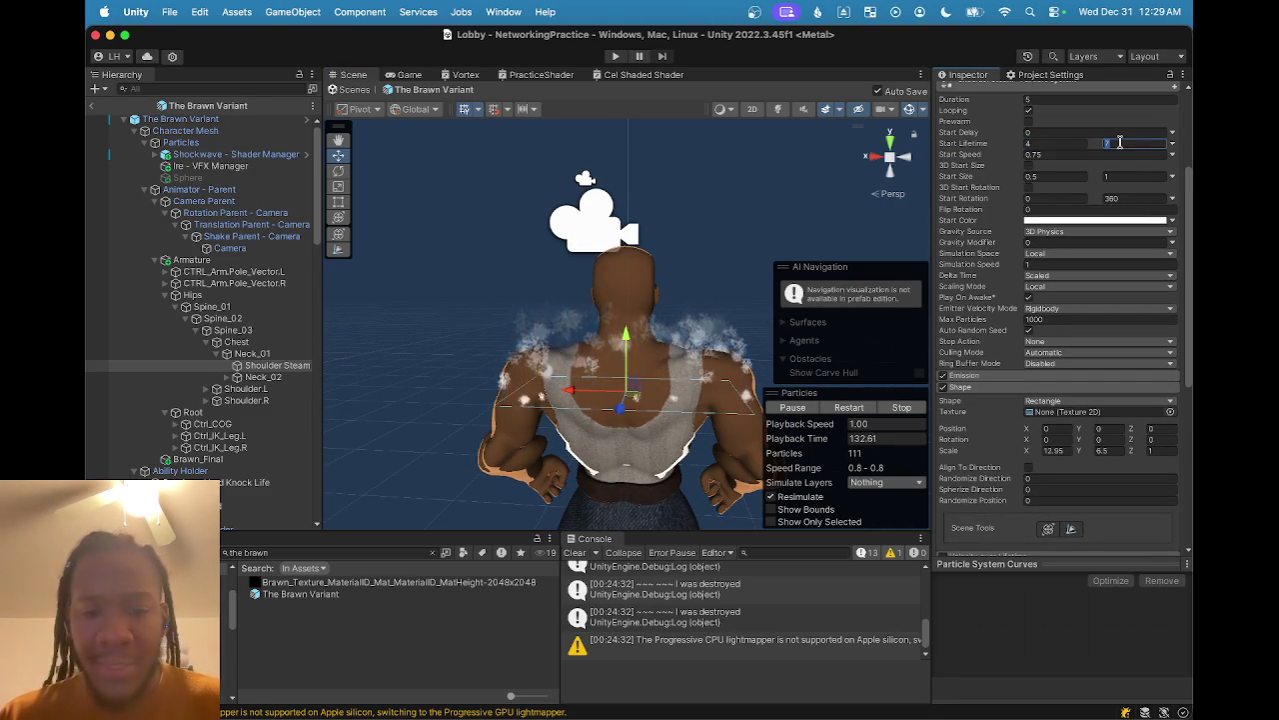
text(10)
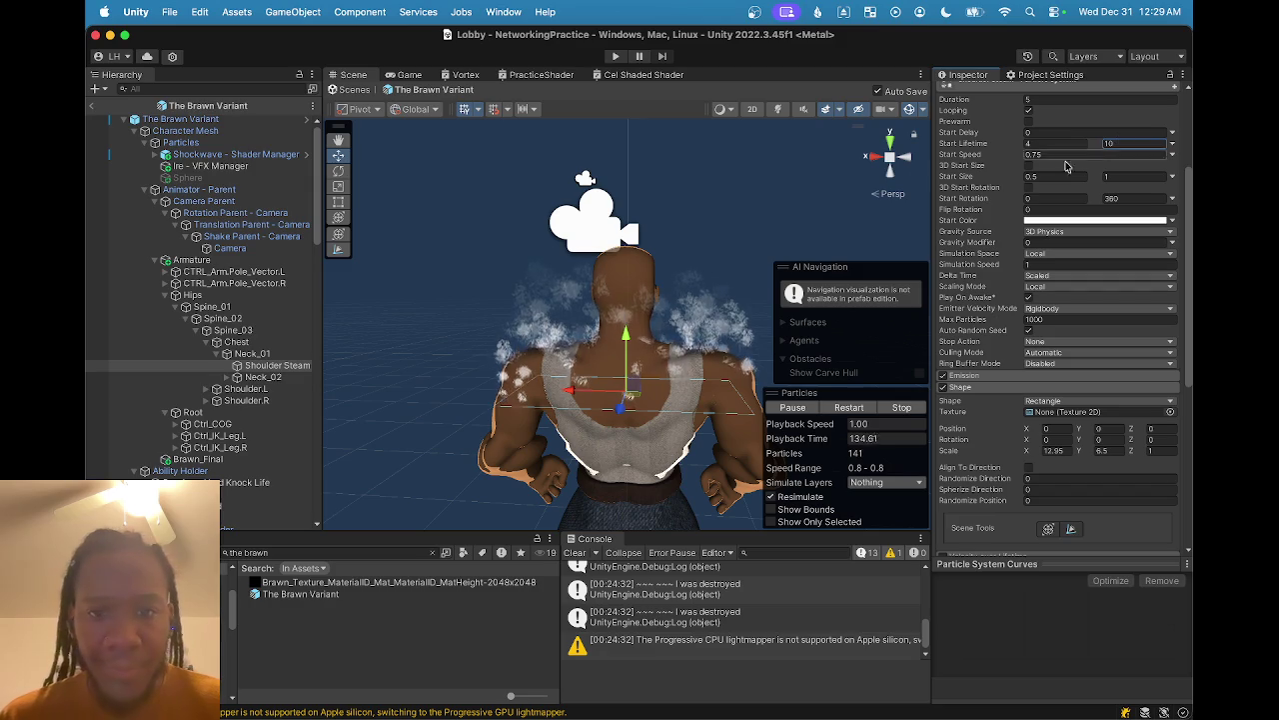
drag(714, 313, 556, 317)
scroll(557, 317, up, 5)
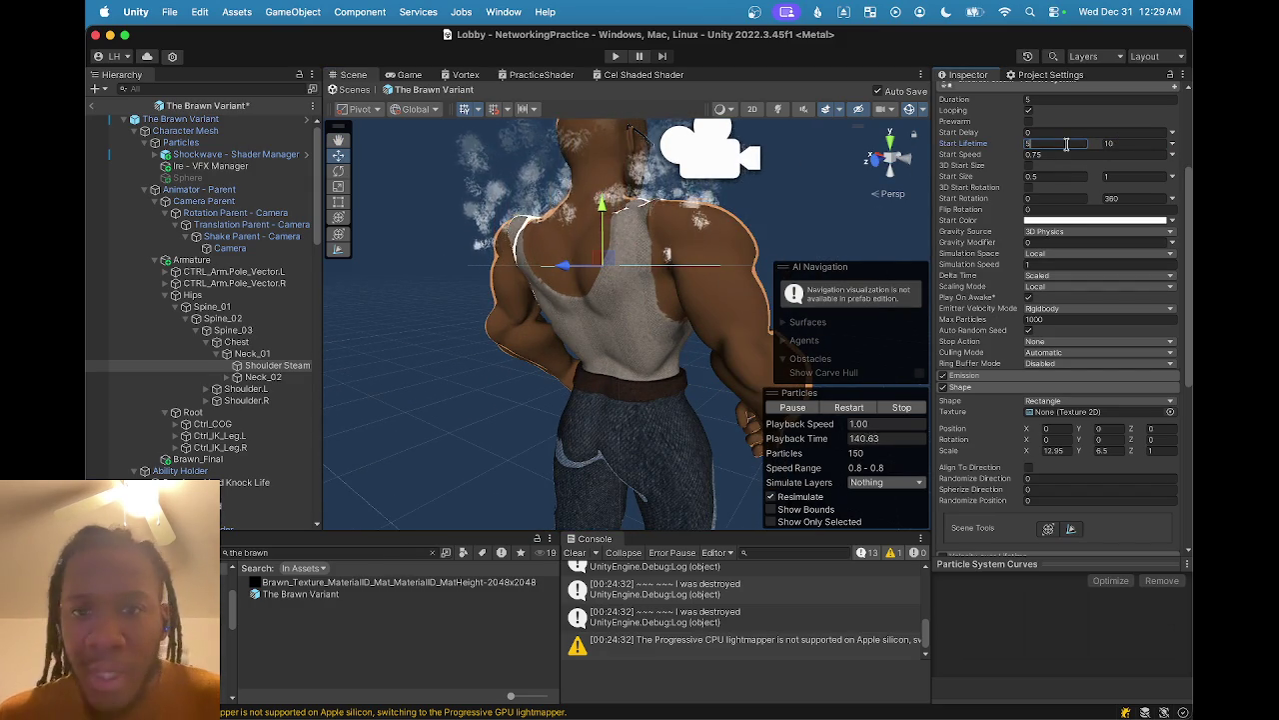
scroll(1062, 358, down, 7)
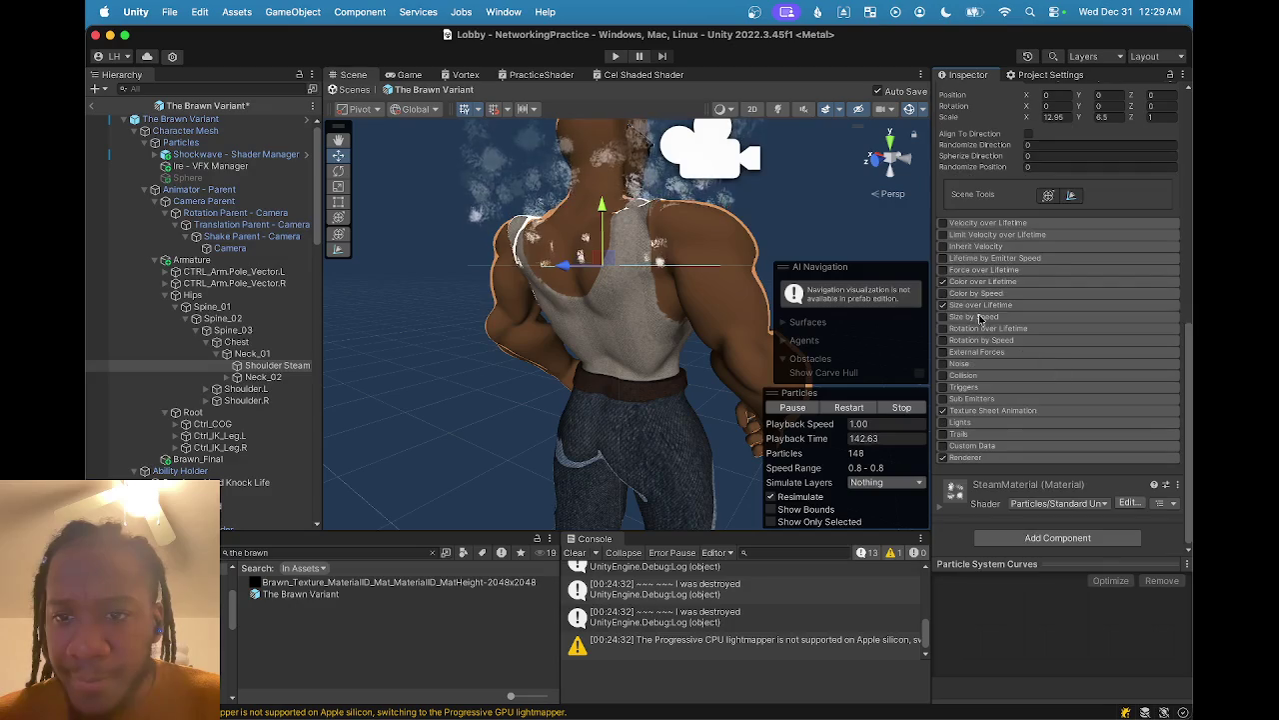
- Expand Color over Lifetime and move the opaque alpha and white colour keys to the gradient's middle
click(998, 282)
click(1088, 293)
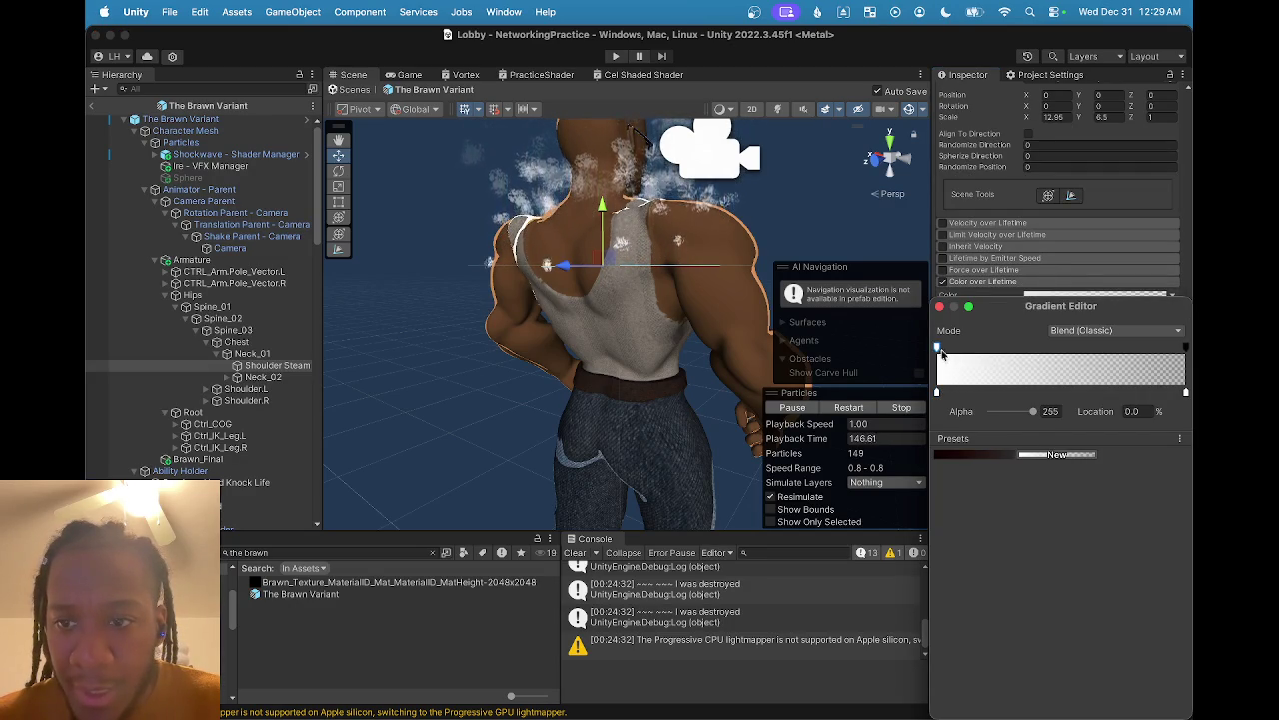
drag(939, 351, 1080, 360)
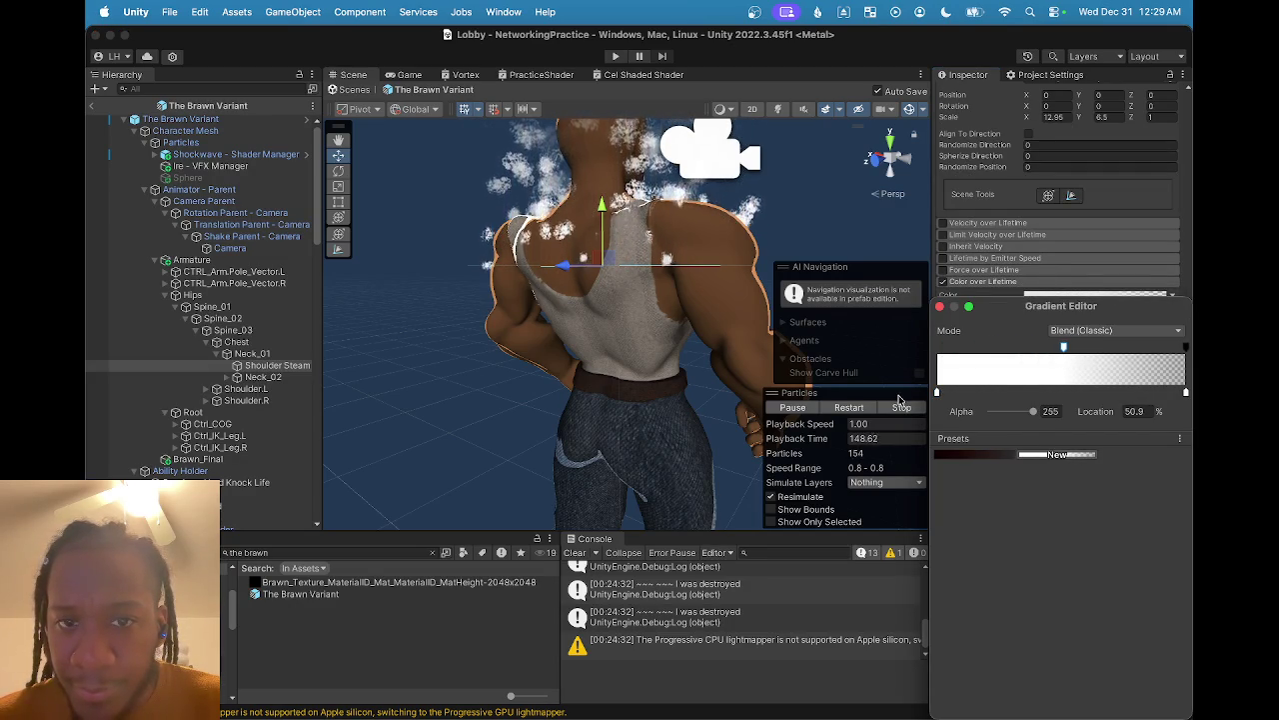
drag(937, 394, 1065, 396)
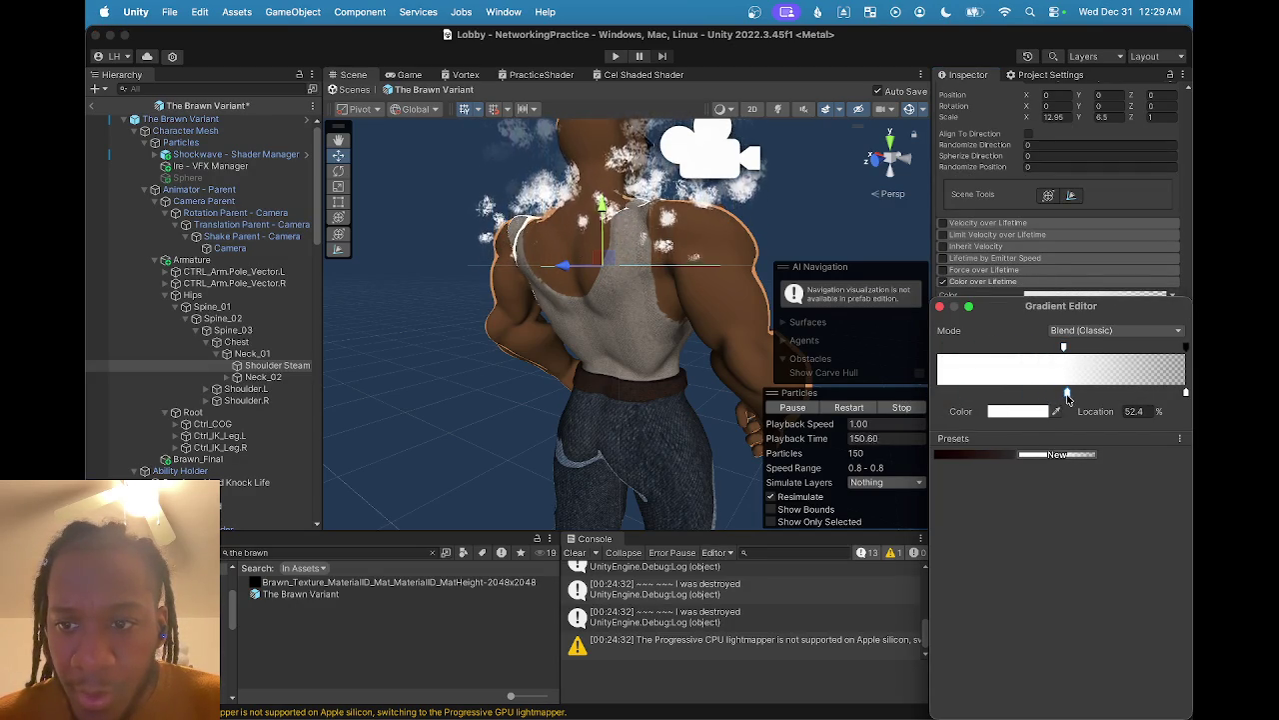
- Add white colour and alpha keys at 0%, with the starting alpha set to 0
click(938, 347)
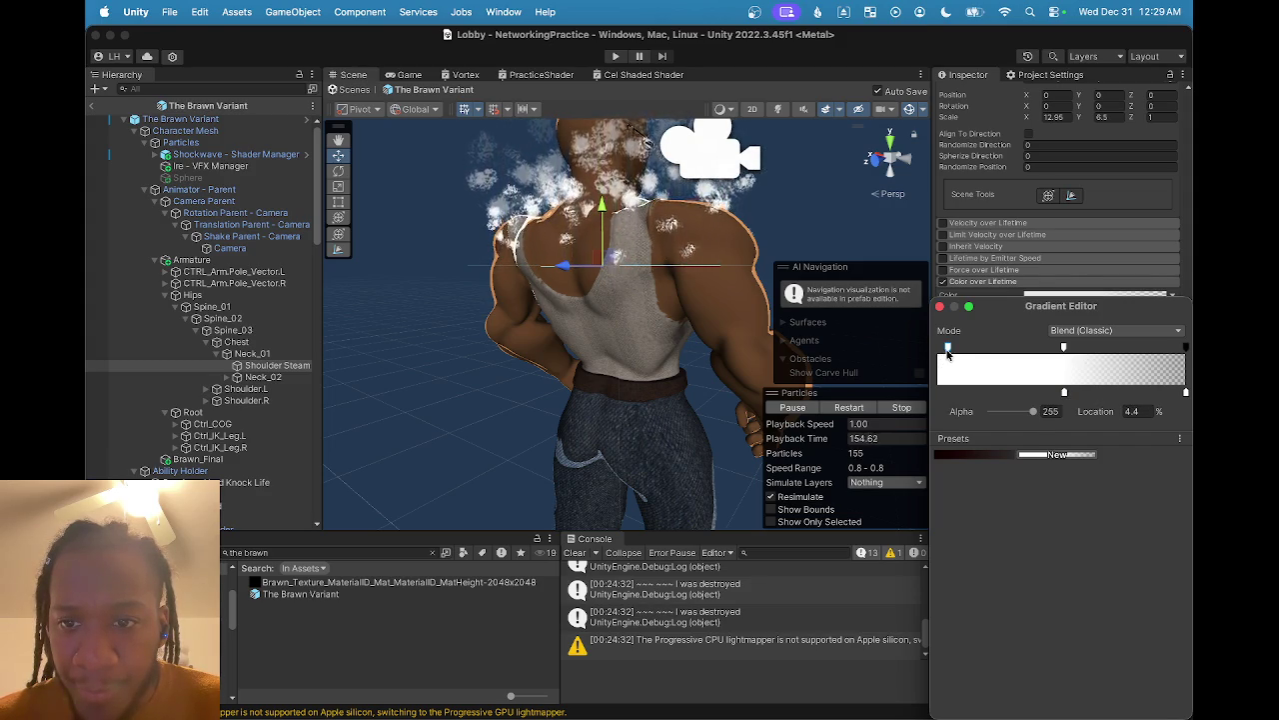
click(948, 393)
double_click(948, 393)
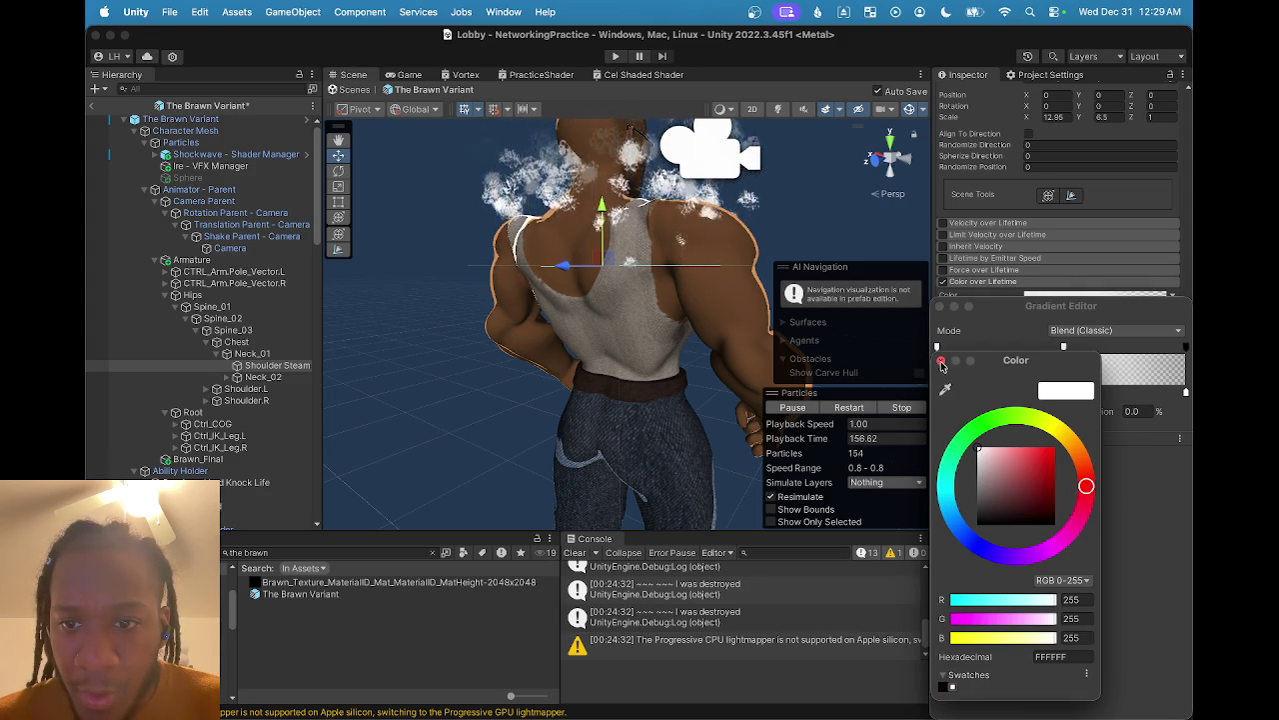
click(967, 388)
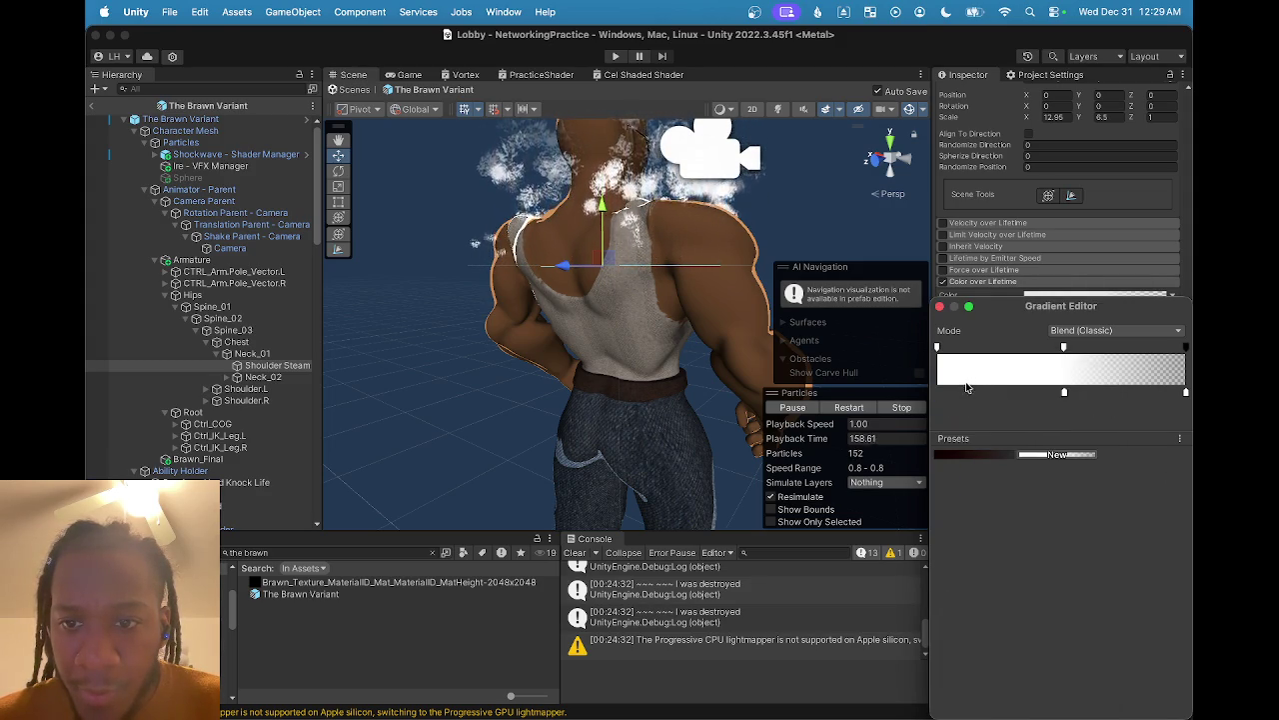
click(937, 348)
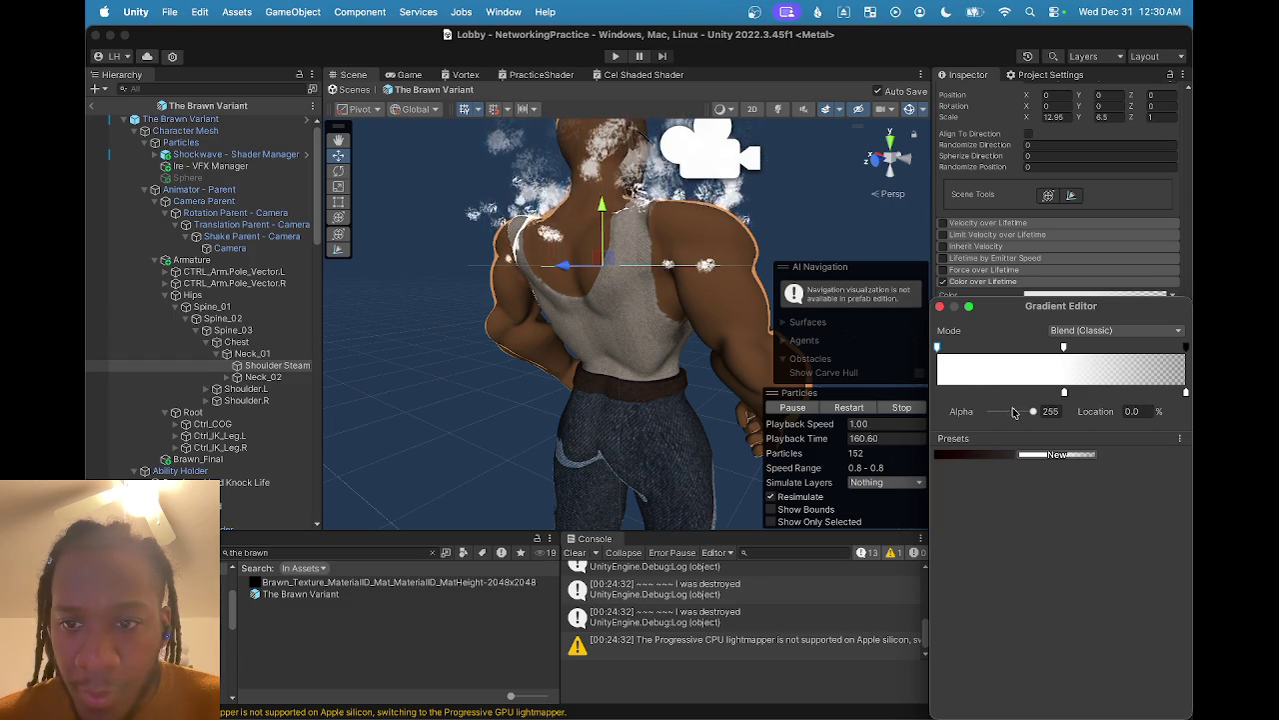
drag(1013, 412, 934, 417)
mouse_move(610, 292)
mouse_down()
mouse_move(657, 299)
mouse_move(705, 345)
mouse_up()
scroll(705, 345, up, 5)
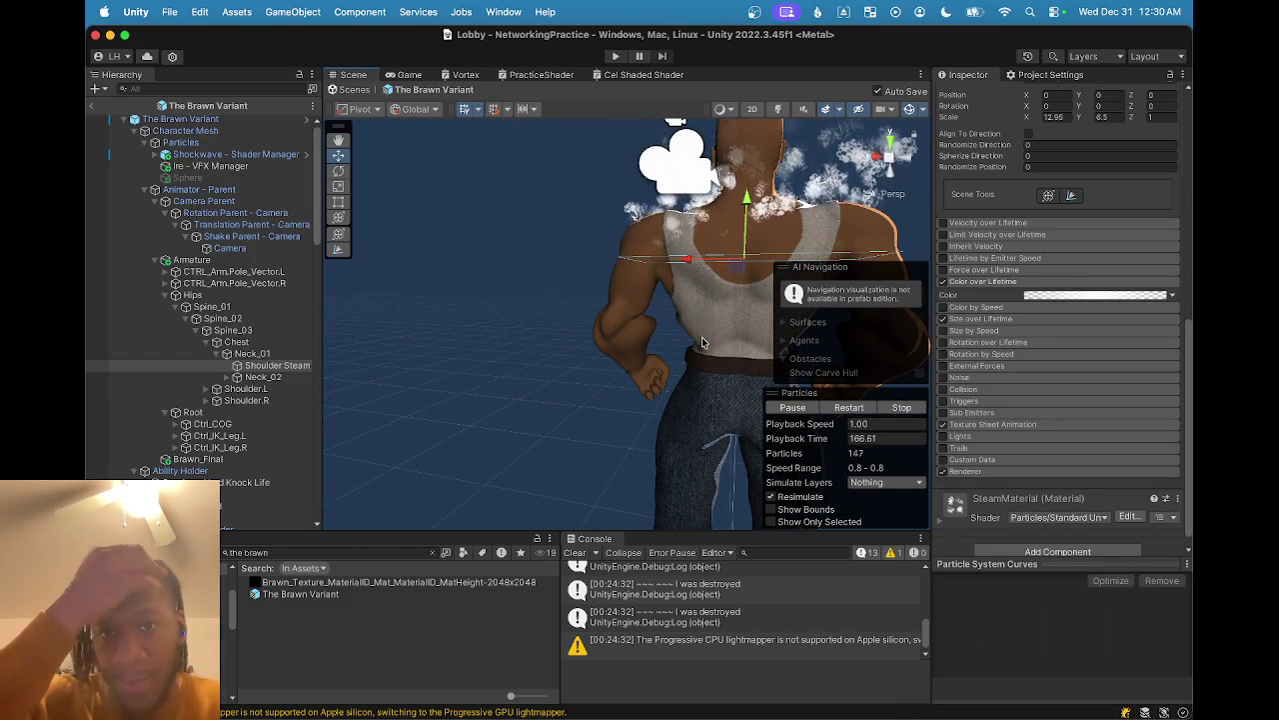
- Orbit around The Brawn and open the Color over Lifetime gradient in the Gradient Editor
scroll(702, 337, down, 5)
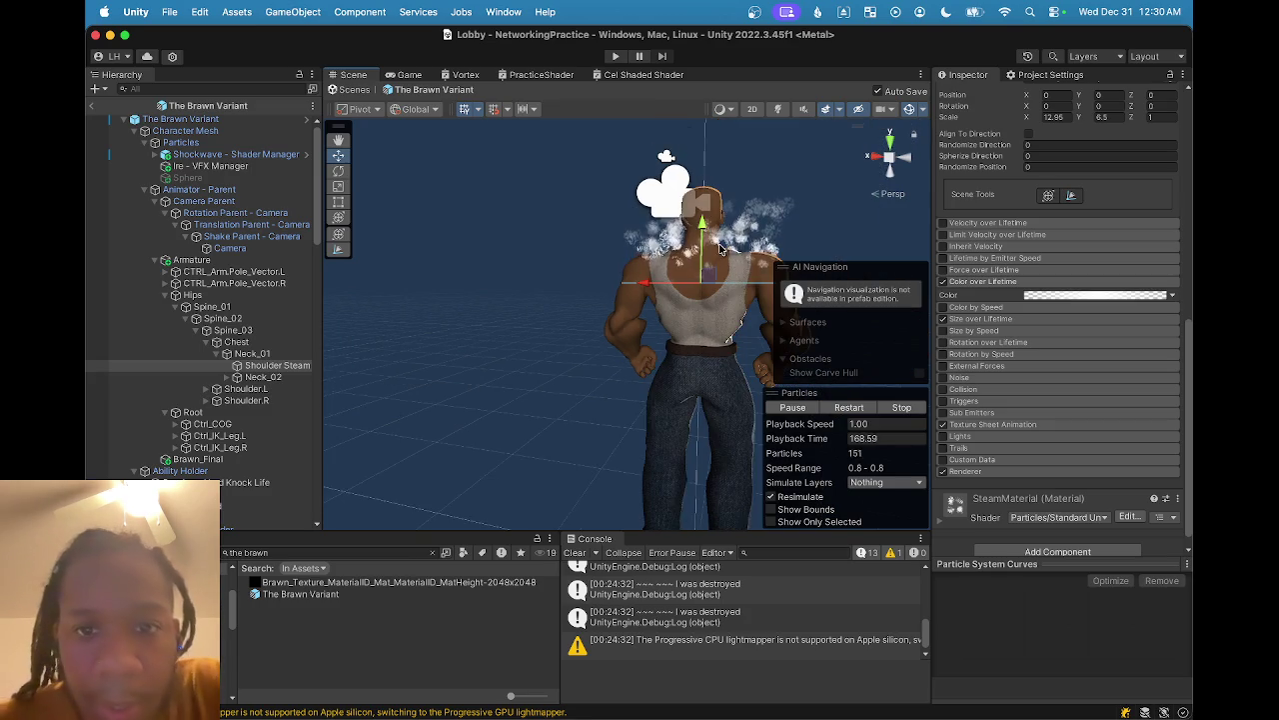
scroll(680, 299, up, 3)
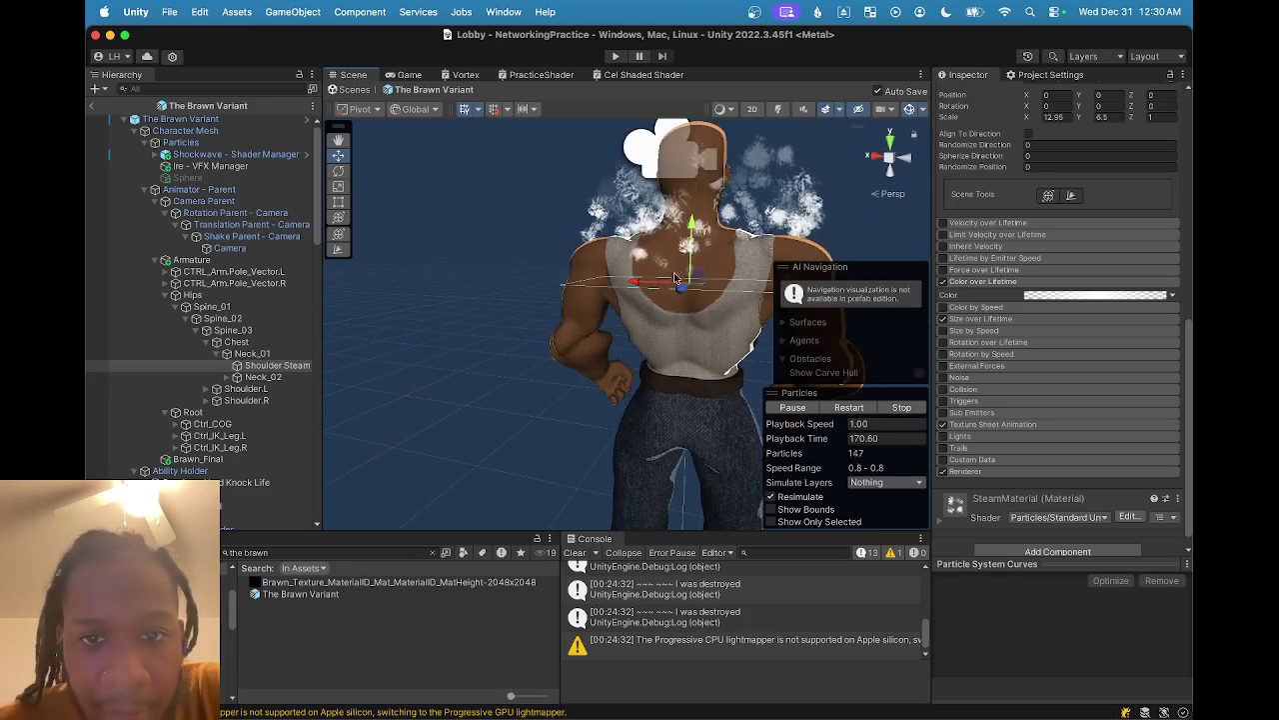
scroll(667, 286, down, 1)
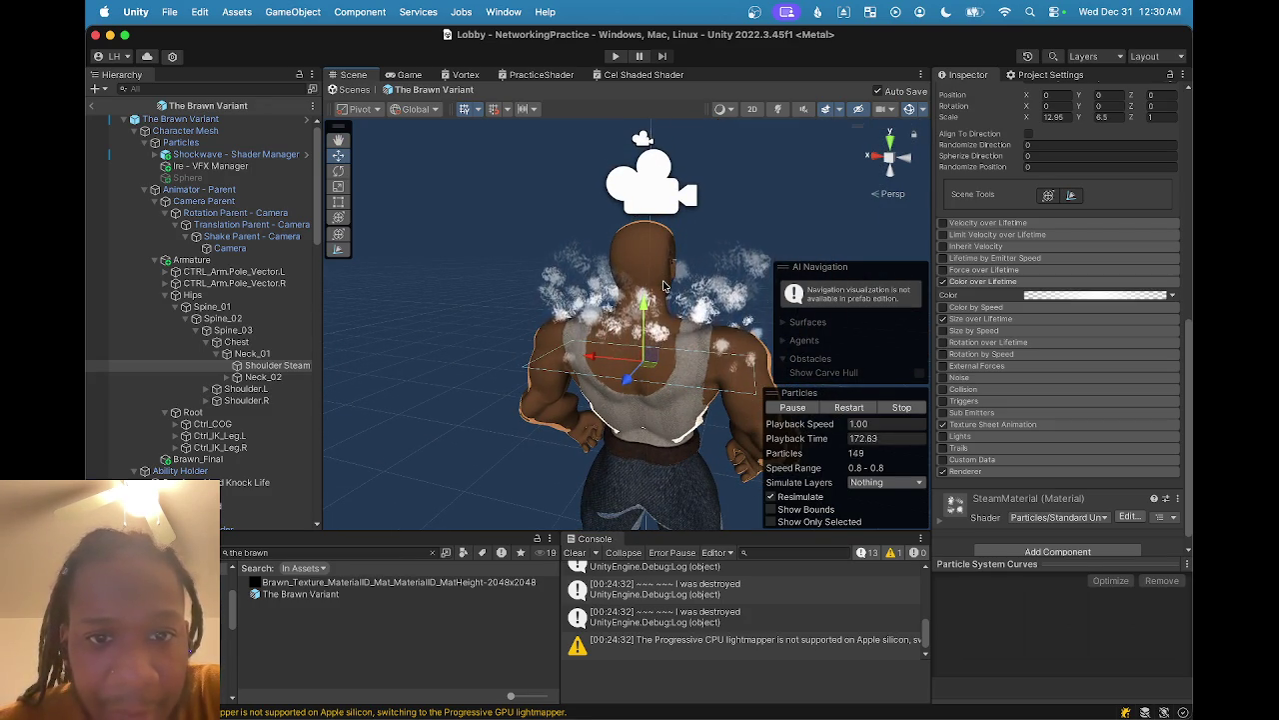
mouse_move(661, 287)
mouse_down()
mouse_move(563, 337)
mouse_move(522, 311)
mouse_up()
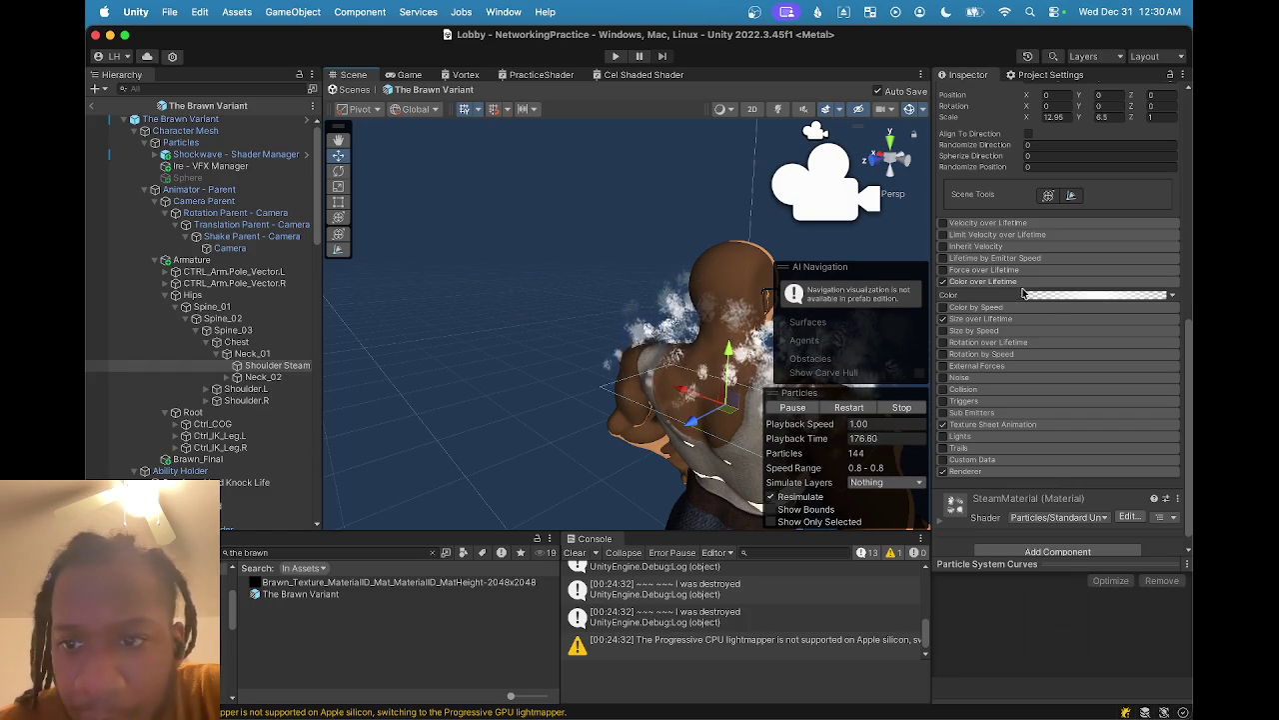
click(1094, 294)
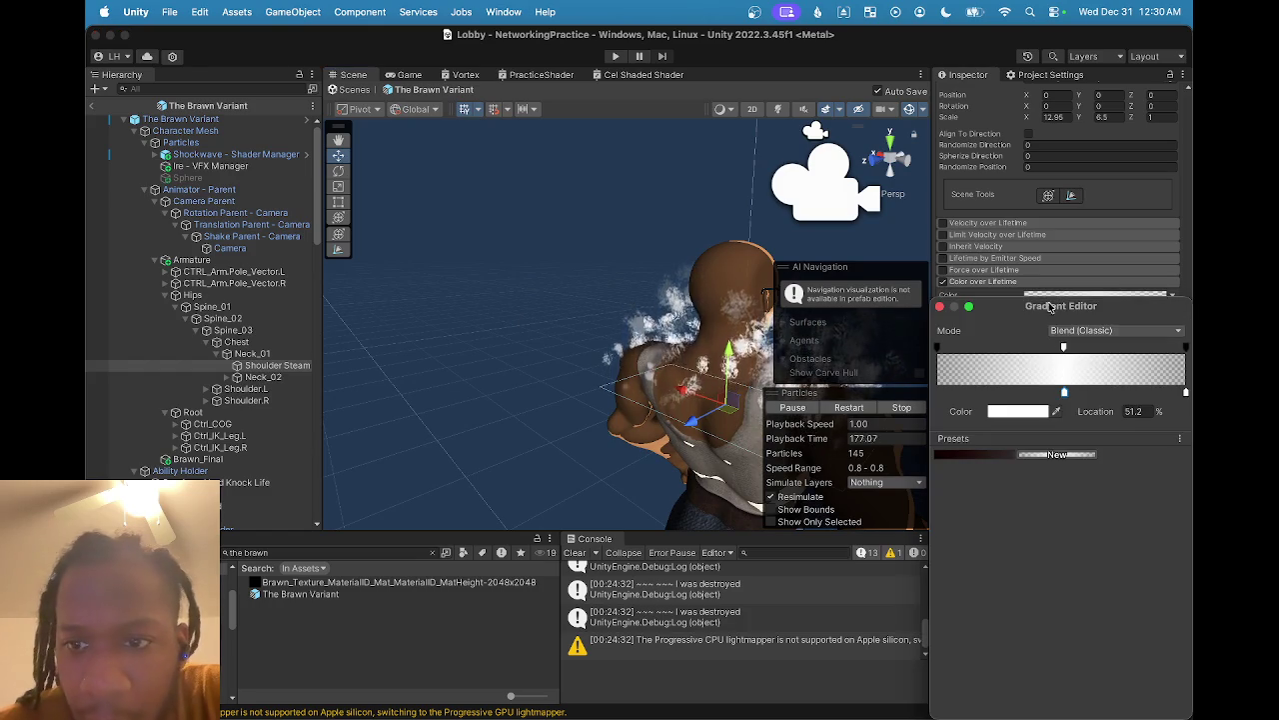
- Add a mostly transparent alpha key, slide it earlier in lifetime, then delete it
click(996, 349)
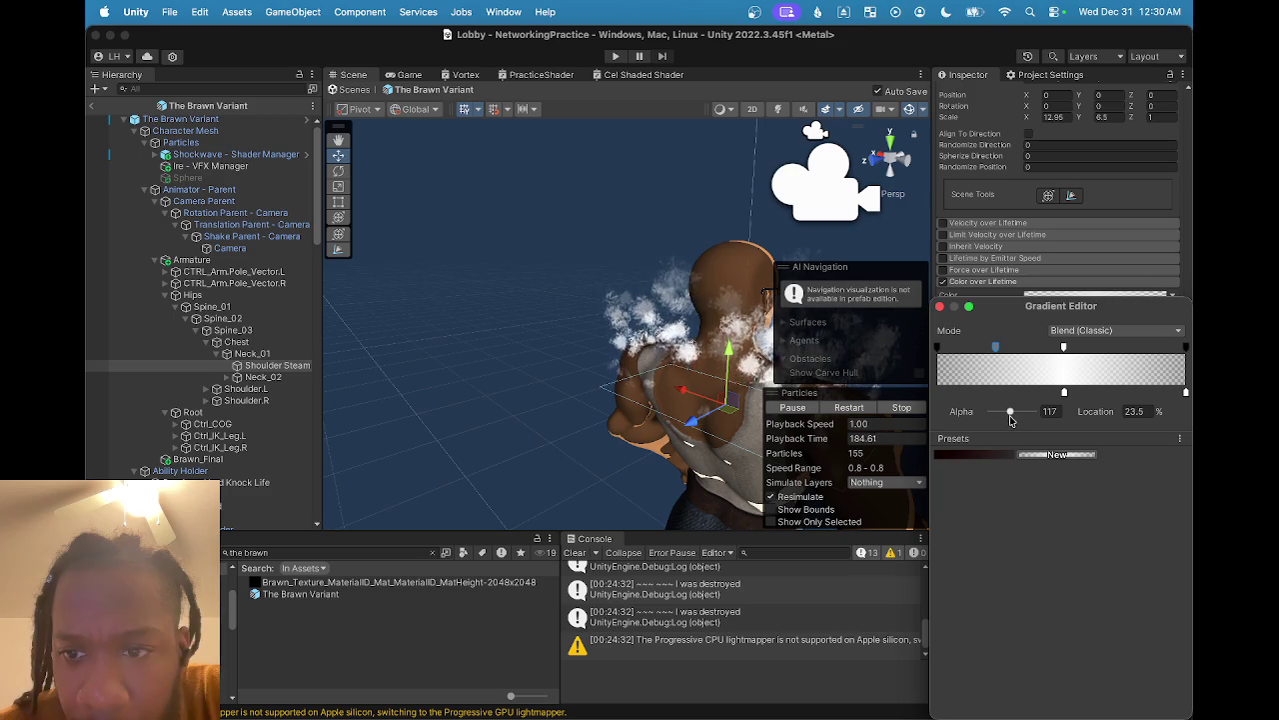
mouse_move(1010, 412)
mouse_down()
mouse_move(952, 416)
mouse_move(1002, 418)
mouse_move(975, 417)
mouse_up()
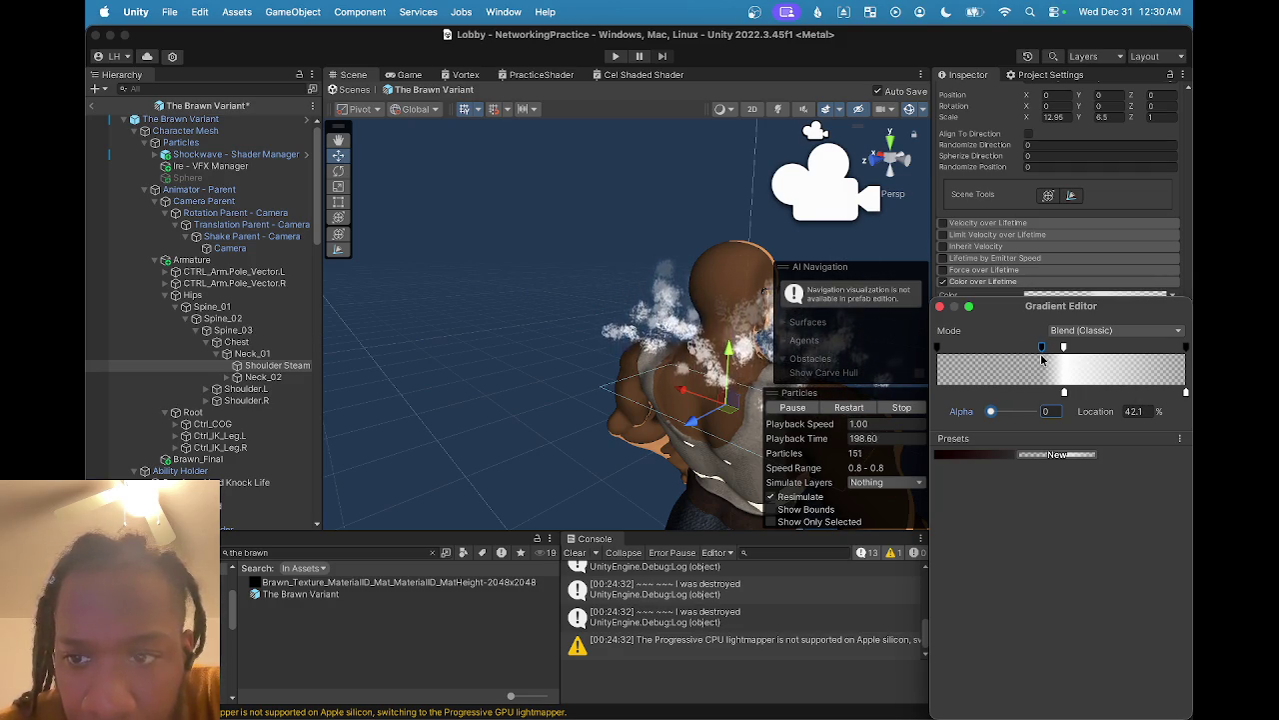
drag(1051, 353, 1000, 352)
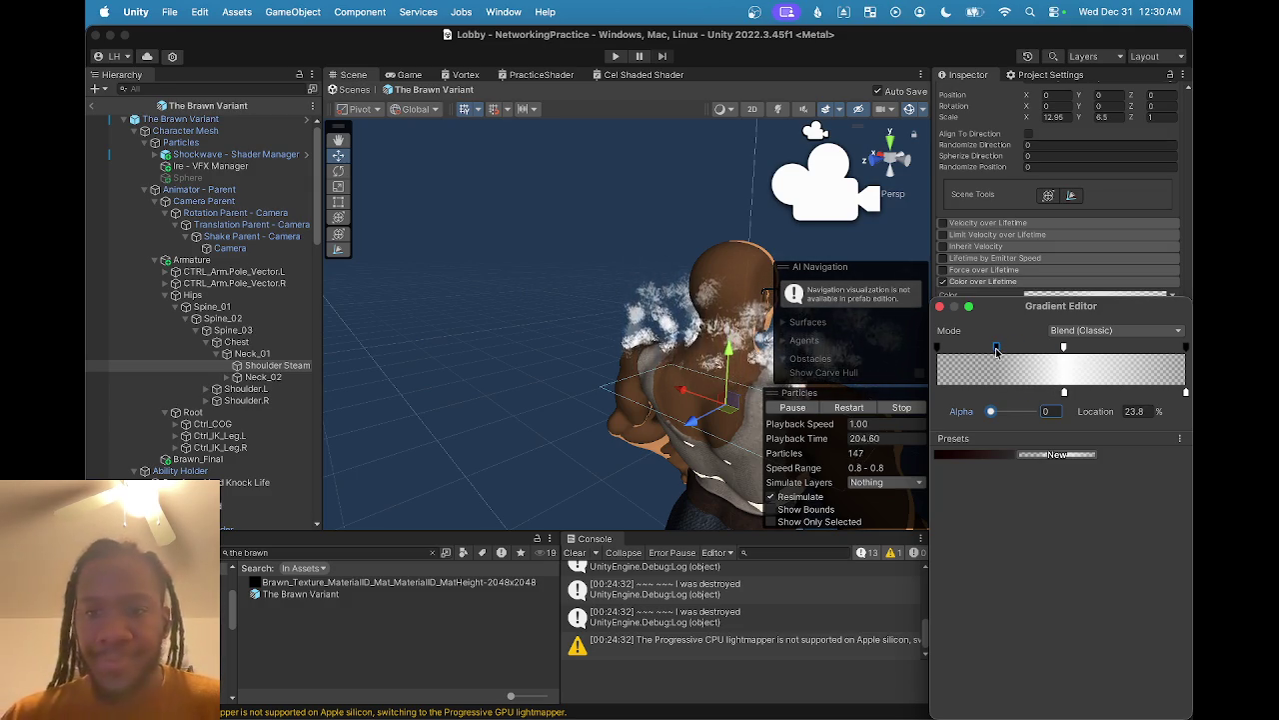
key(Delete)
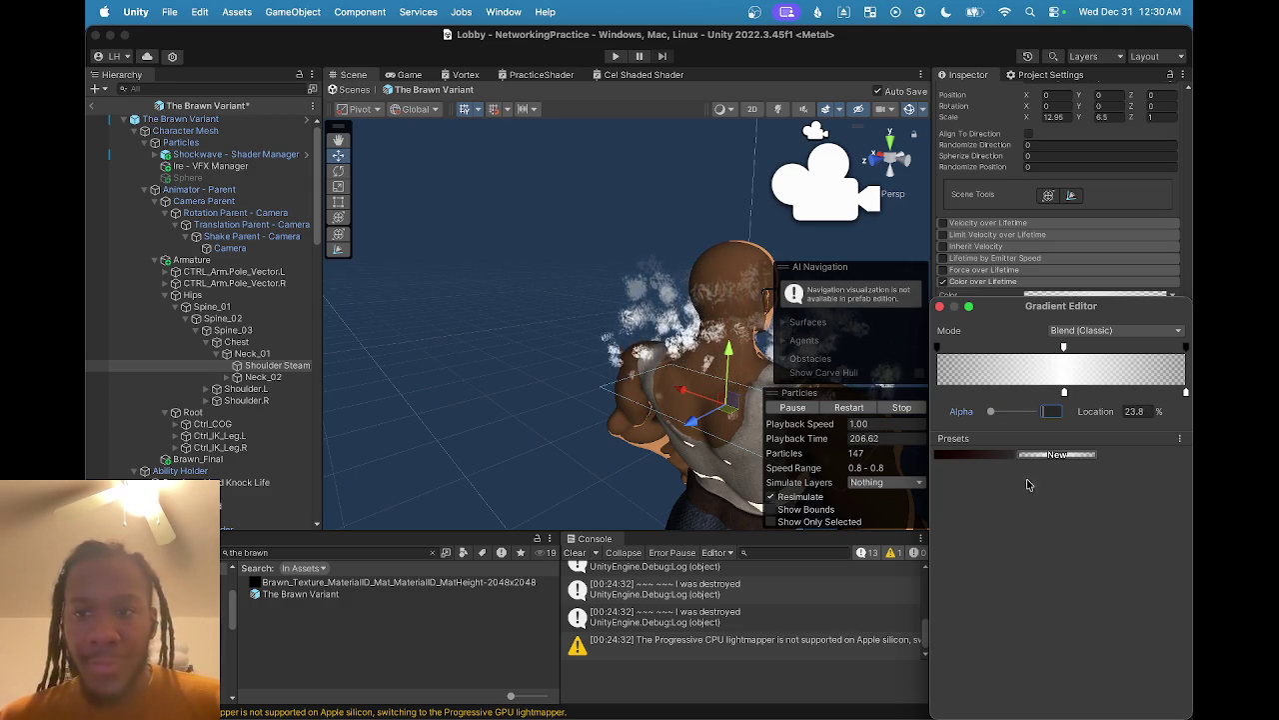
- Switch the gradient Mode to Blend (Perceptual), then back to Blend (Classic)
click(1097, 333)
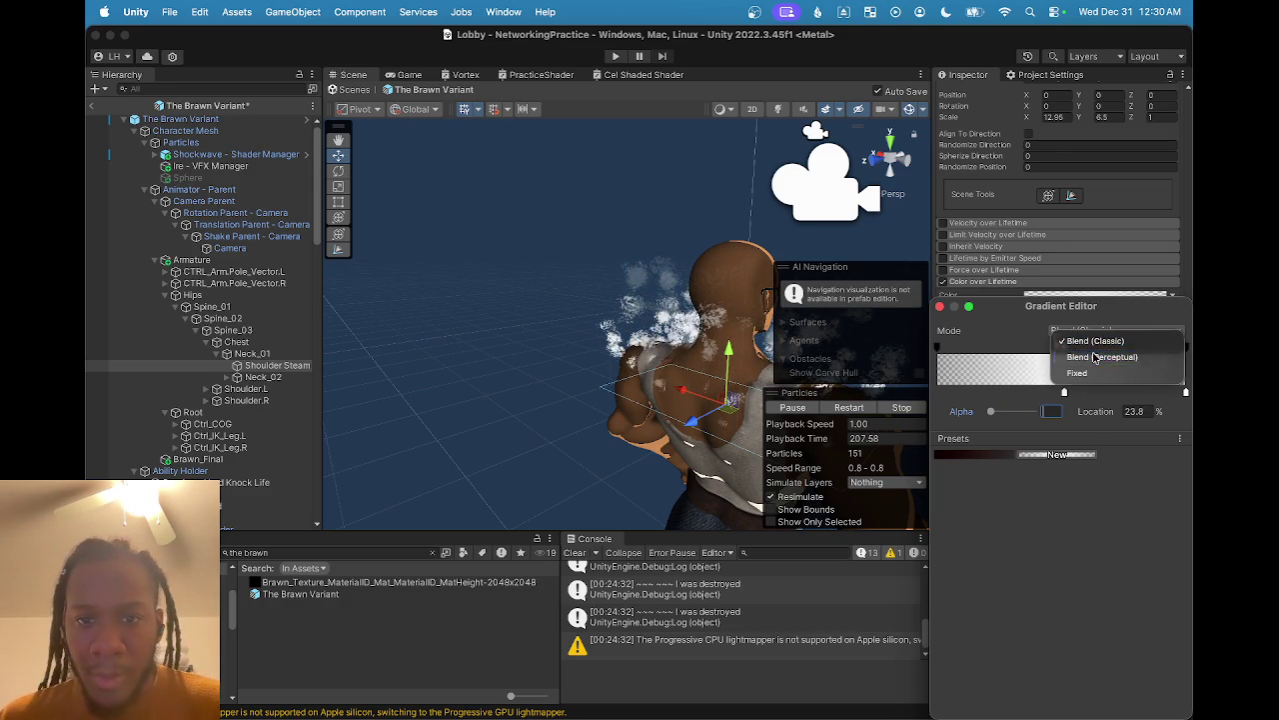
click(1093, 357)
click(1100, 339)
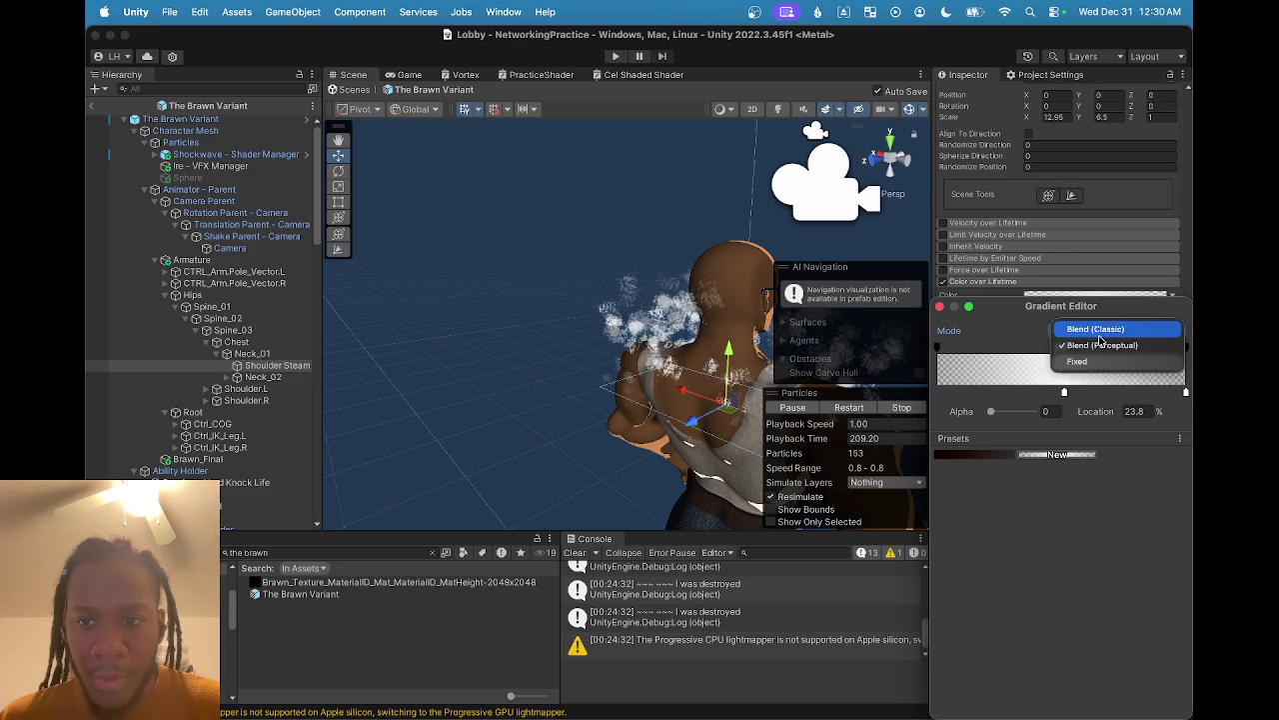
click(1097, 330)
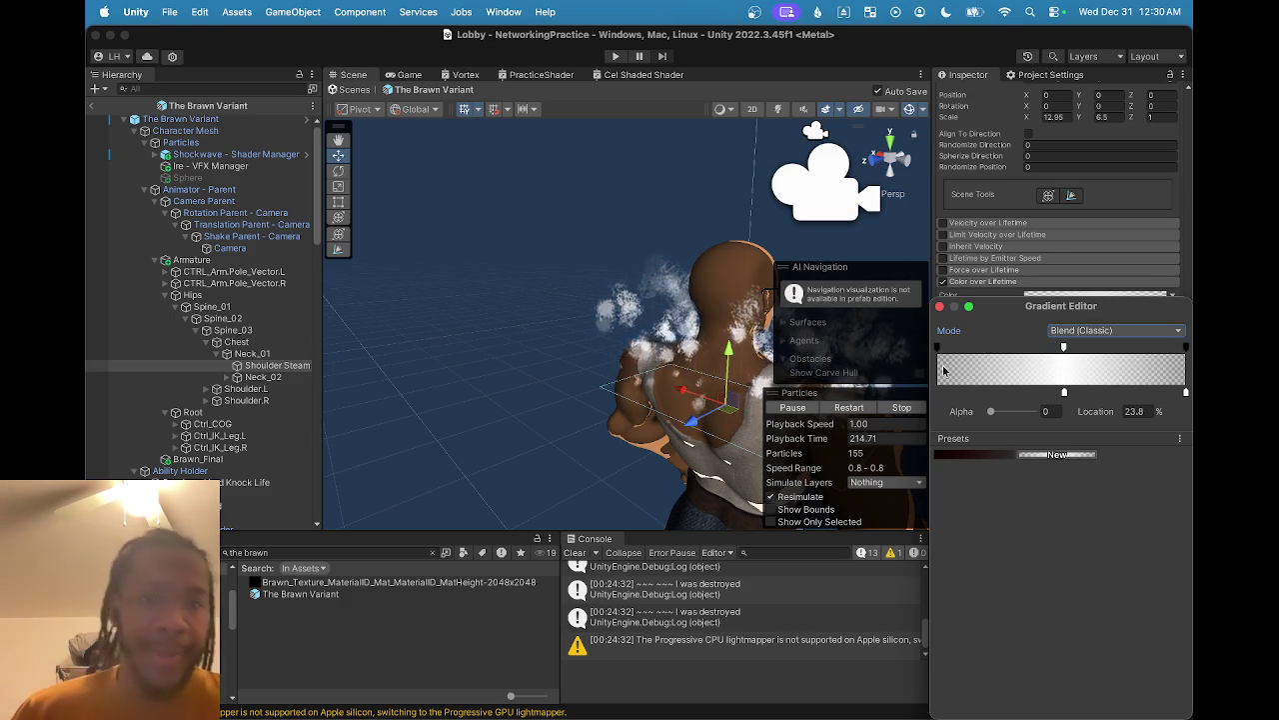
mouse_move(455, 334)
mouse_down()
mouse_move(509, 331)
mouse_move(568, 380)
mouse_move(532, 371)
mouse_move(546, 368)
mouse_up()
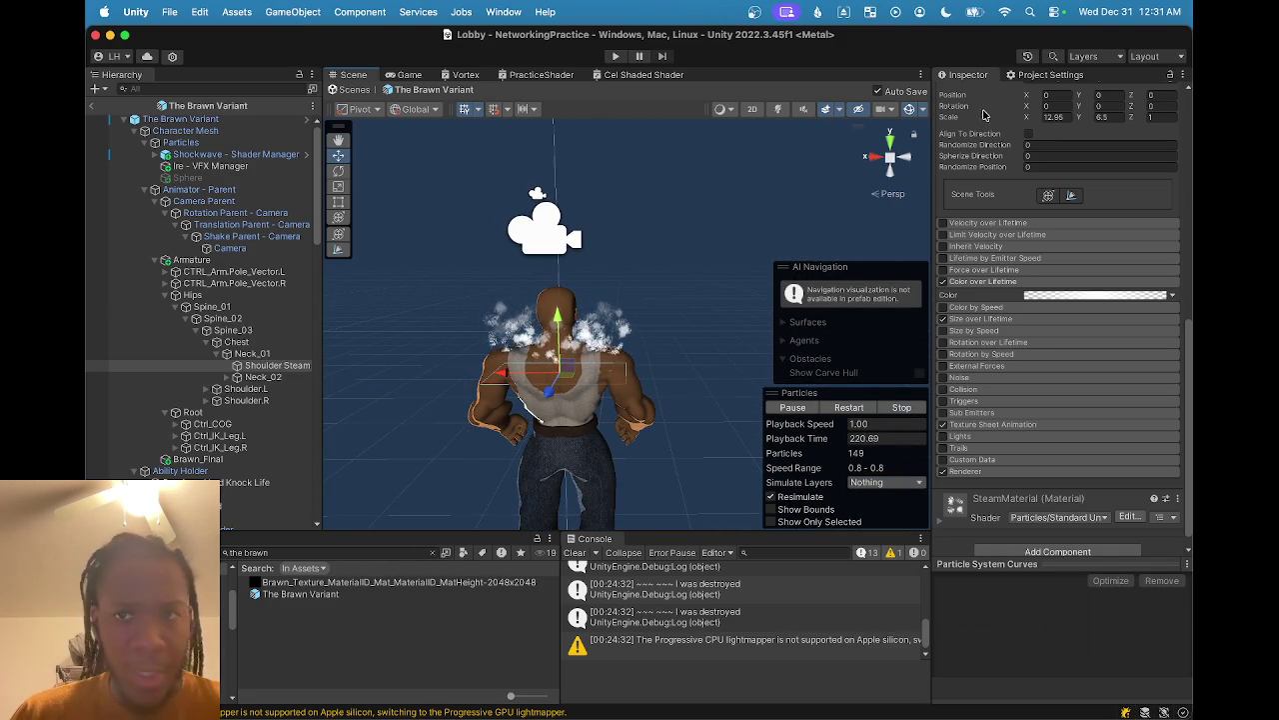
- Uncheck Shoulder Steam's active box and leave the Brawn prefab for the Lobby scene
scroll(973, 88, up, 5)
scroll(972, 88, up, 10)
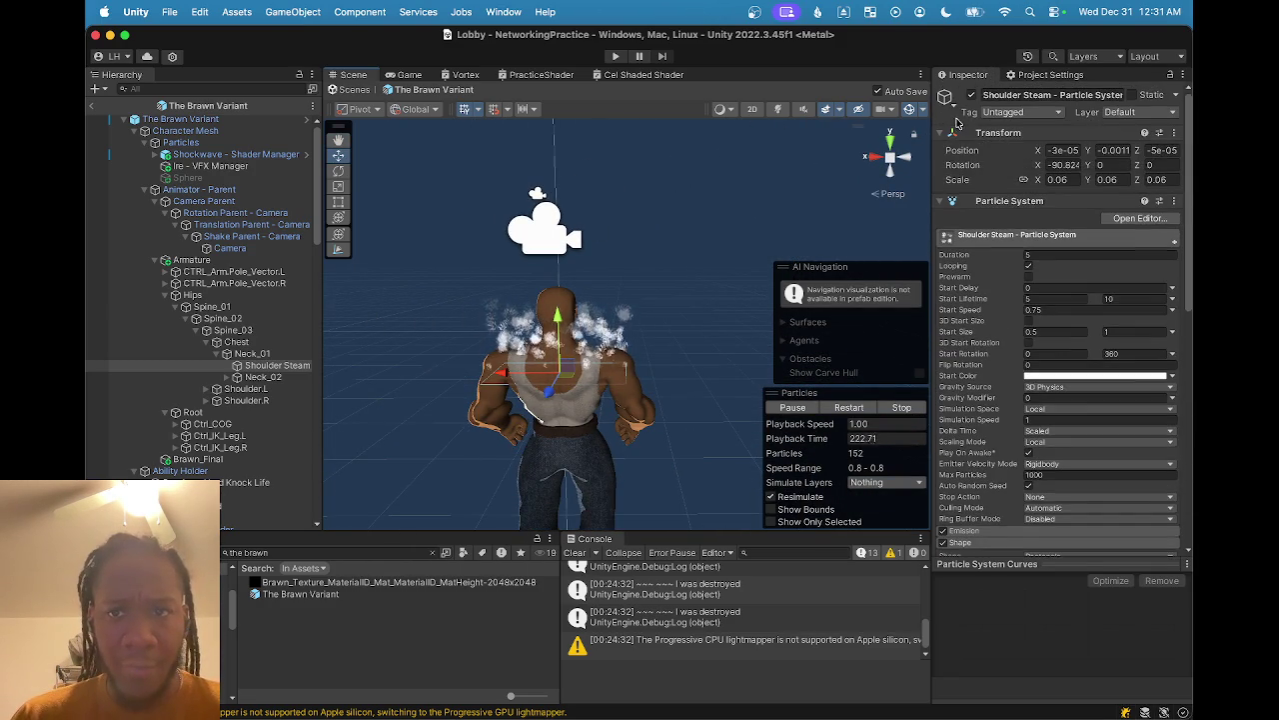
click(971, 96)
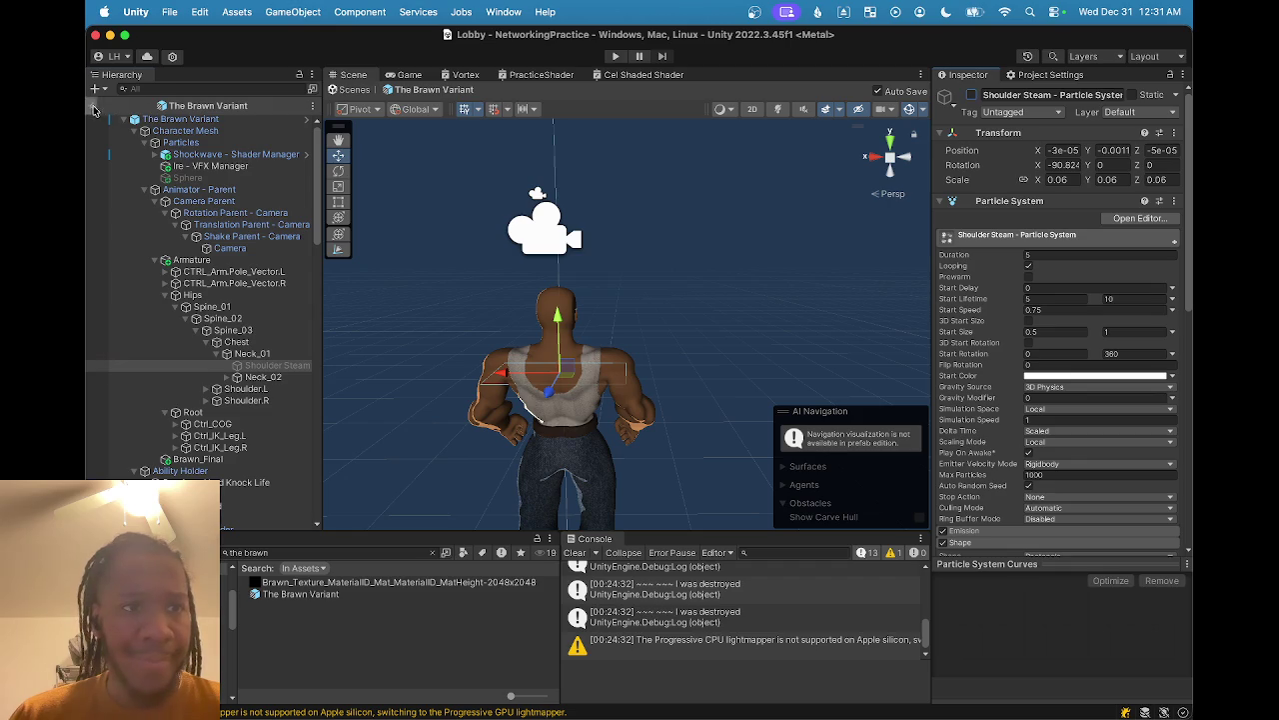
click(95, 107)
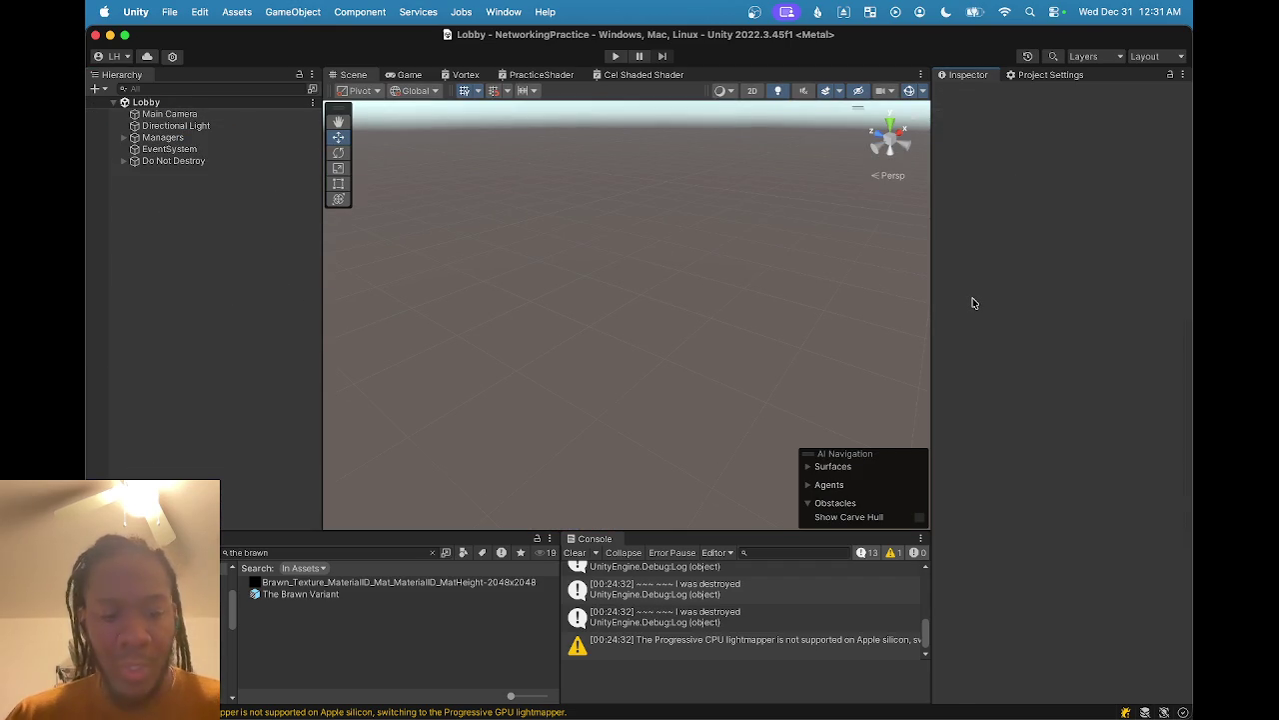
- Build And Run for macOS, replacing the existing NetworkTest build, then return to the editor
key(super+shift+b)
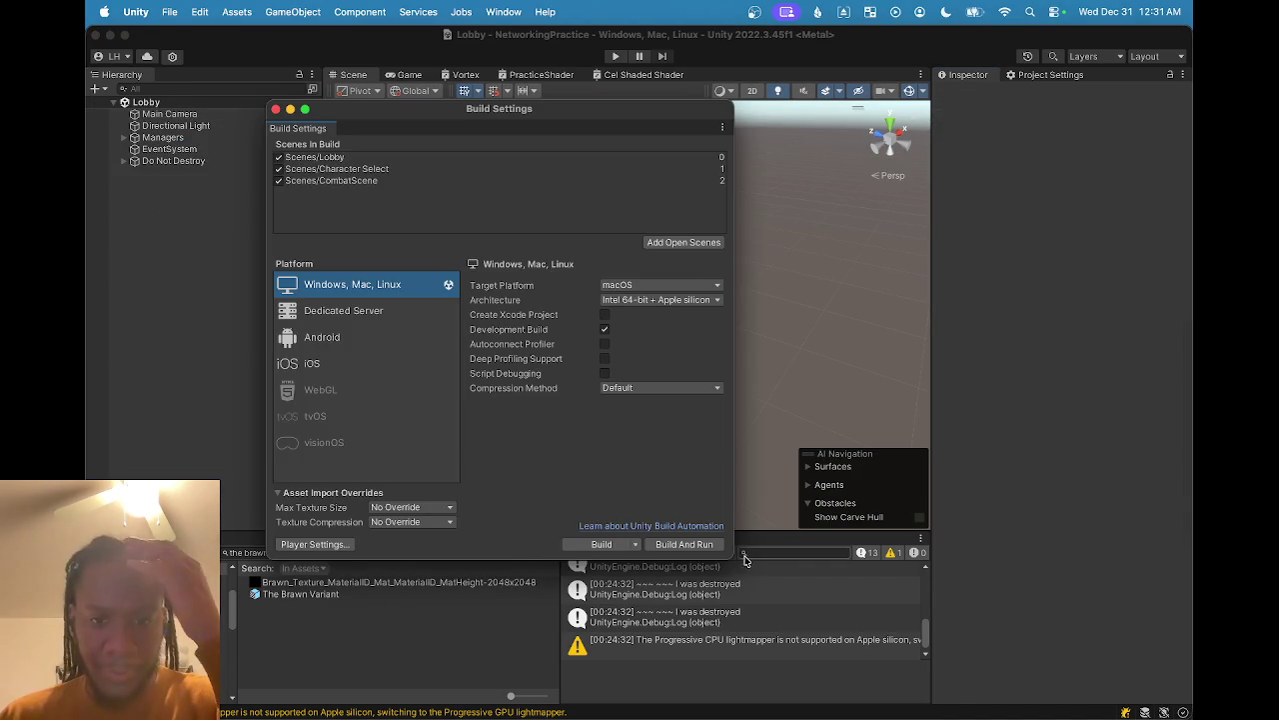
click(694, 548)
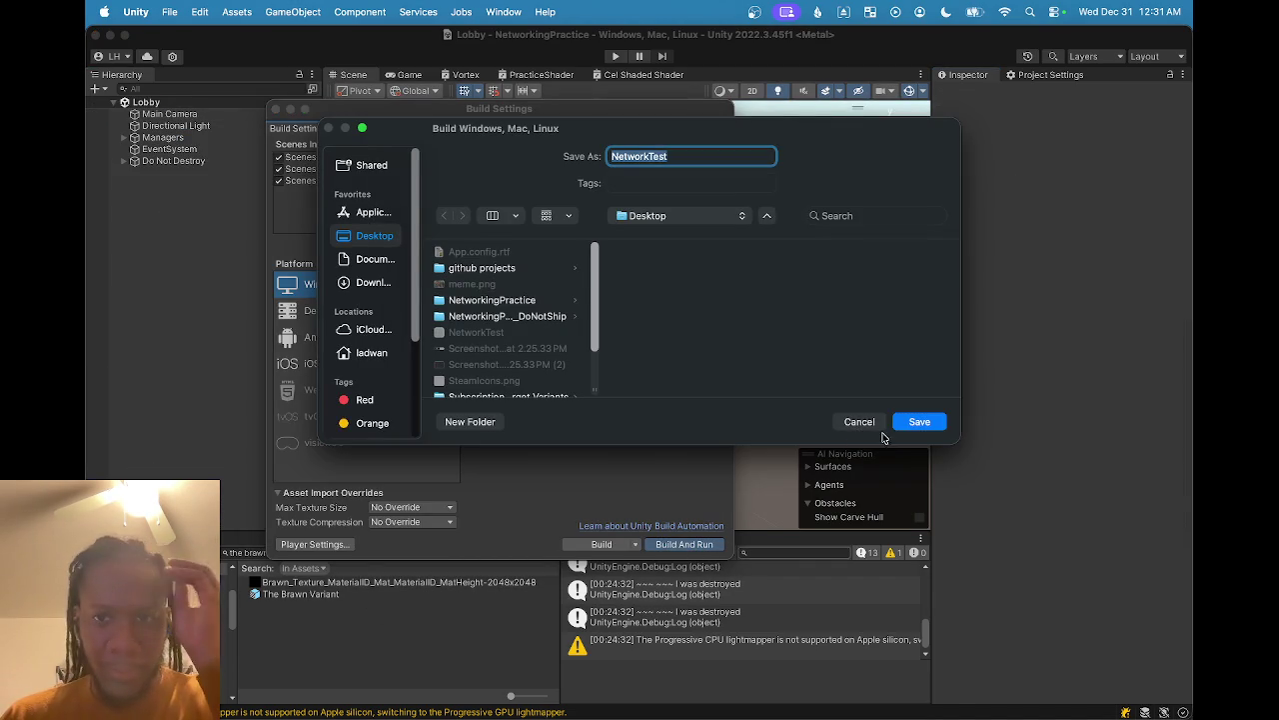
click(915, 424)
click(713, 362)
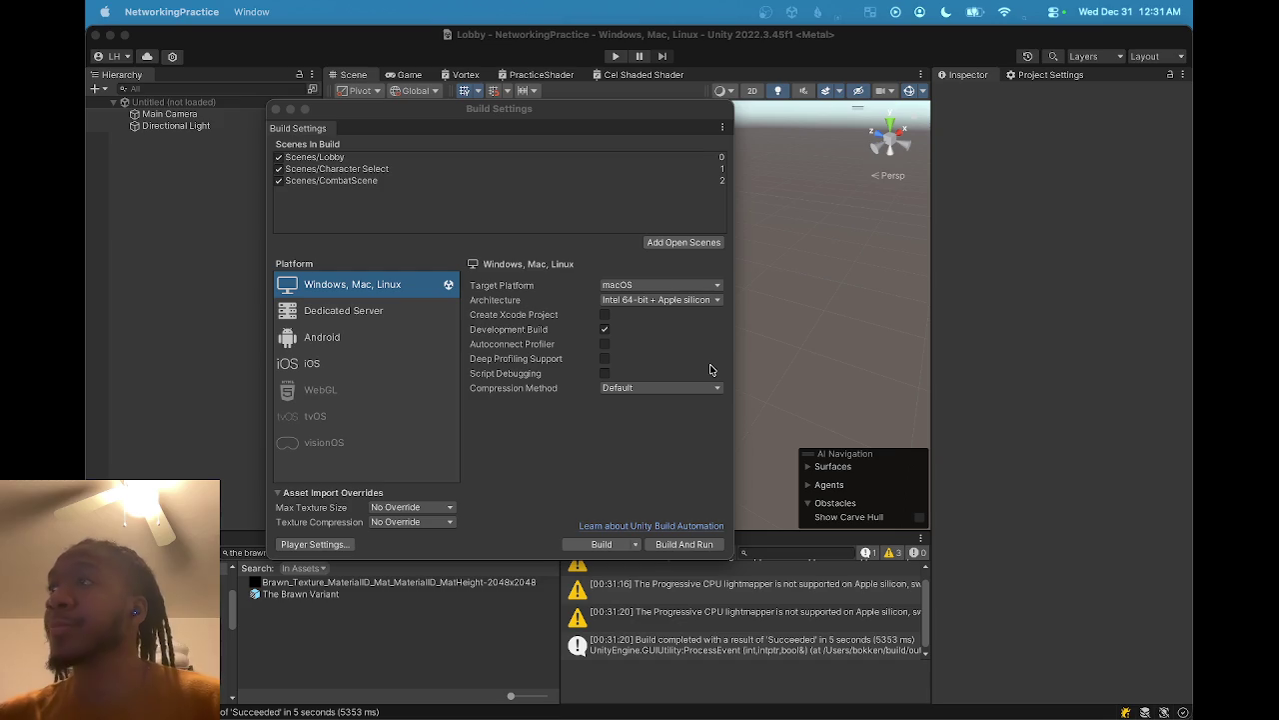
click(929, 208)
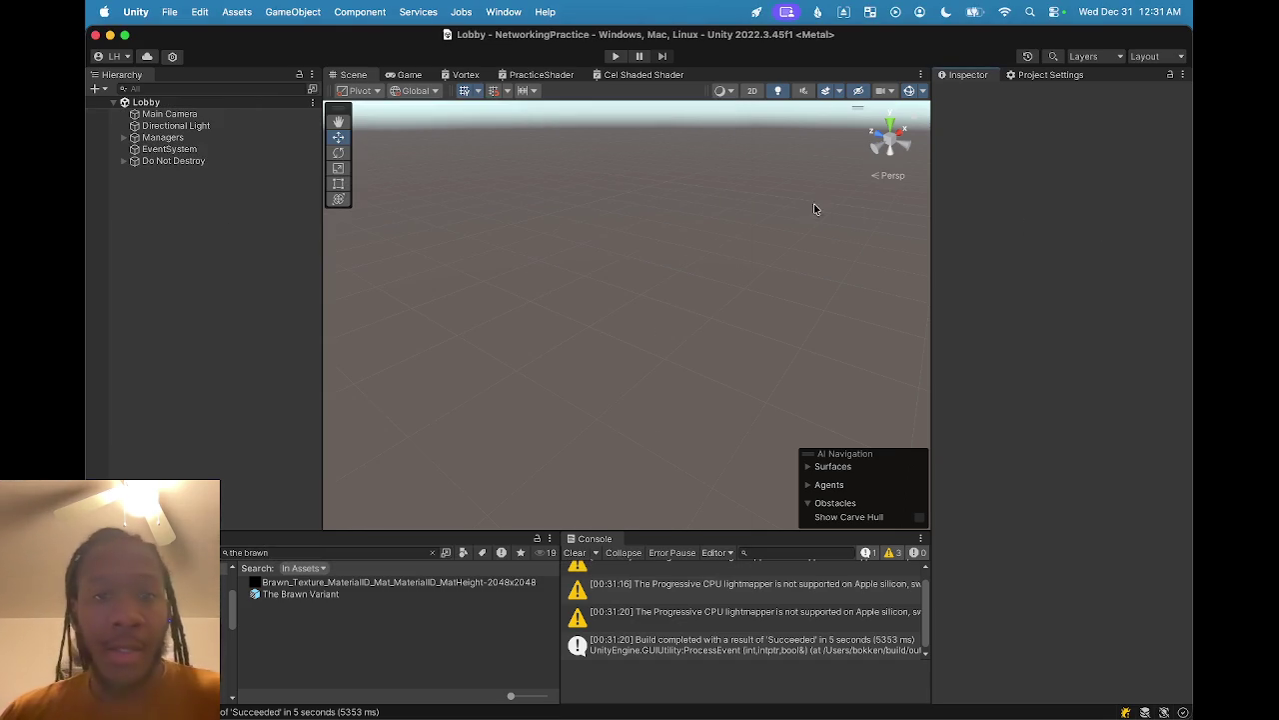
- Enter Play mode, connect, pick The Brawn instead of The Speedster, and confirm
click(615, 58)
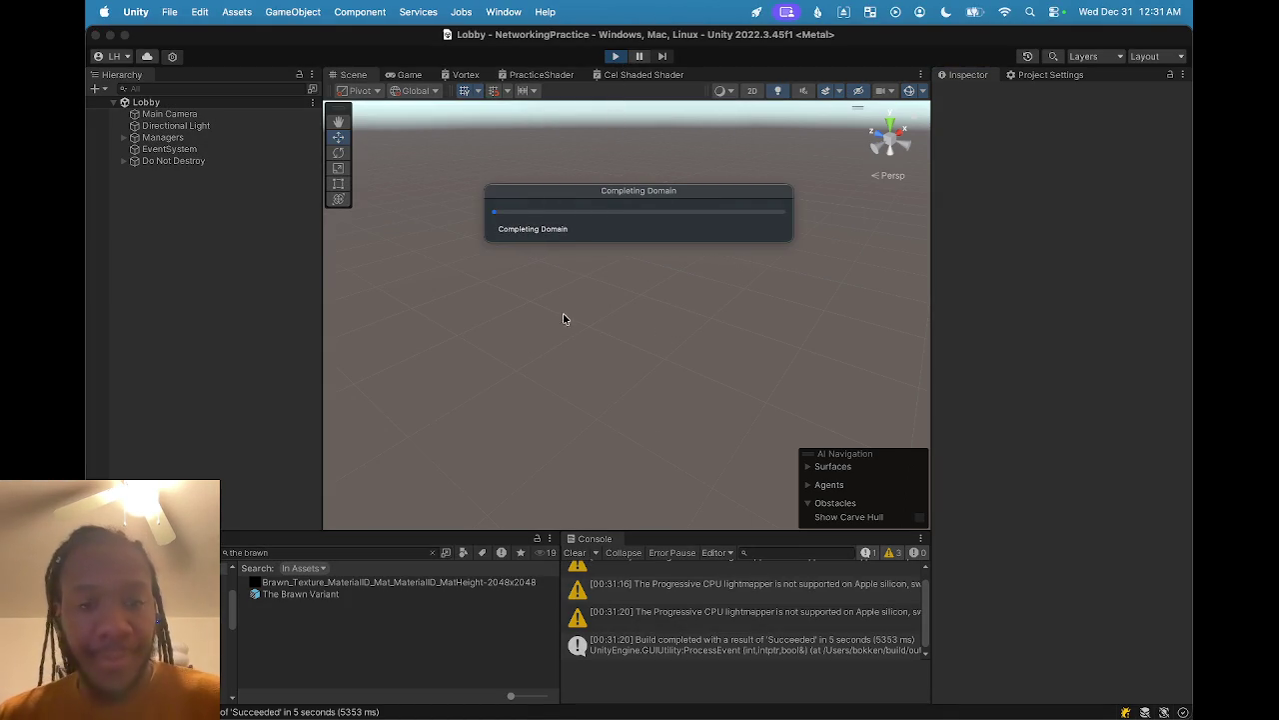
click(603, 330)
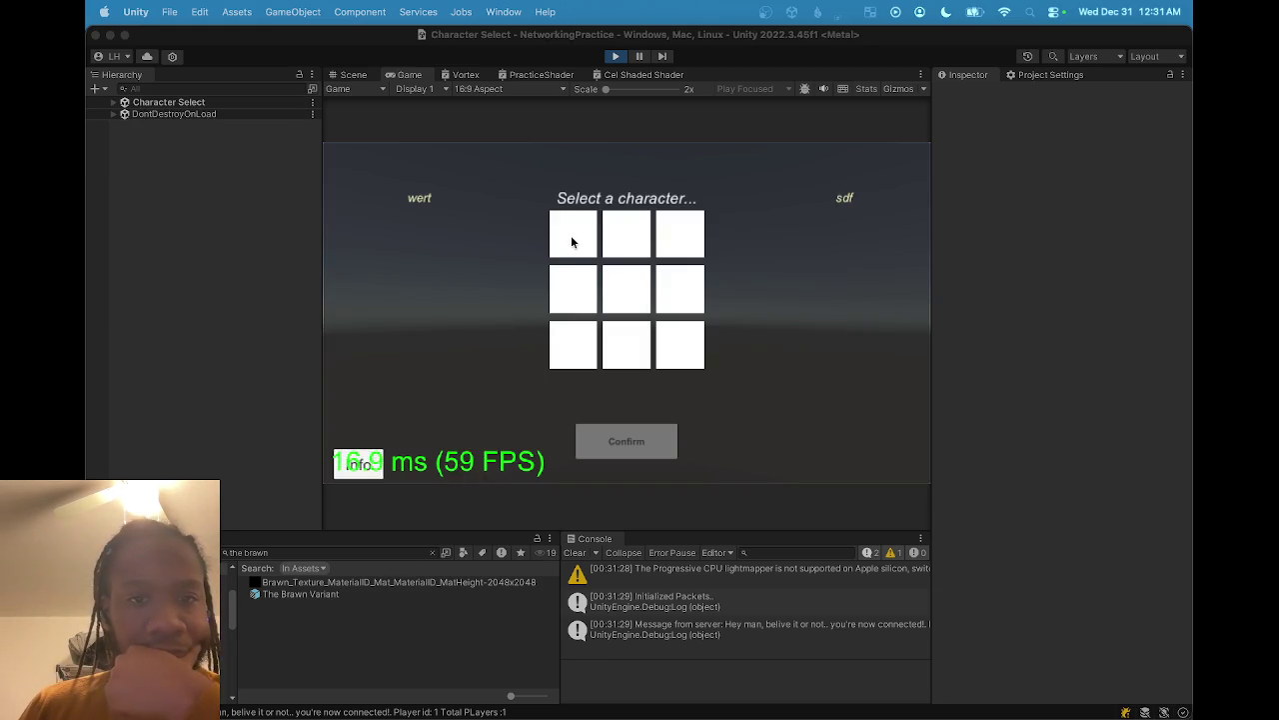
click(572, 241)
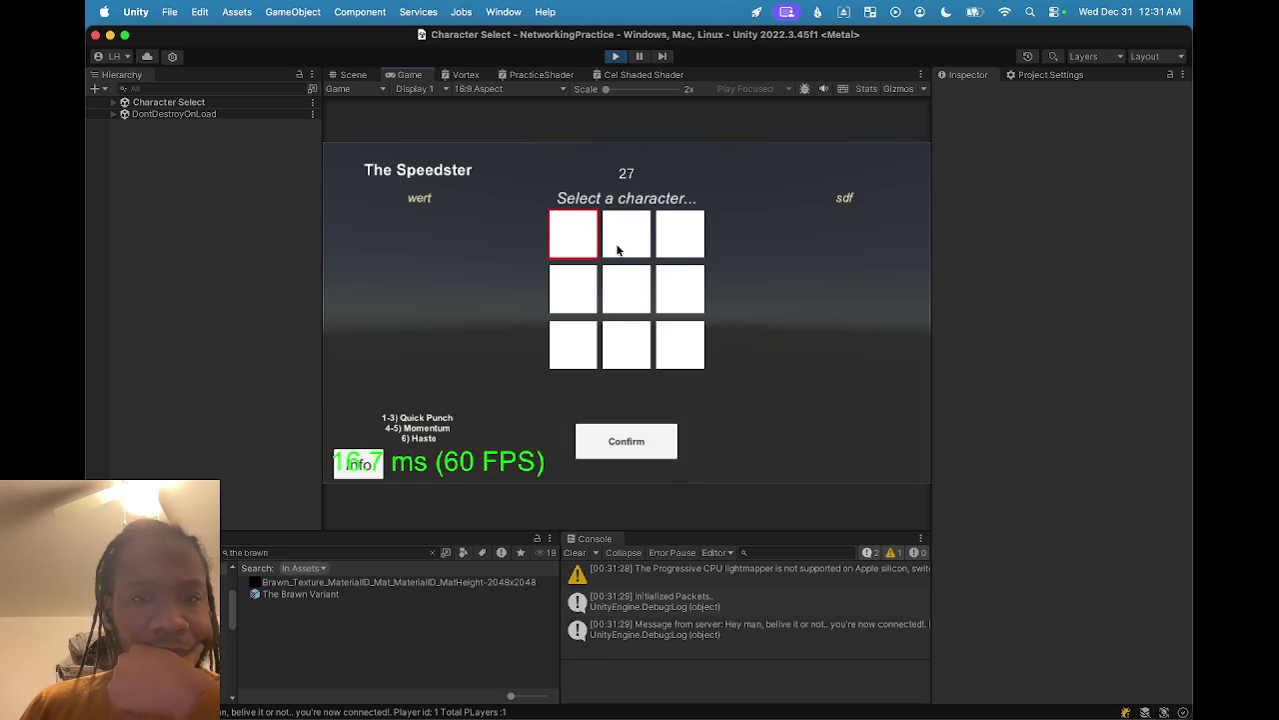
click(616, 247)
click(645, 445)
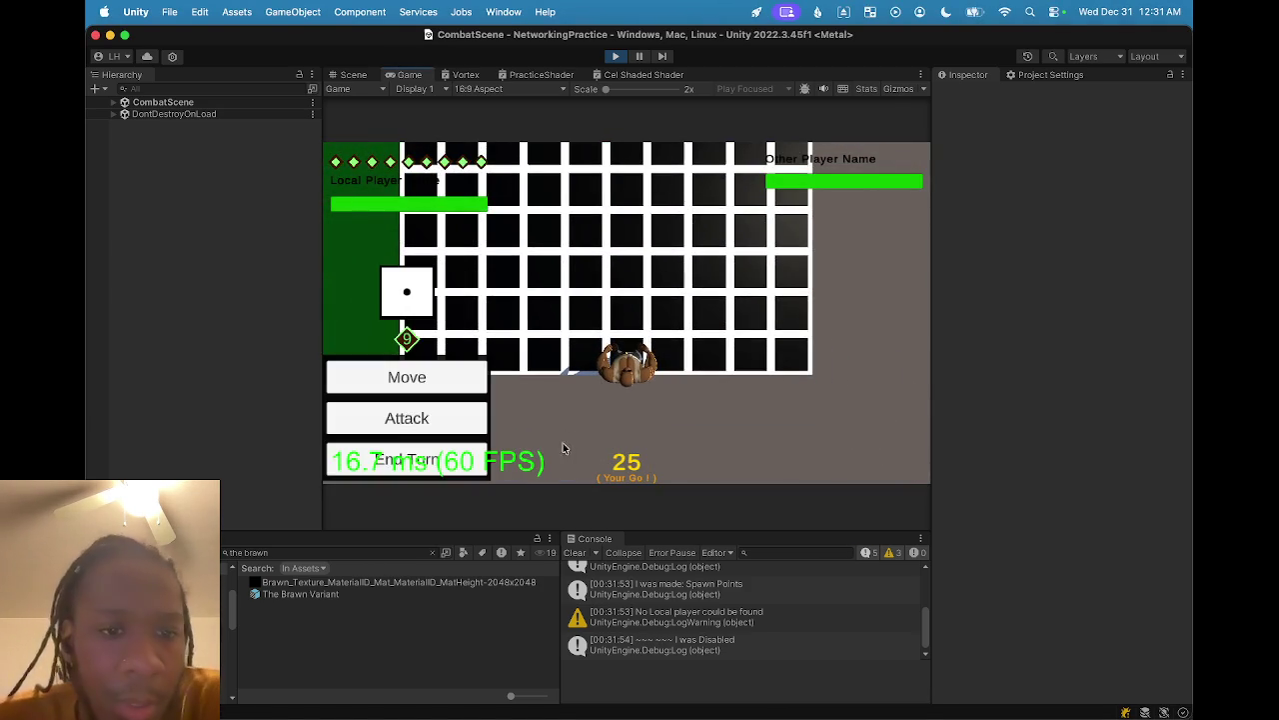
- Attack with The Brawn's Ire attack
click(416, 428)
click(422, 366)
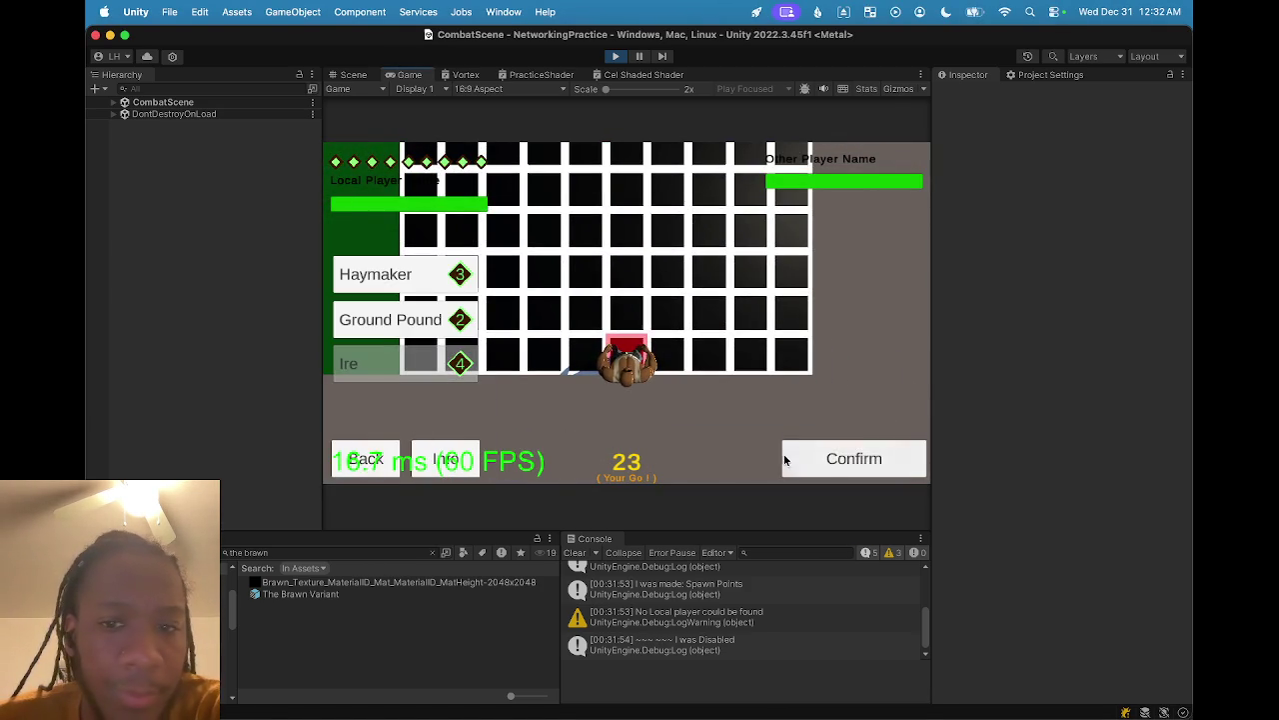
click(809, 463)
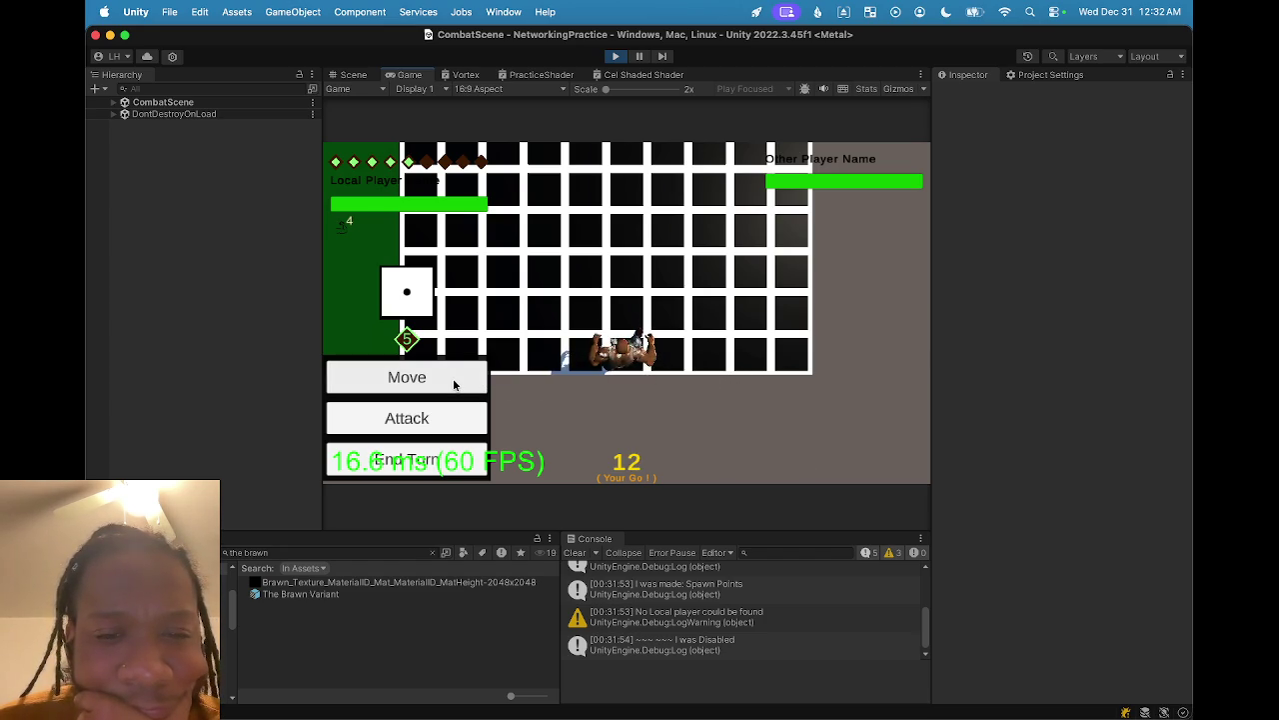
- Move The Brawn up the grid and end its turn
click(453, 384)
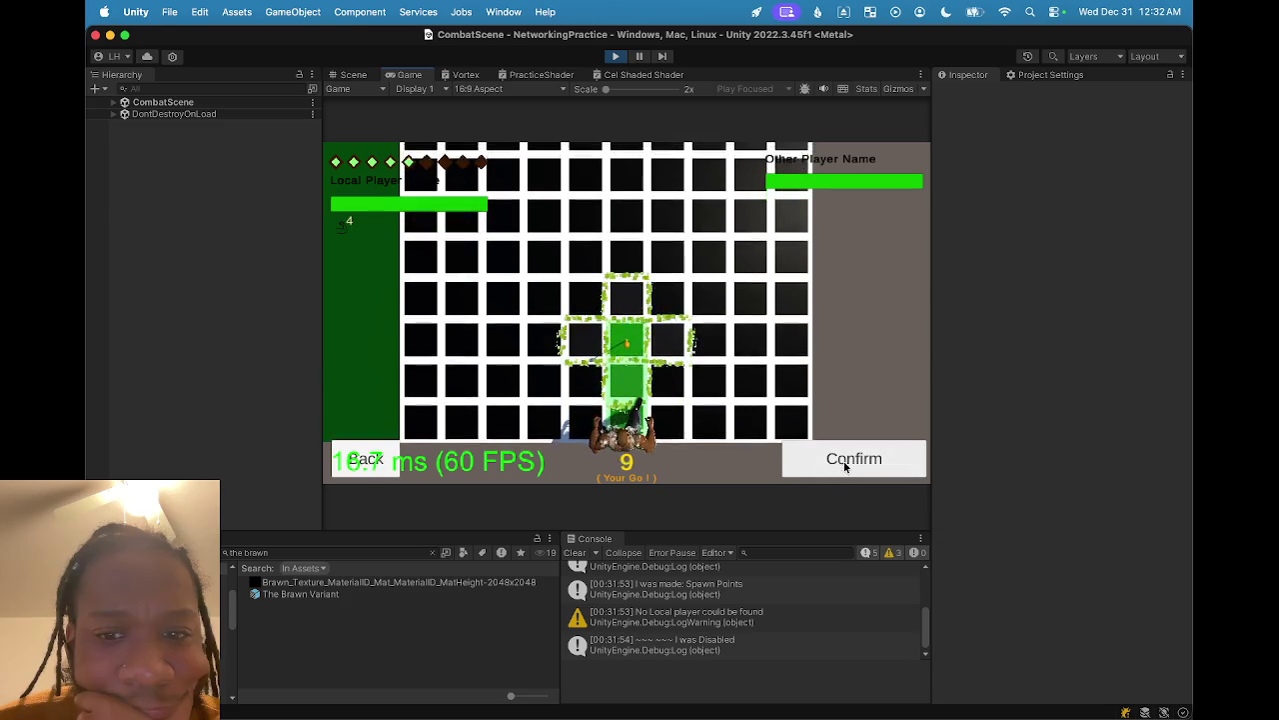
click(845, 461)
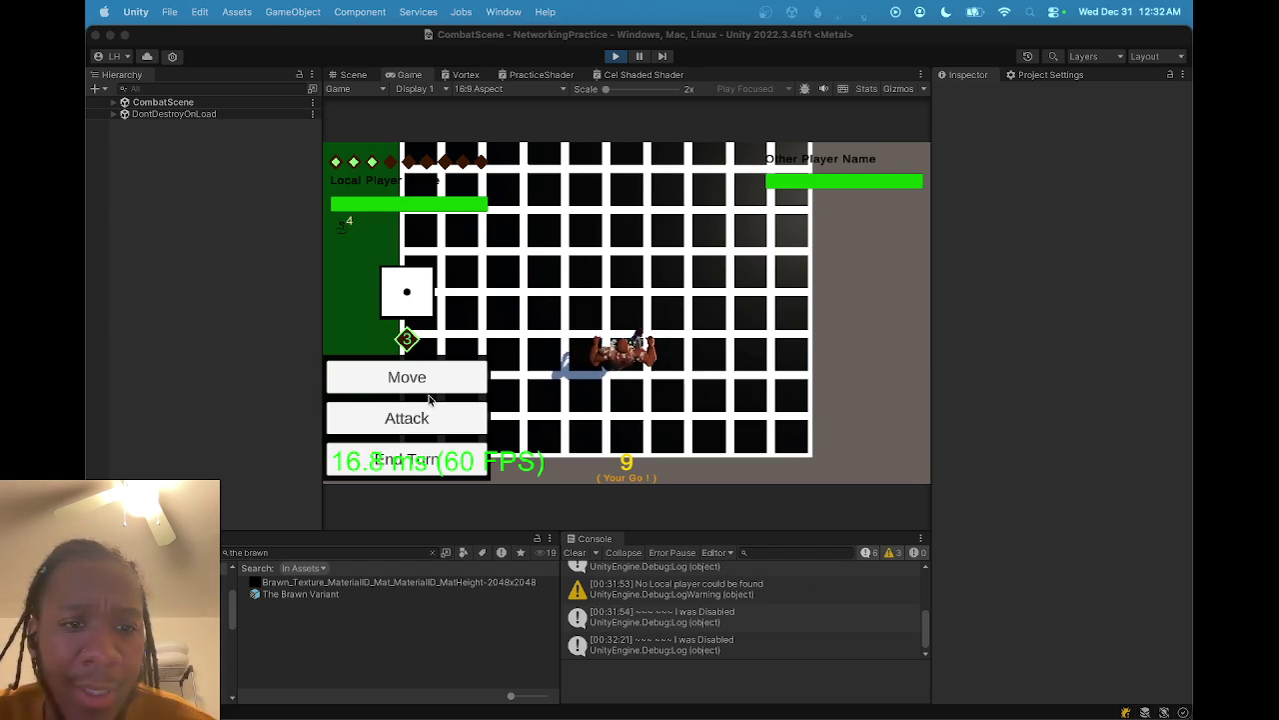
click(475, 418)
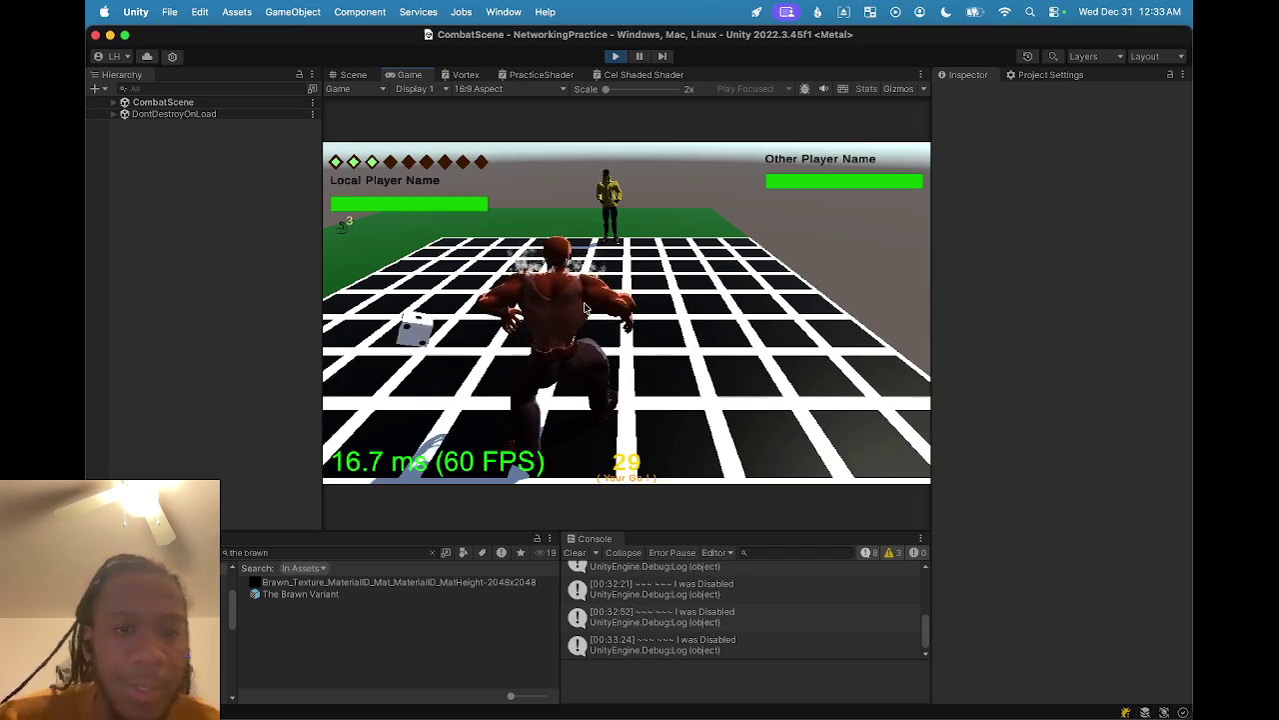
- Zoom the Scene view in on the steam at The Brawn's shoulders, then stop play mode
click(353, 74)
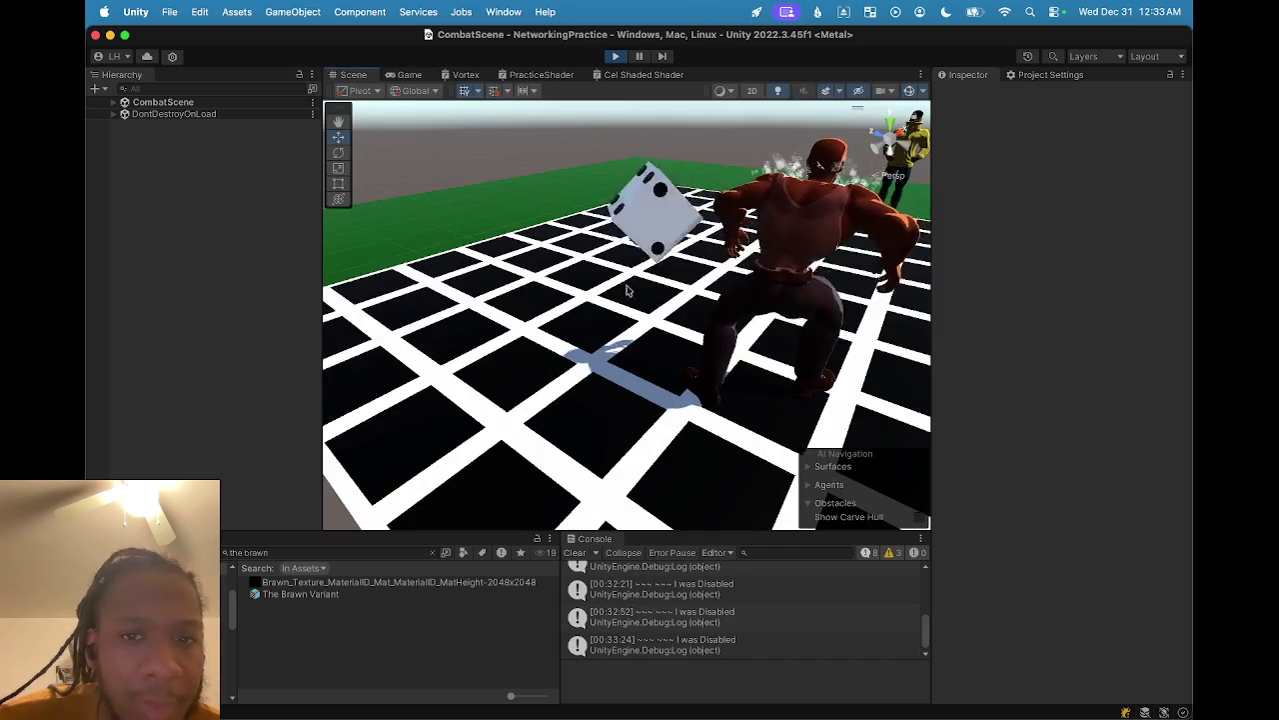
mouse_move(819, 279)
mouse_down()
mouse_move(690, 348)
mouse_move(485, 313)
mouse_move(718, 369)
mouse_move(588, 327)
mouse_up()
scroll(621, 344, down, 5)
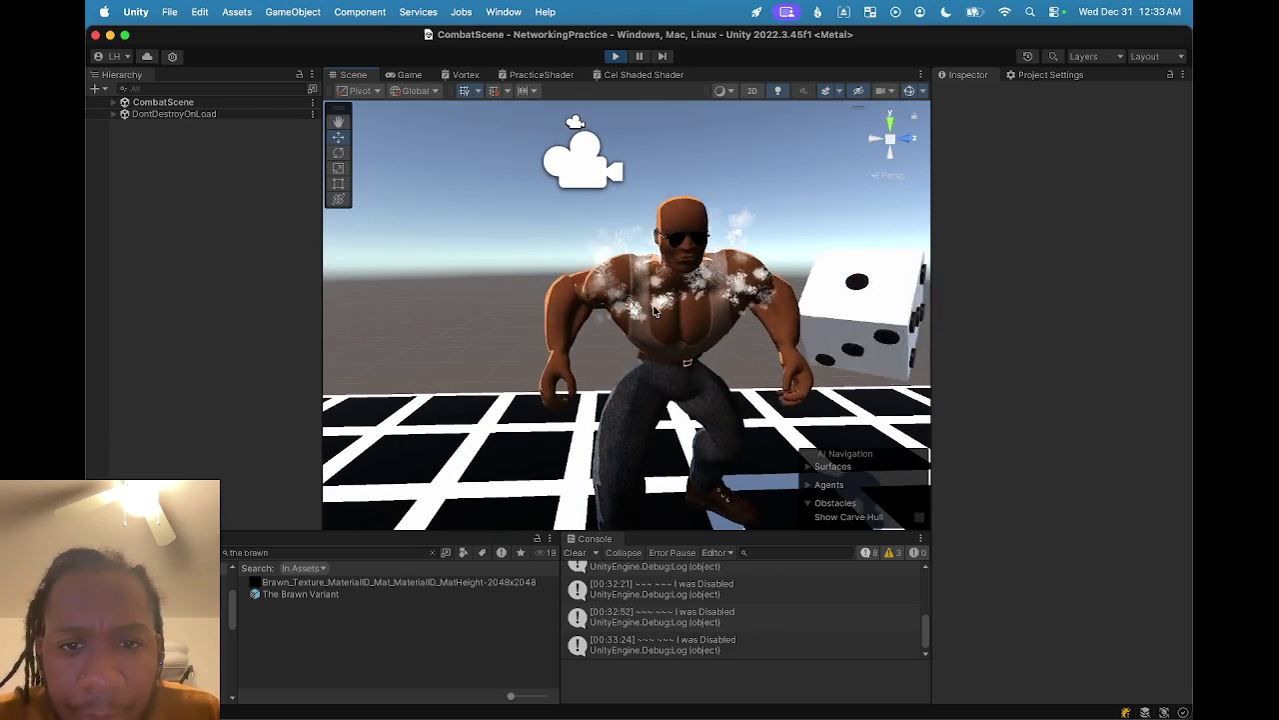
click(616, 58)
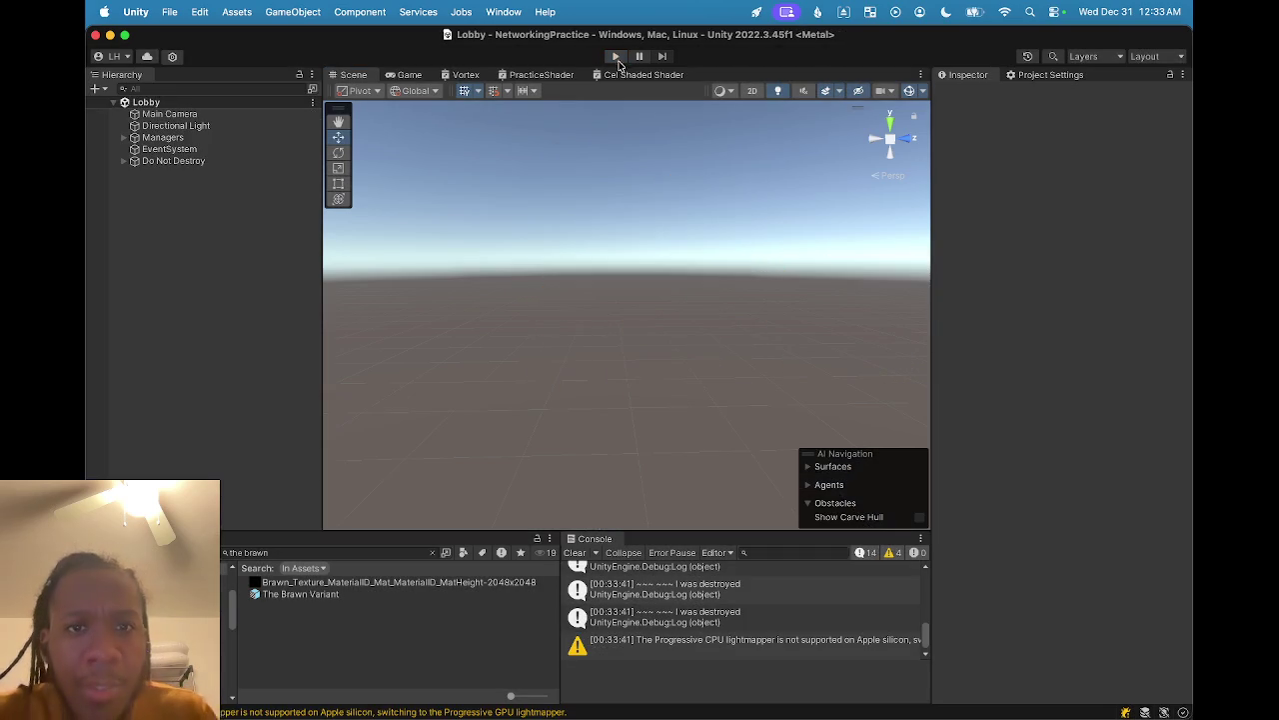
- Clear the console, open The Brawn Variant, and re-enable Shoulder Steam with Start Lifetime 2 to 4
click(576, 553)
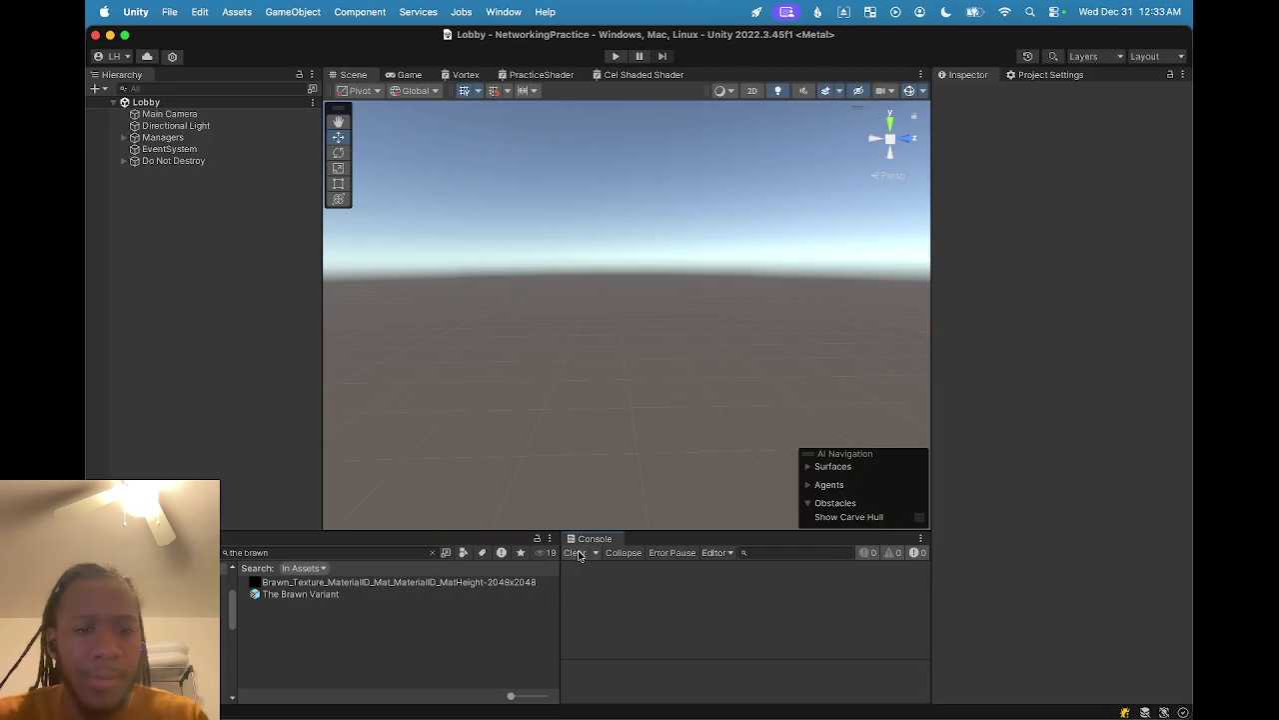
double_click(315, 594)
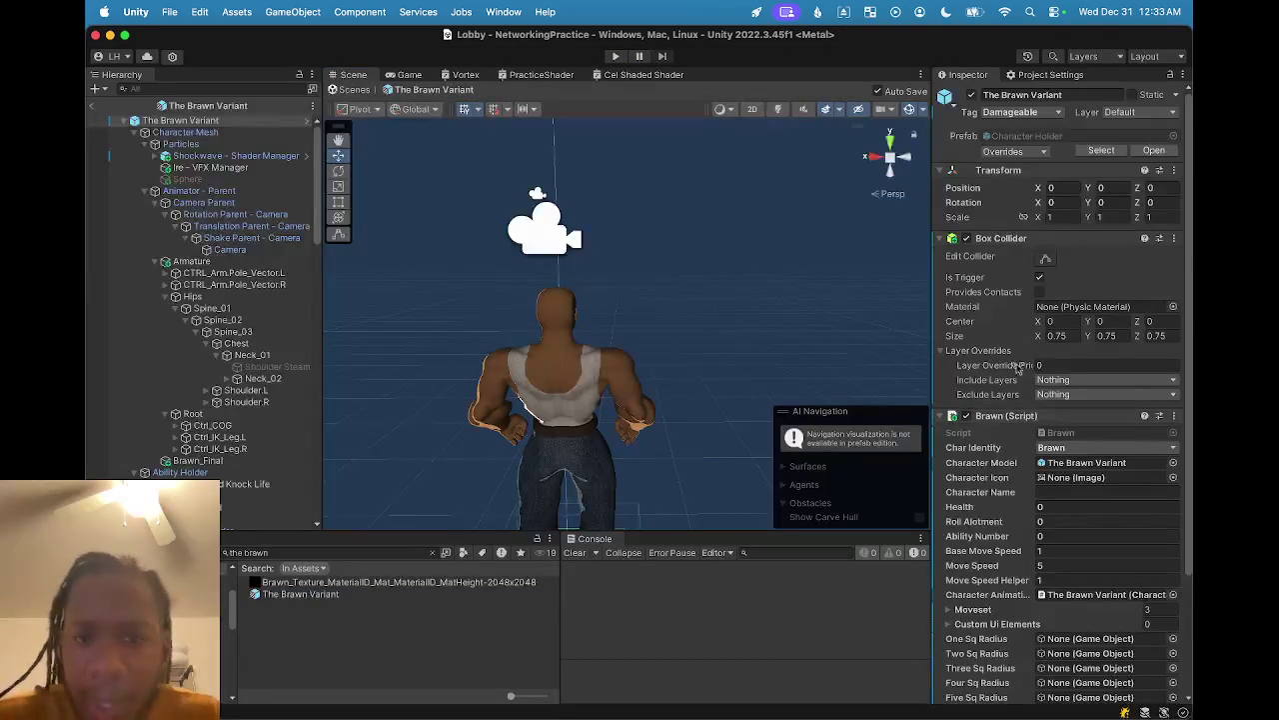
click(278, 364)
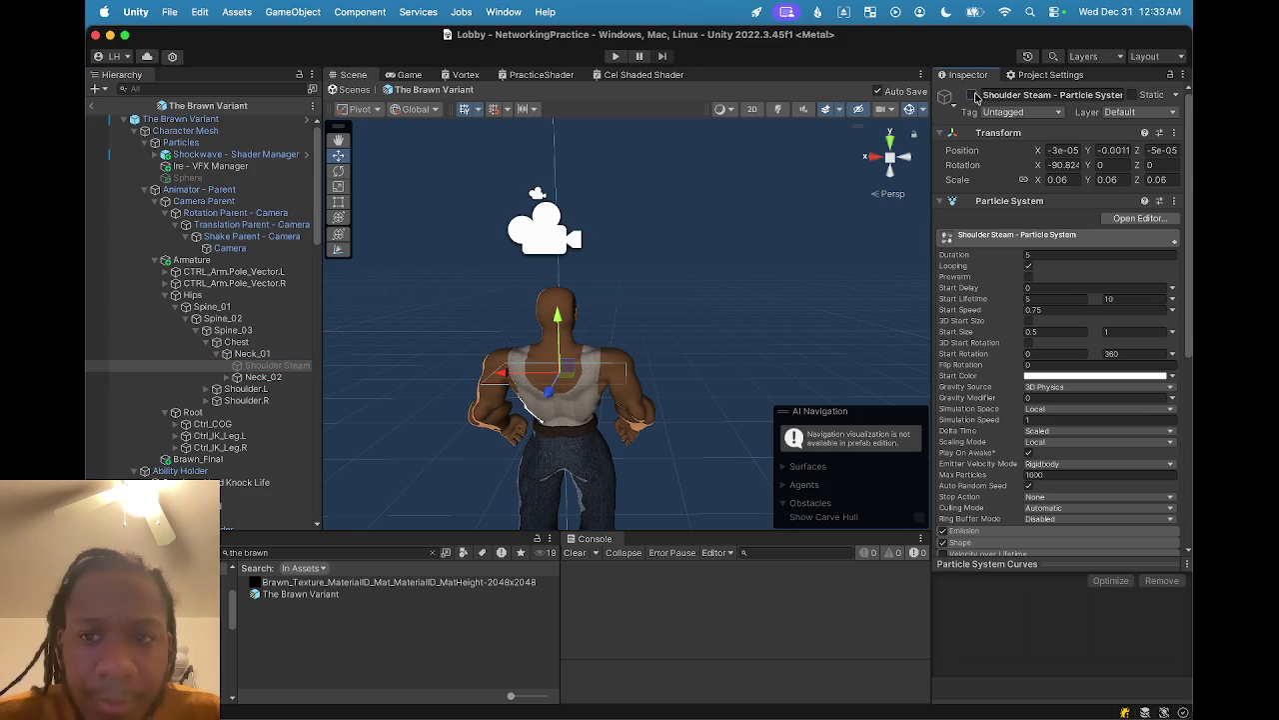
click(974, 95)
click(1054, 298)
text(2)
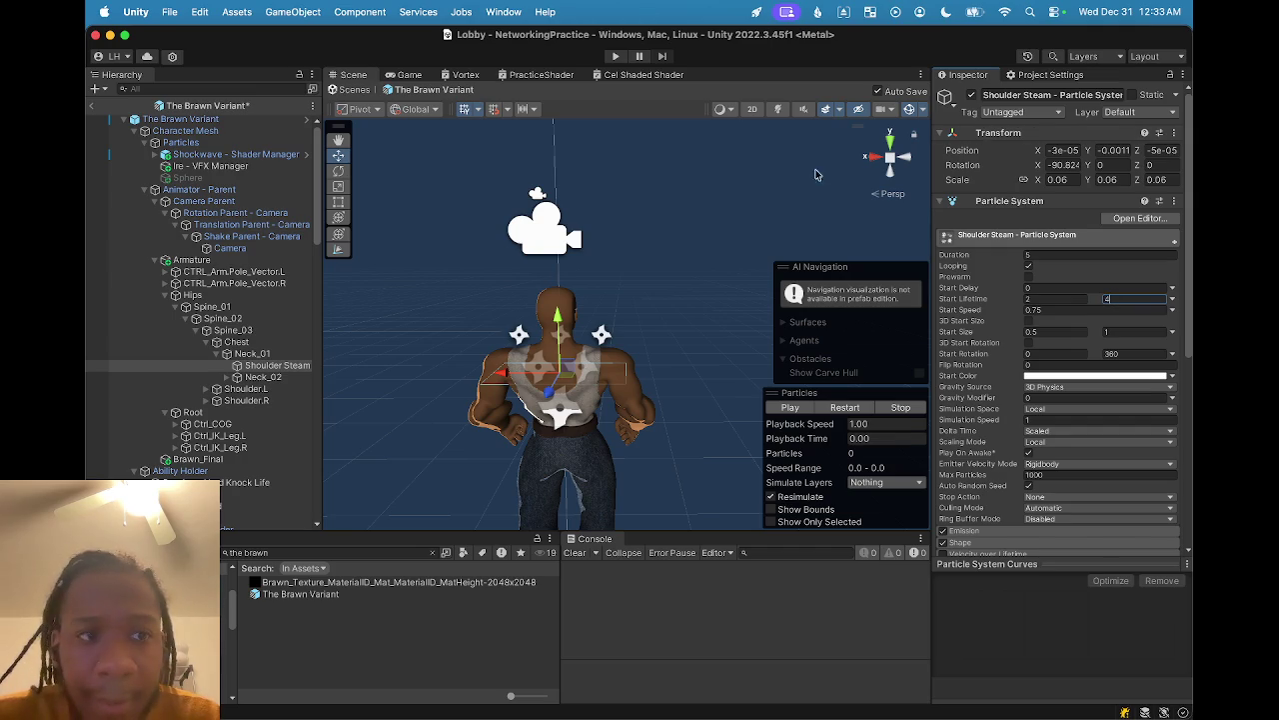
- Raise the Shoulder Steam emitter slightly and preview its steam around the shoulders
scroll(545, 323, up, 5)
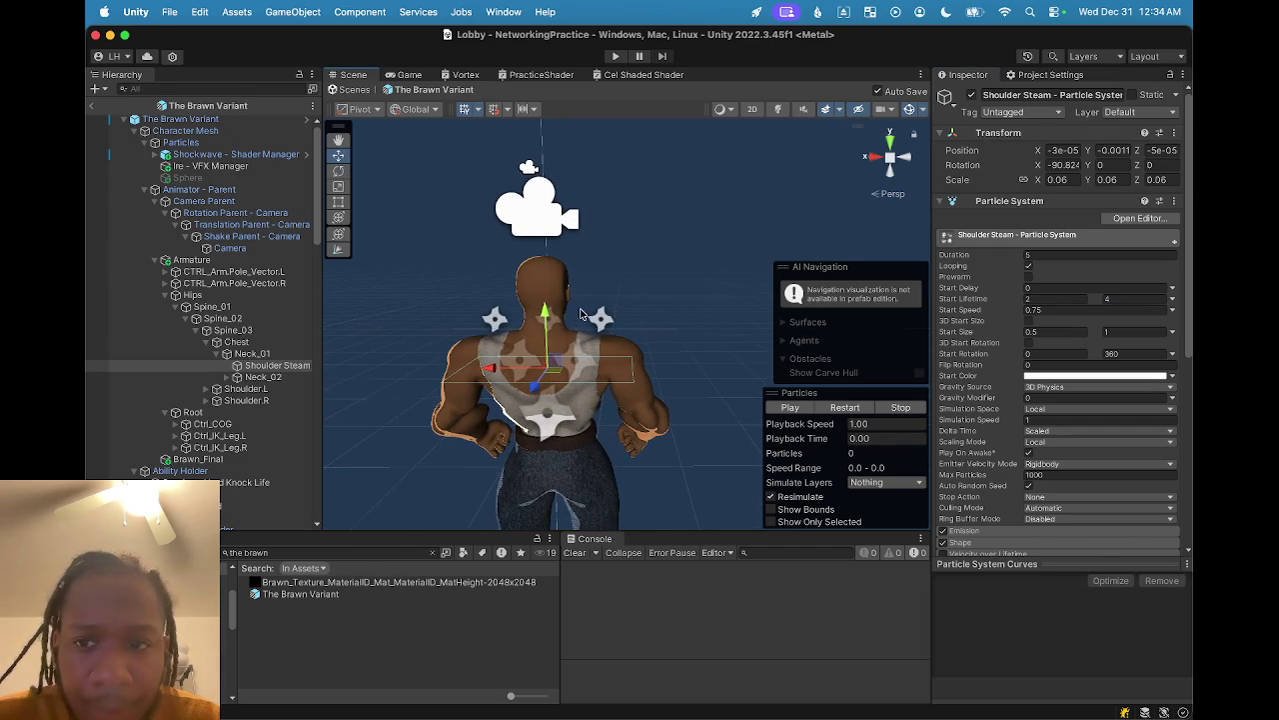
mouse_move(547, 318)
mouse_down()
mouse_move(545, 272)
mouse_move(678, 465)
mouse_up()
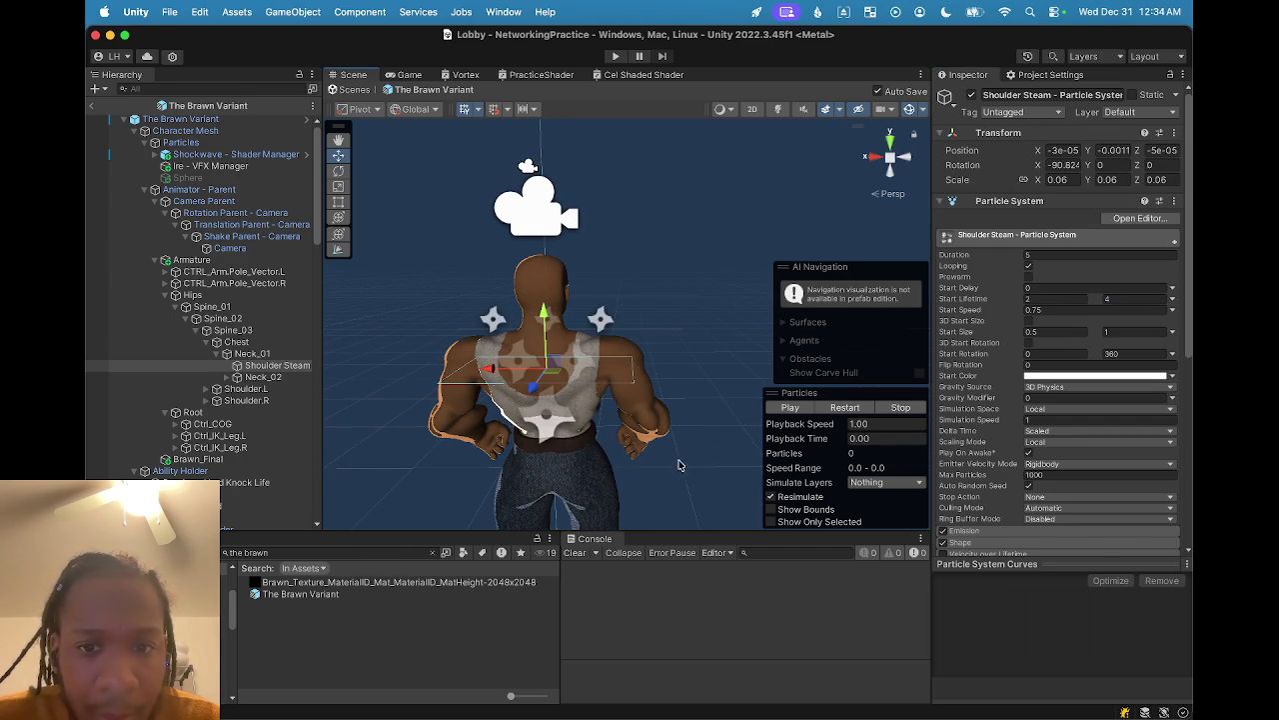
click(789, 408)
mouse_move(548, 367)
mouse_down()
mouse_move(559, 391)
mouse_move(458, 371)
mouse_move(530, 360)
mouse_move(520, 371)
mouse_move(582, 349)
mouse_move(540, 380)
mouse_move(430, 395)
mouse_up()
mouse_move(335, 400)
mouse_down()
mouse_move(548, 390)
mouse_move(415, 368)
mouse_move(479, 328)
mouse_up()
scroll(465, 346, down, 5)
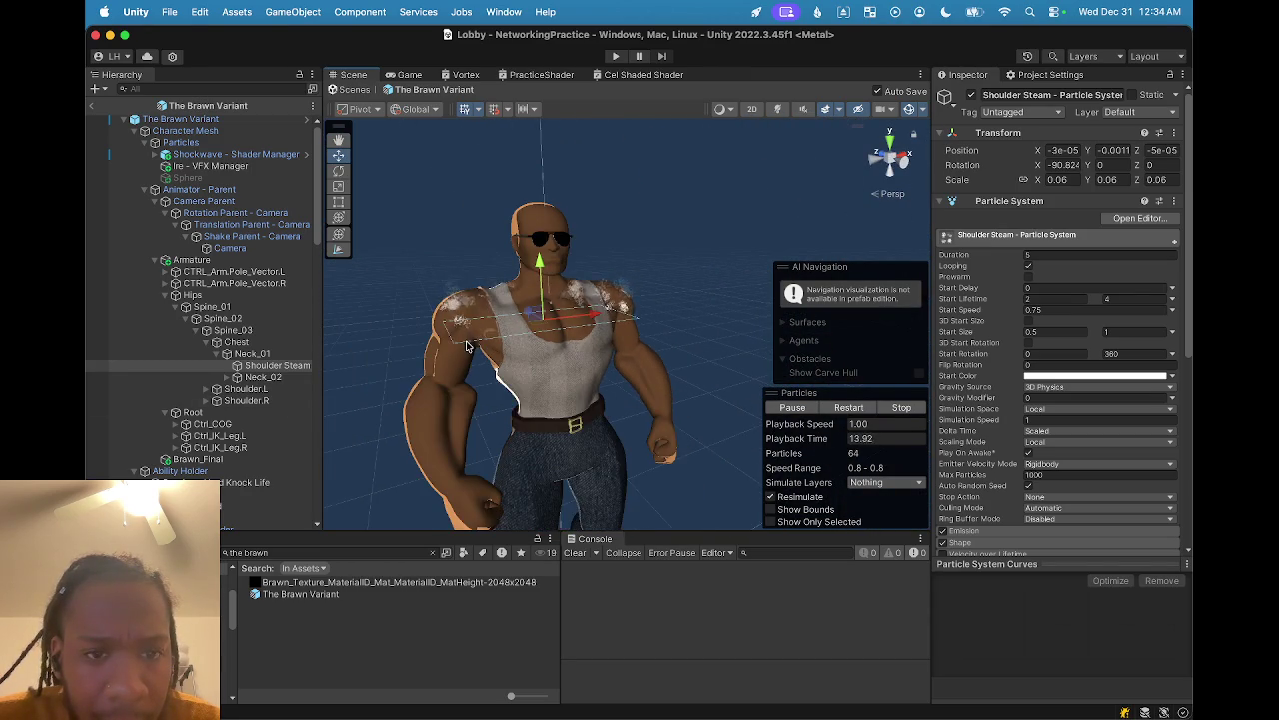
scroll(466, 346, up, 5)
mouse_move(466, 347)
mouse_down()
mouse_move(666, 349)
mouse_move(618, 411)
mouse_move(586, 414)
mouse_move(531, 379)
mouse_move(602, 377)
mouse_up()
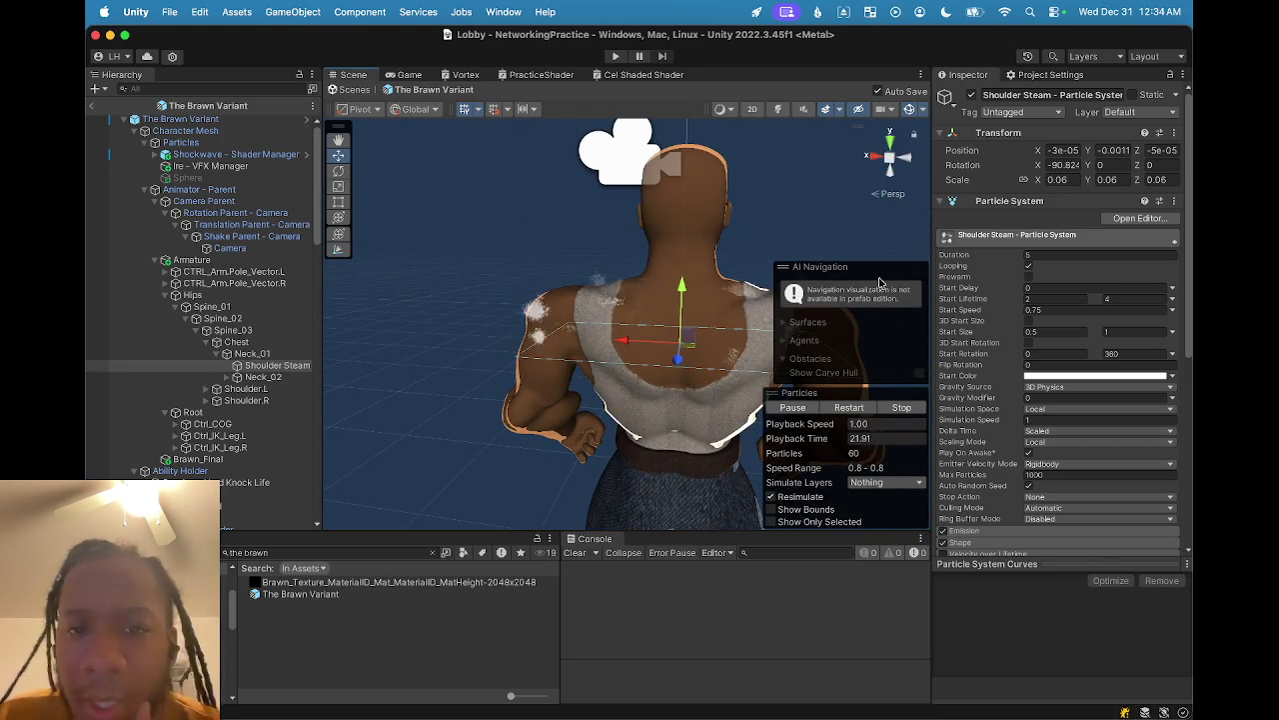
- Scale Shoulder Steam down slightly, then duplicate it and nest the copy under the original
key(e)
key(r)
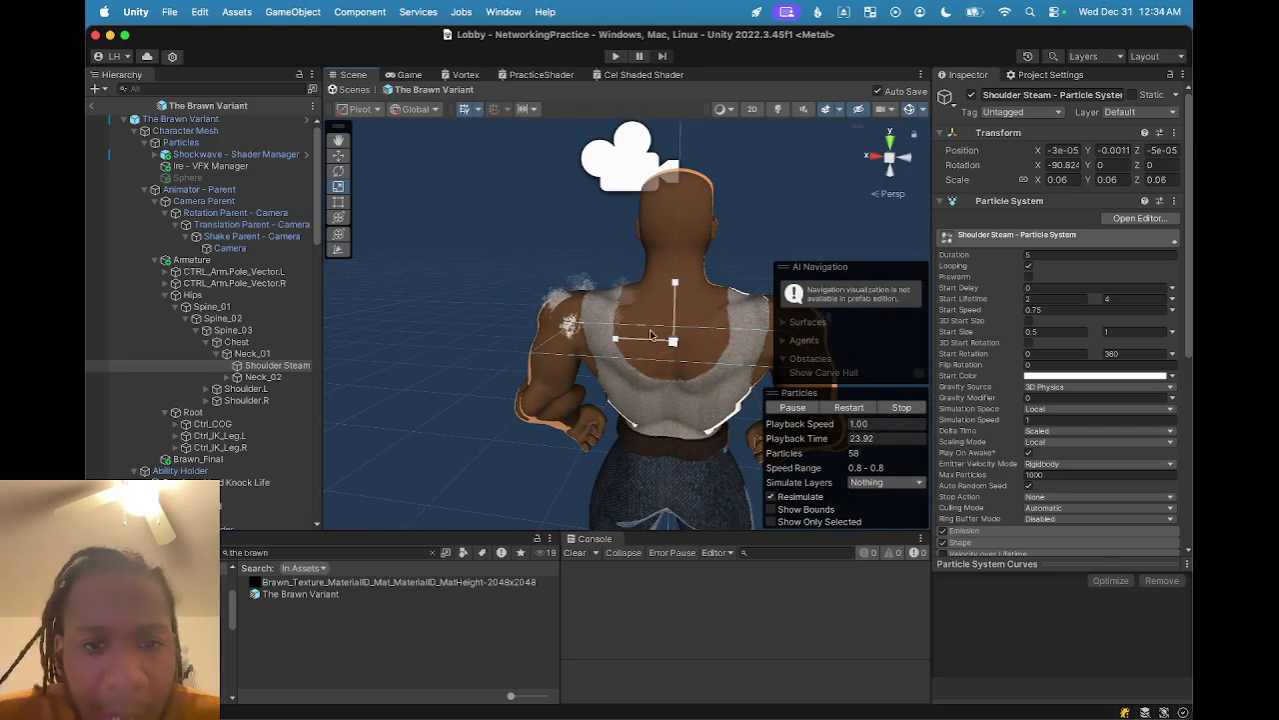
drag(621, 343, 632, 344)
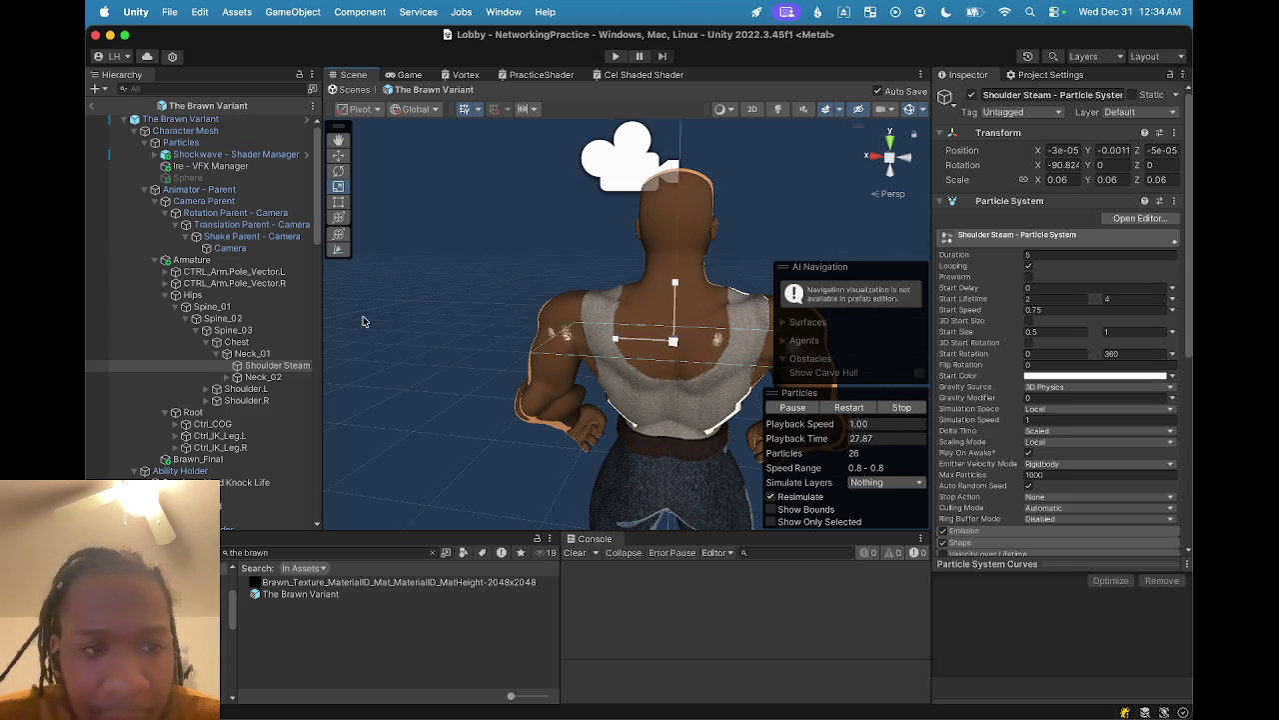
key(super+d)
drag(277, 377, 277, 365)
scroll(627, 322, down, 3)
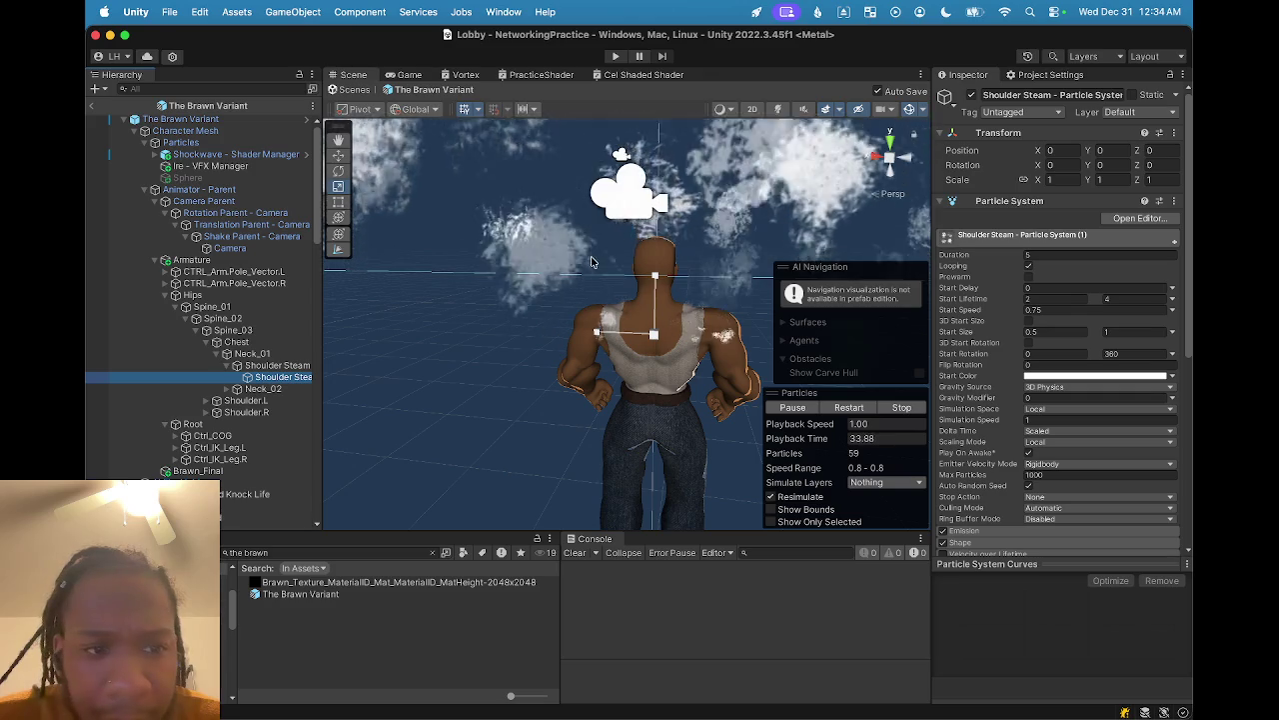
- Select the Head Steam copy and expand Neck_02 and Head to reveal the Head_end bone
scroll(599, 264, down, 3)
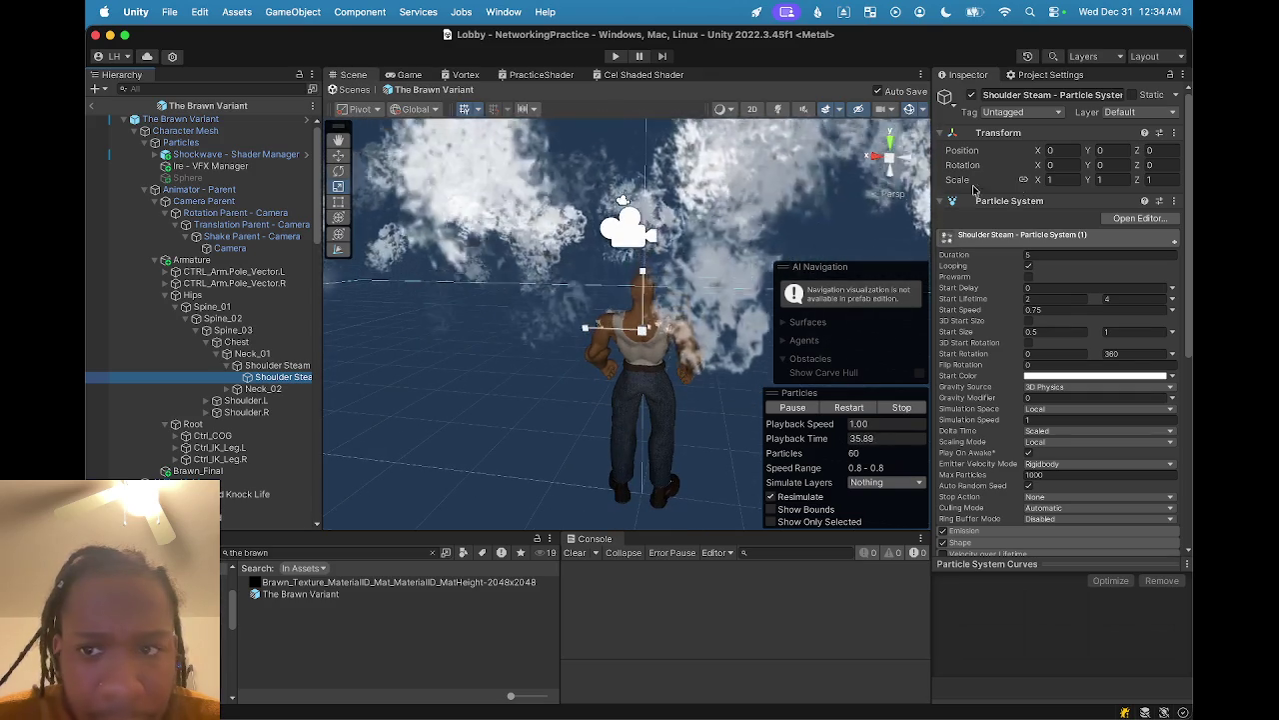
click(644, 338)
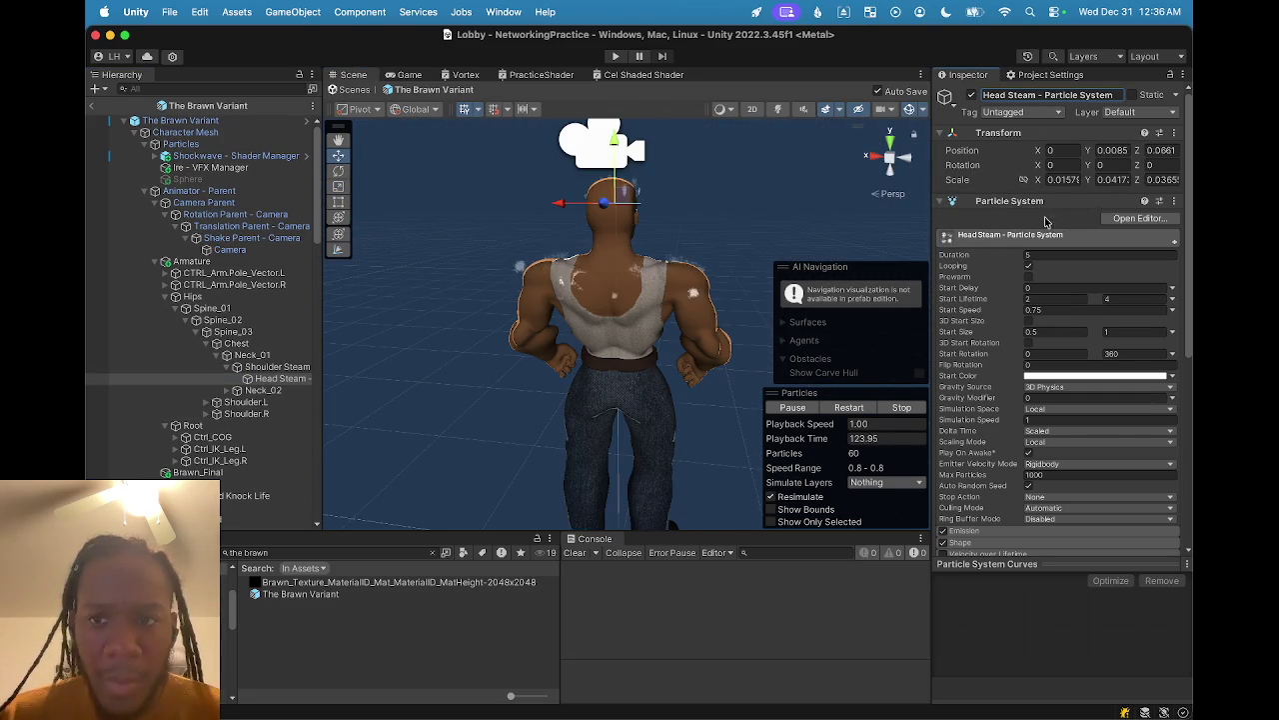
scroll(203, 326, down, 1)
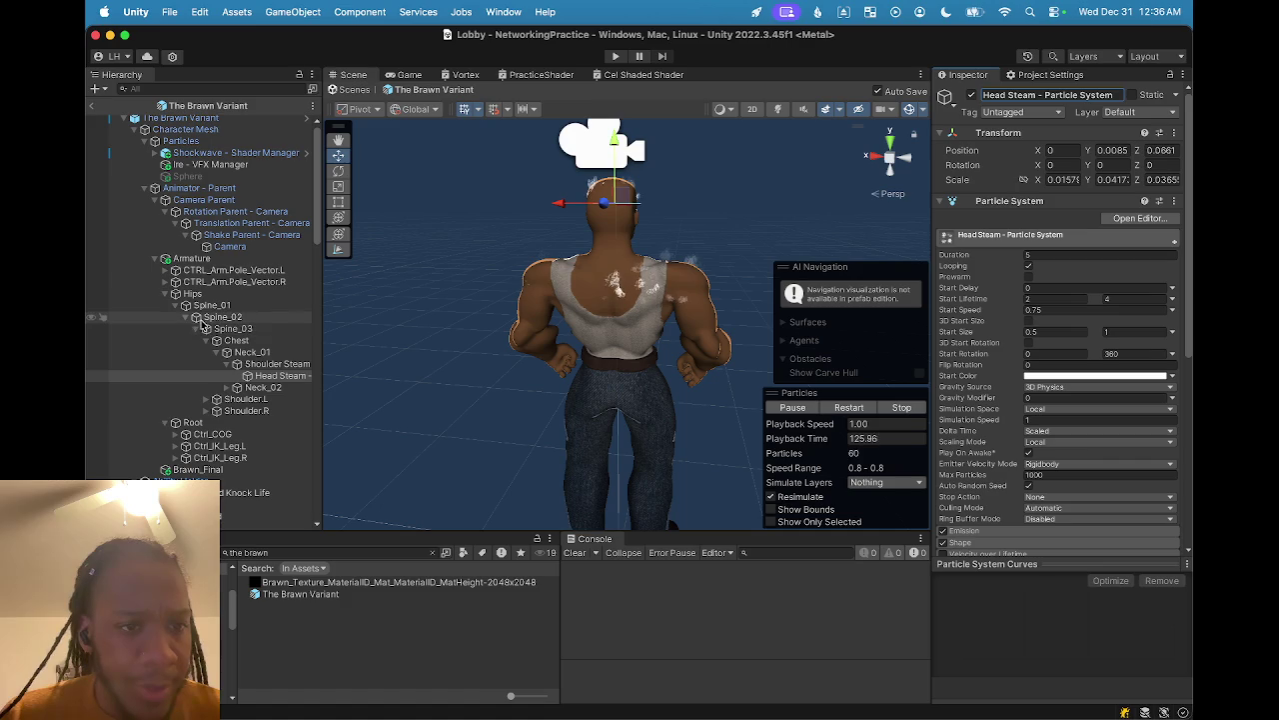
click(232, 375)
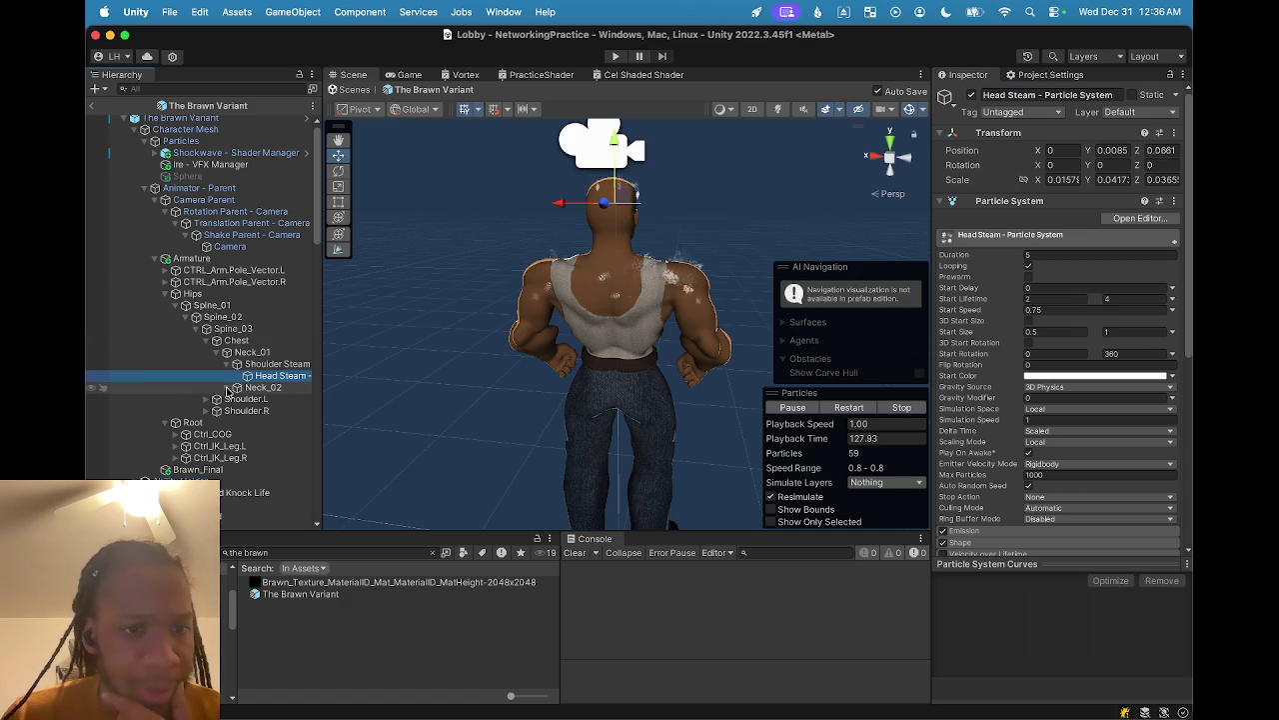
click(228, 388)
click(238, 399)
click(258, 411)
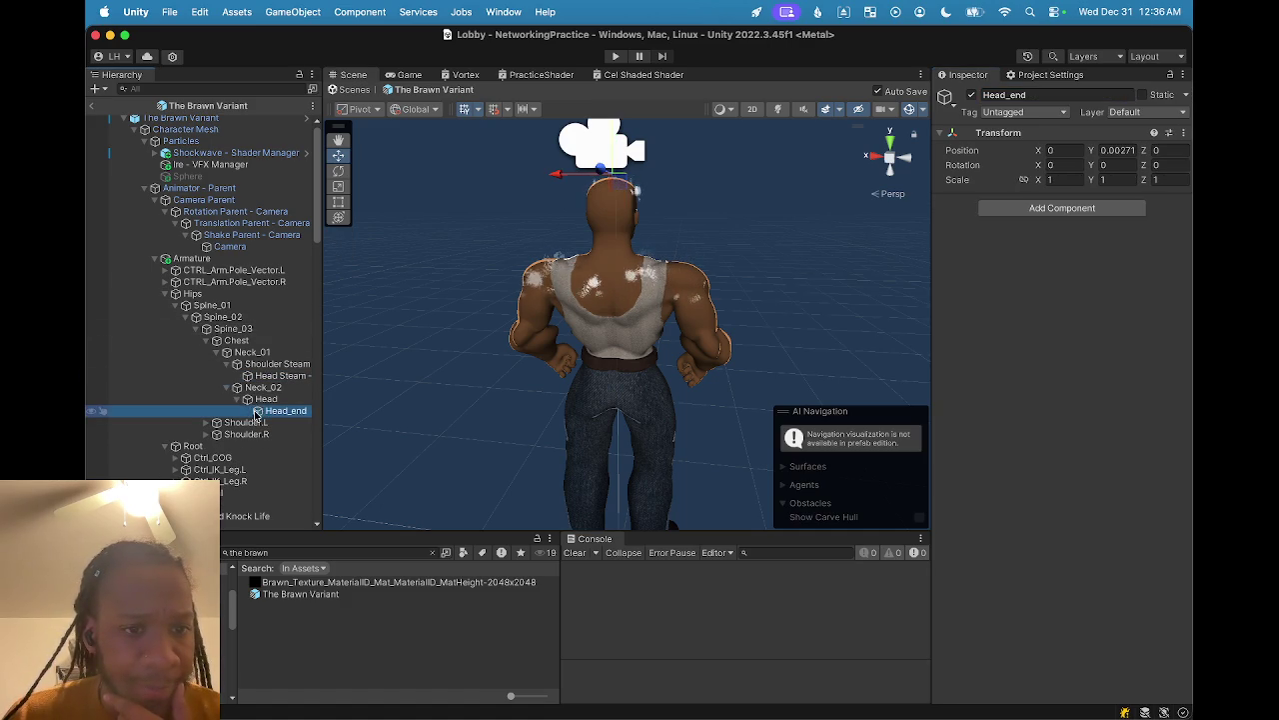
- Parent Head Steam under The Brawn's Head bone
click(260, 402)
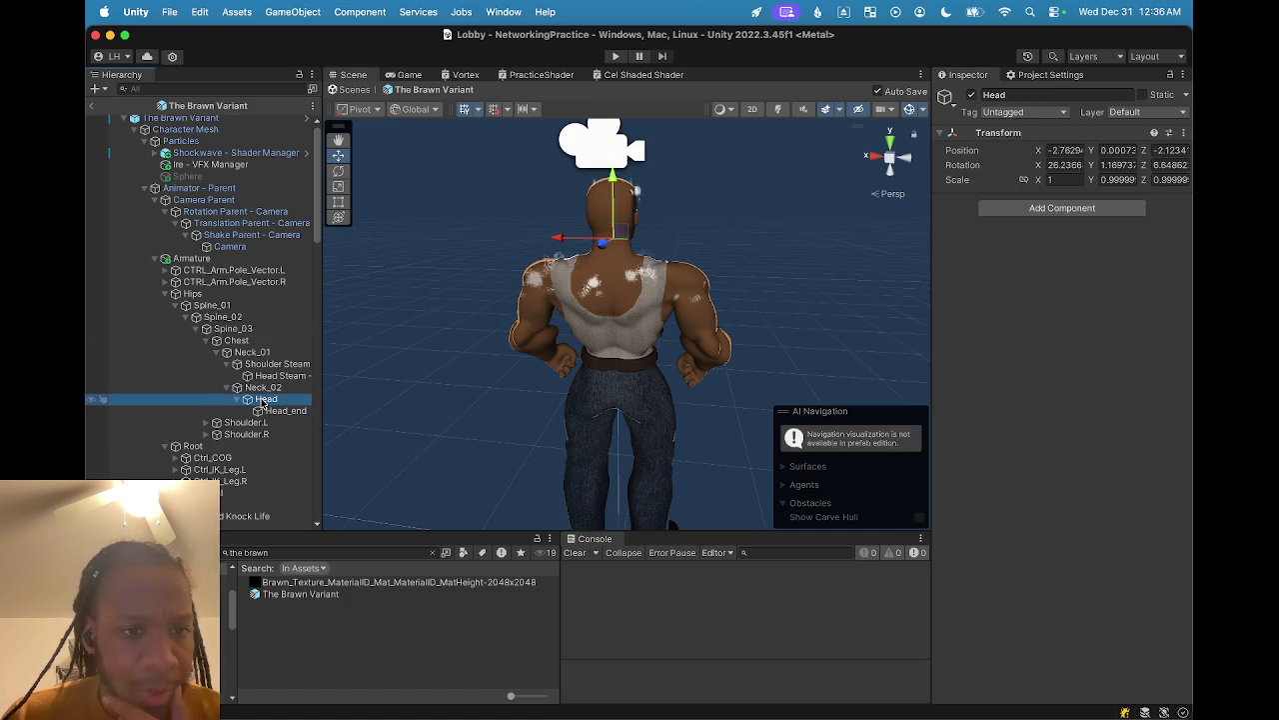
click(270, 375)
drag(270, 377, 265, 399)
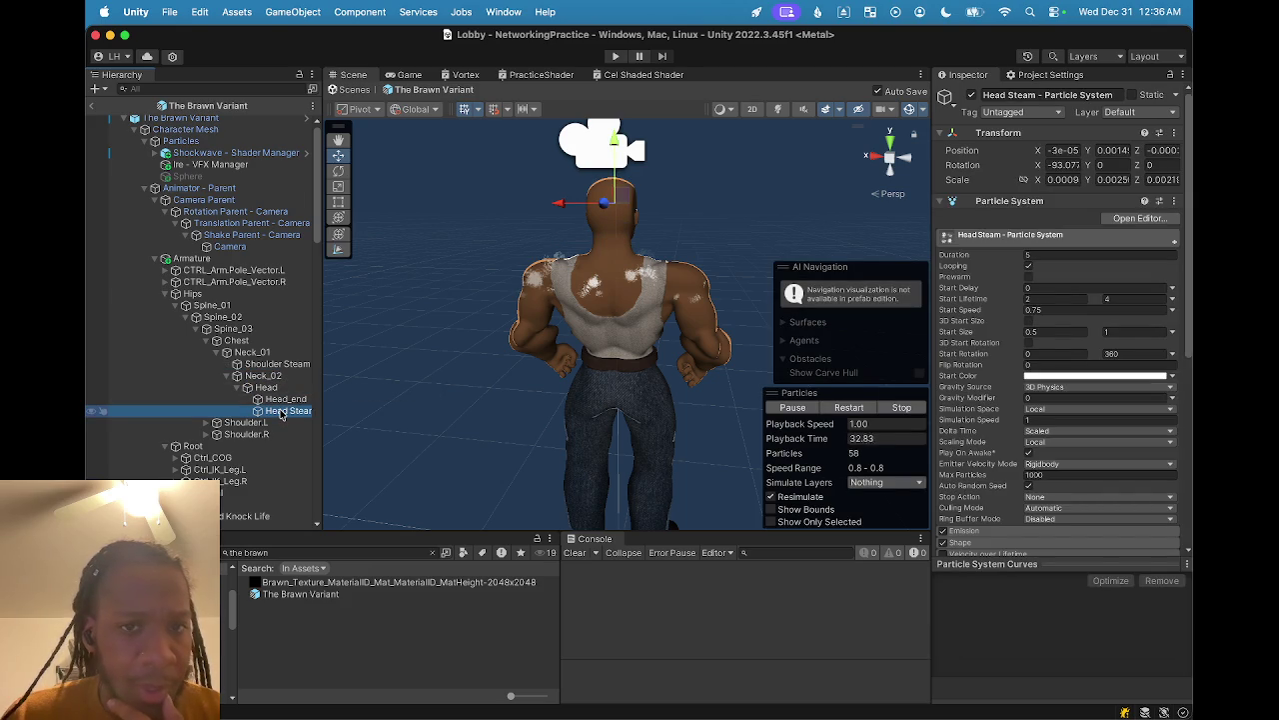
click(282, 413)
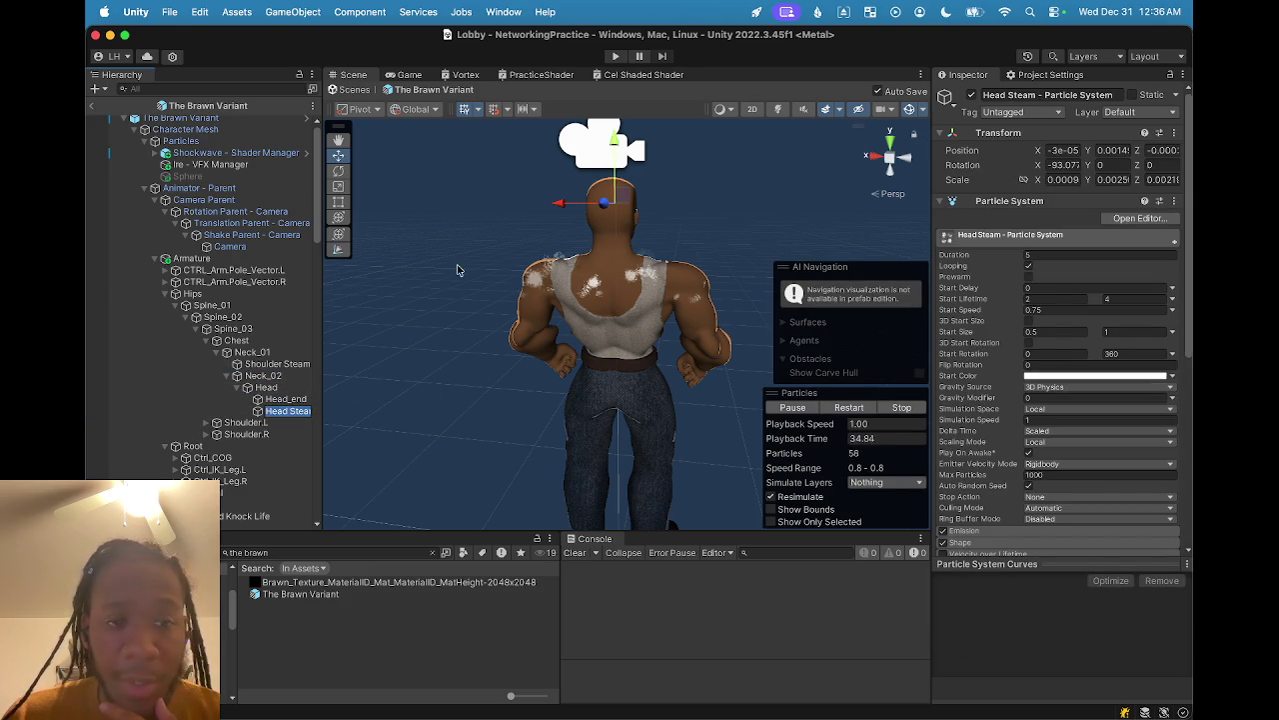
- Select Shoulder Steam and Head Steam together and deactivate both with Alt+Shift+A
click(277, 364)
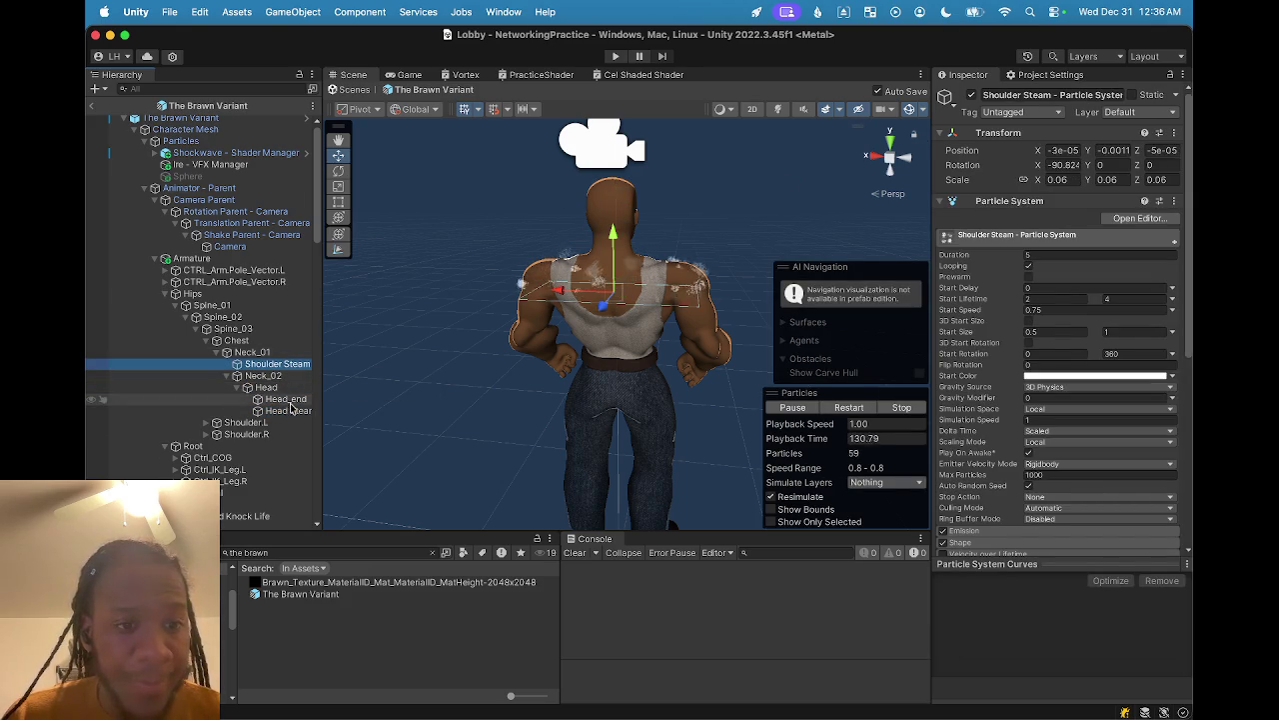
click(289, 403)
click(294, 411)
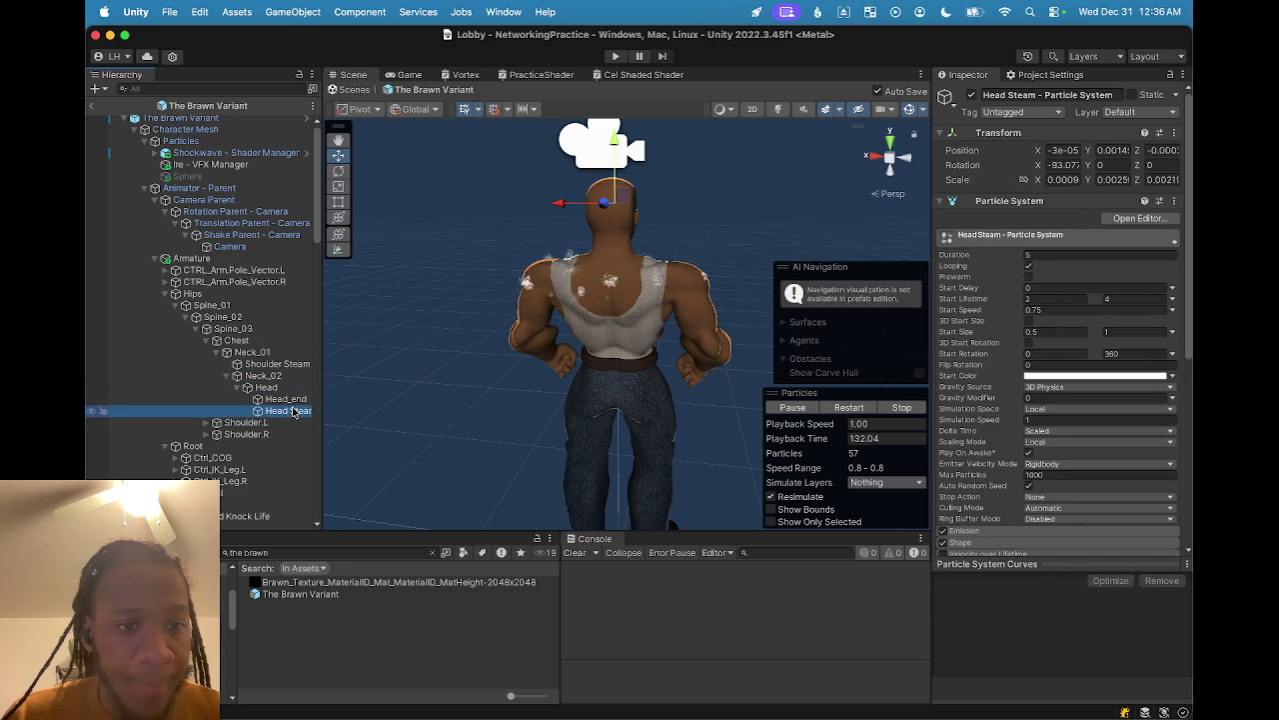
click(280, 365)
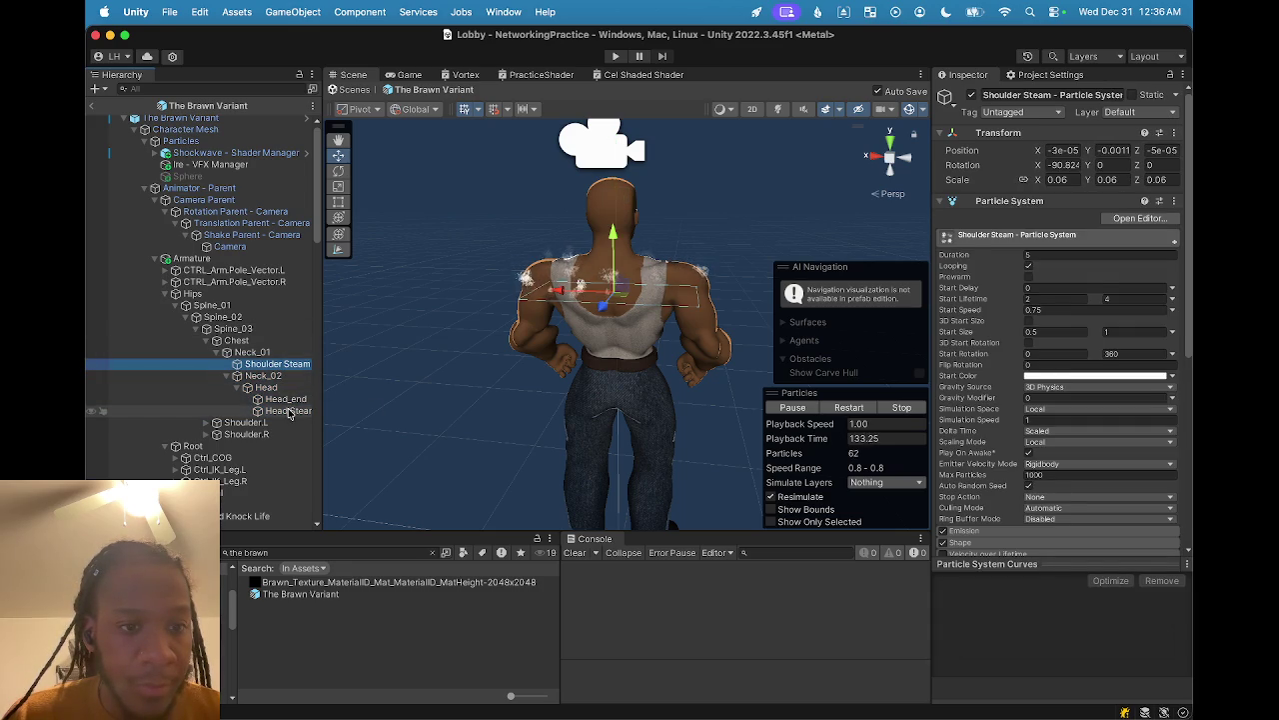
super+click(289, 410)
key(alt+shift+a)
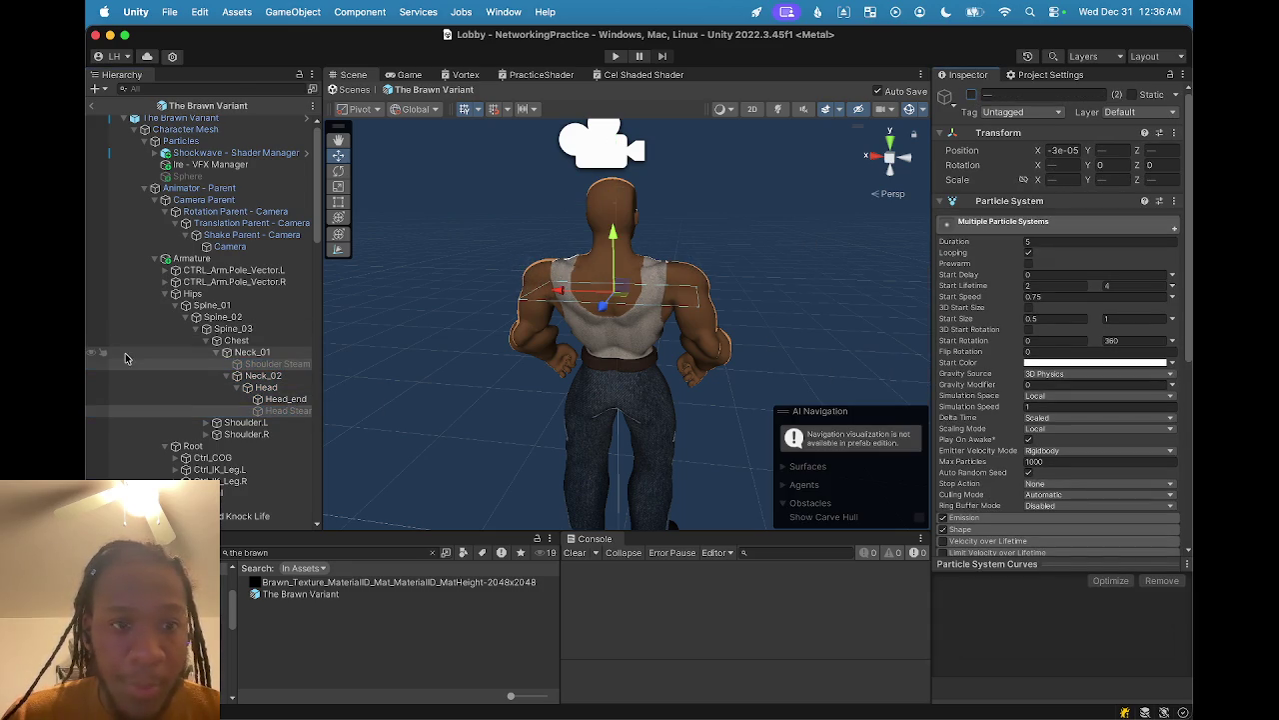
- Add Head Steam as Element 1 of Ire - VFX Manager's Steam Particles, then exit the prefab
scroll(152, 354, up, 1)
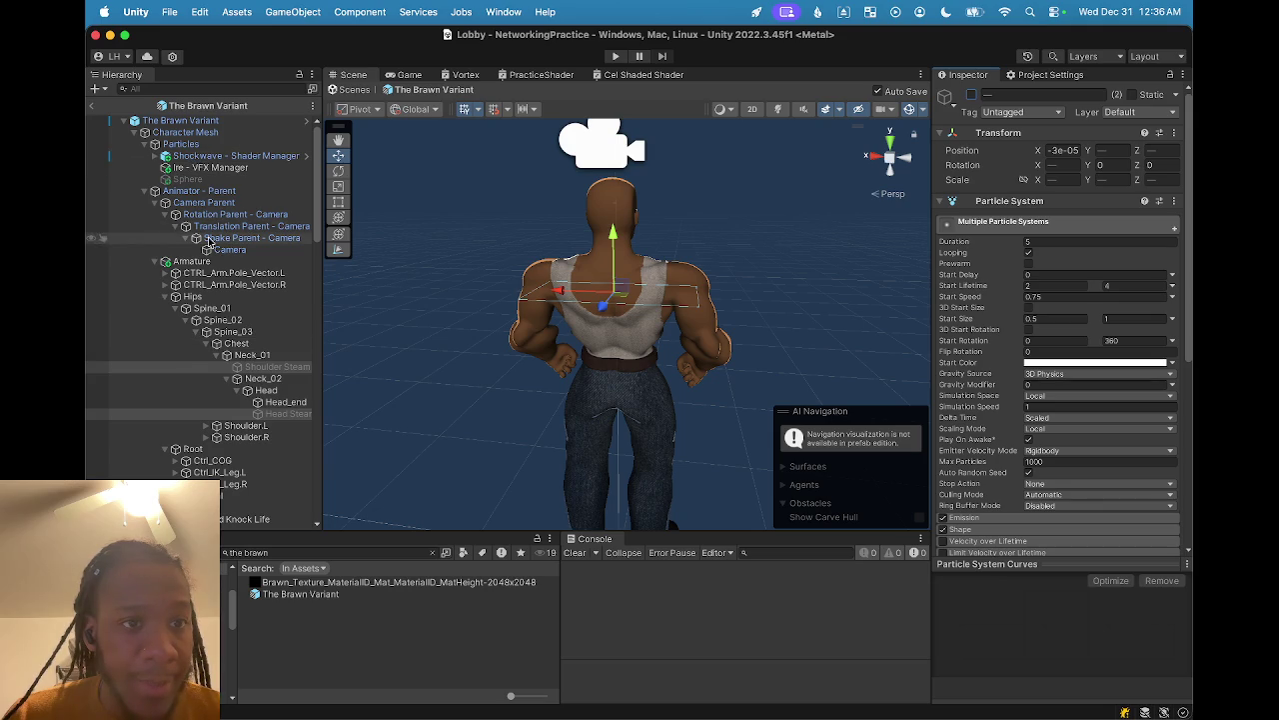
click(212, 169)
click(1150, 328)
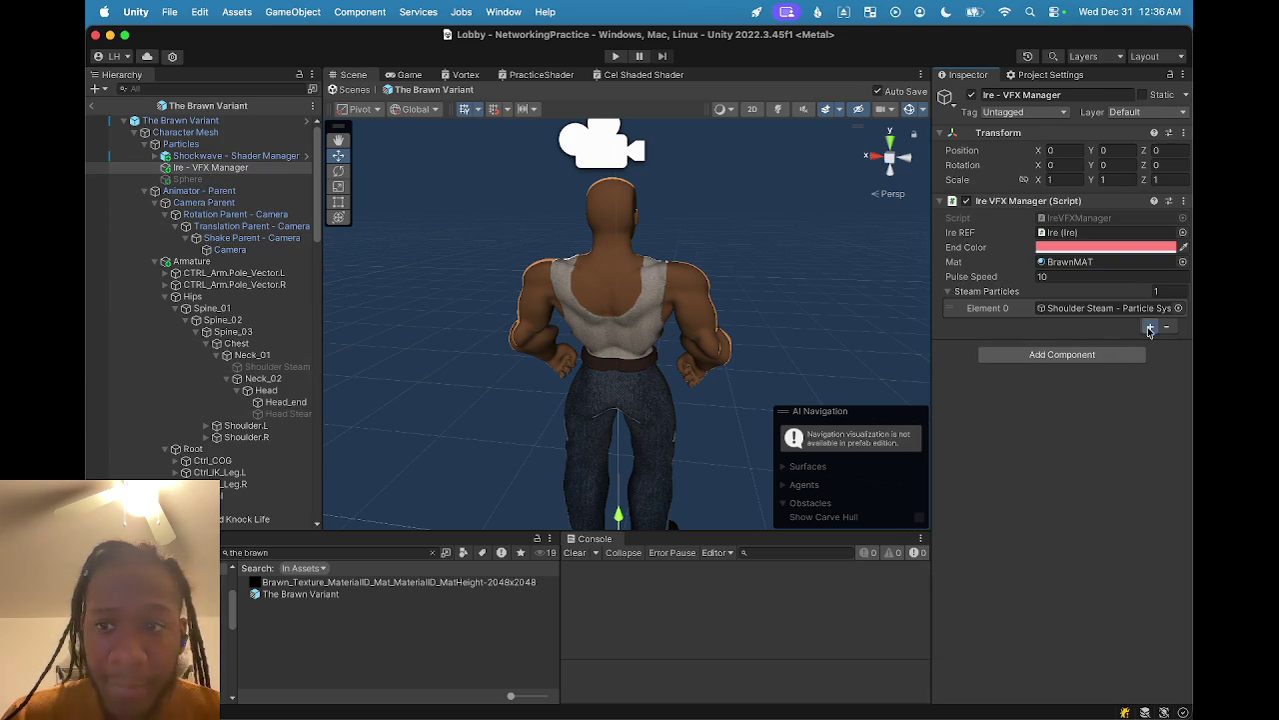
click(284, 404)
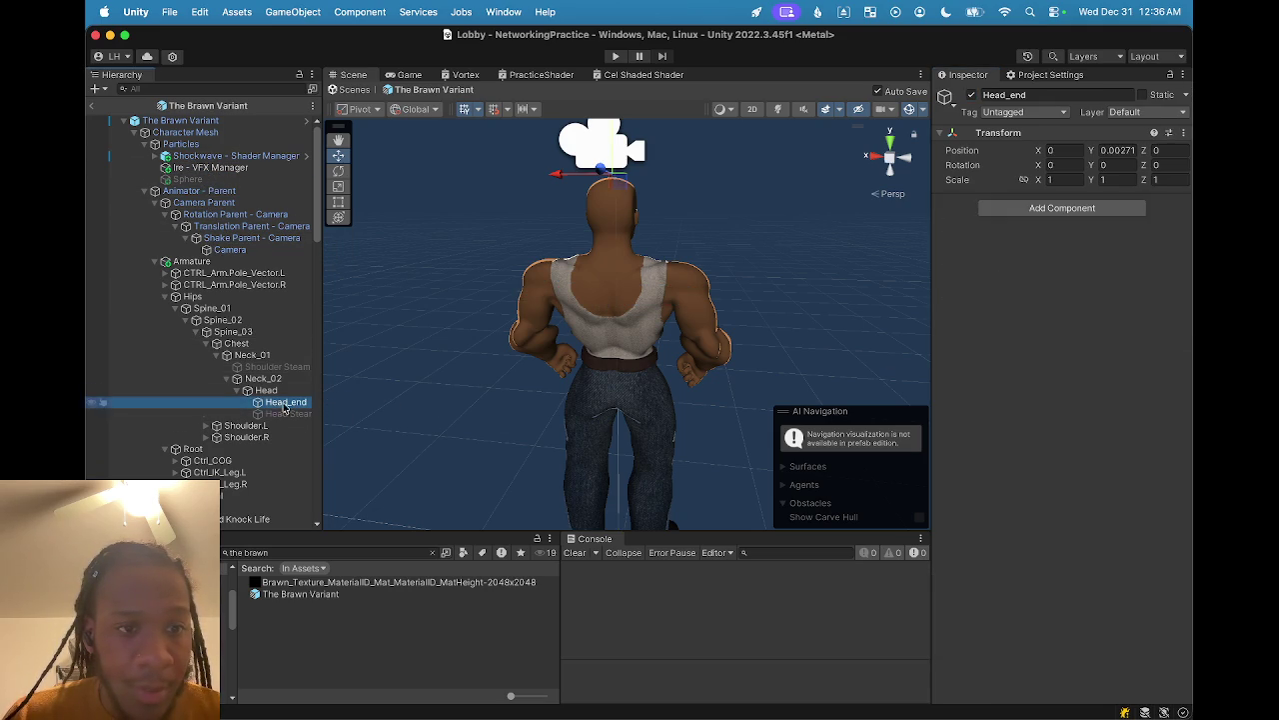
click(210, 168)
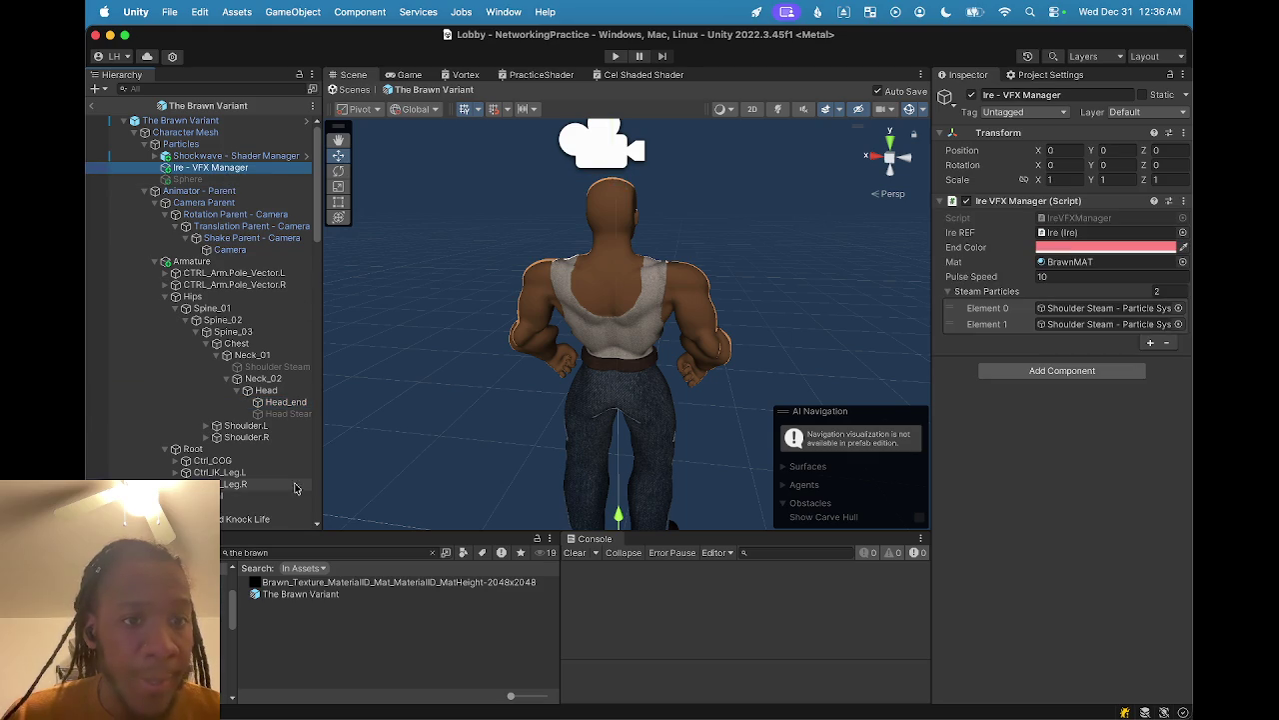
mouse_move(288, 413)
mouse_down()
mouse_move(1106, 371)
mouse_move(1099, 325)
mouse_up()
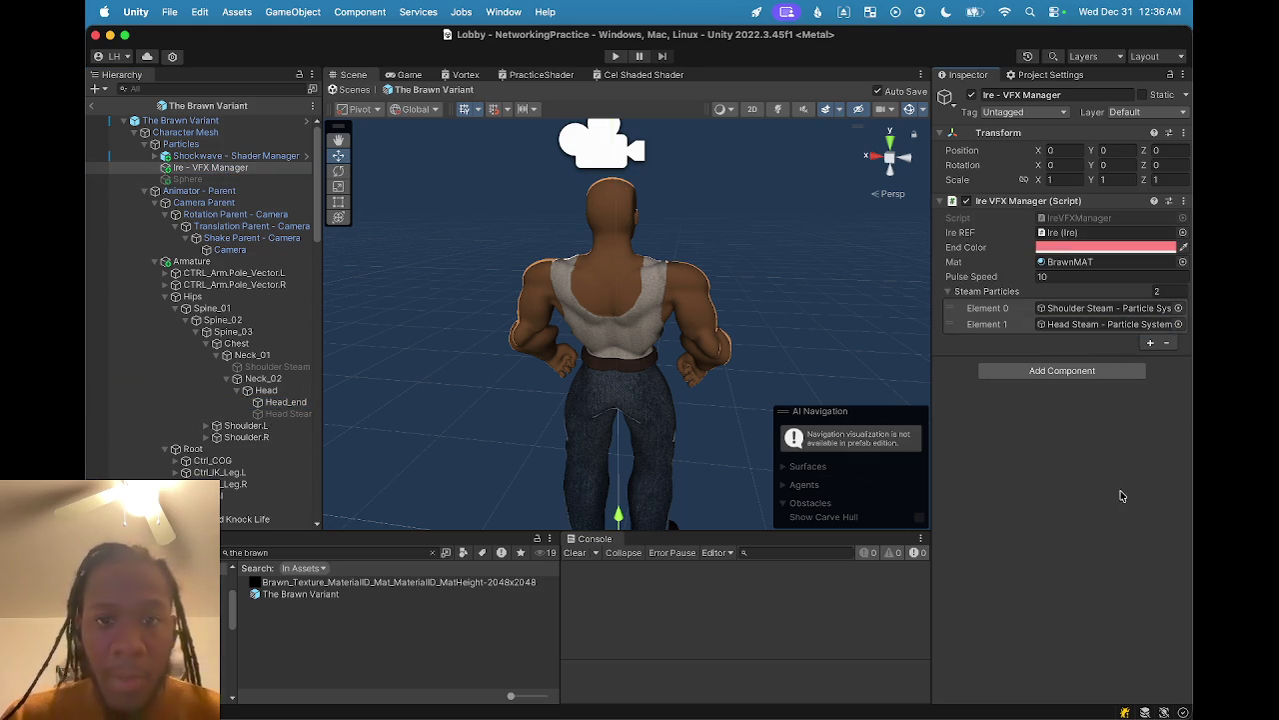
click(91, 105)
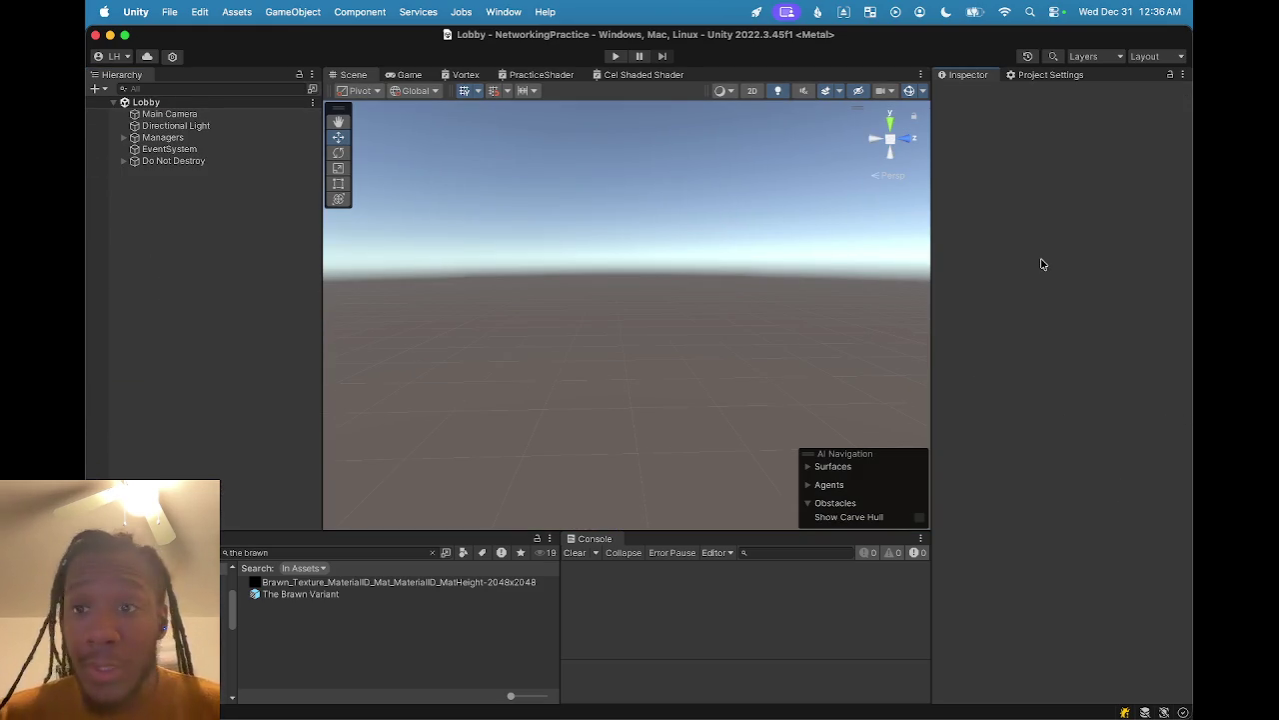
- Build and run the macOS player, replacing the NetworkTest build on the Desktop
key(super+shift+b)
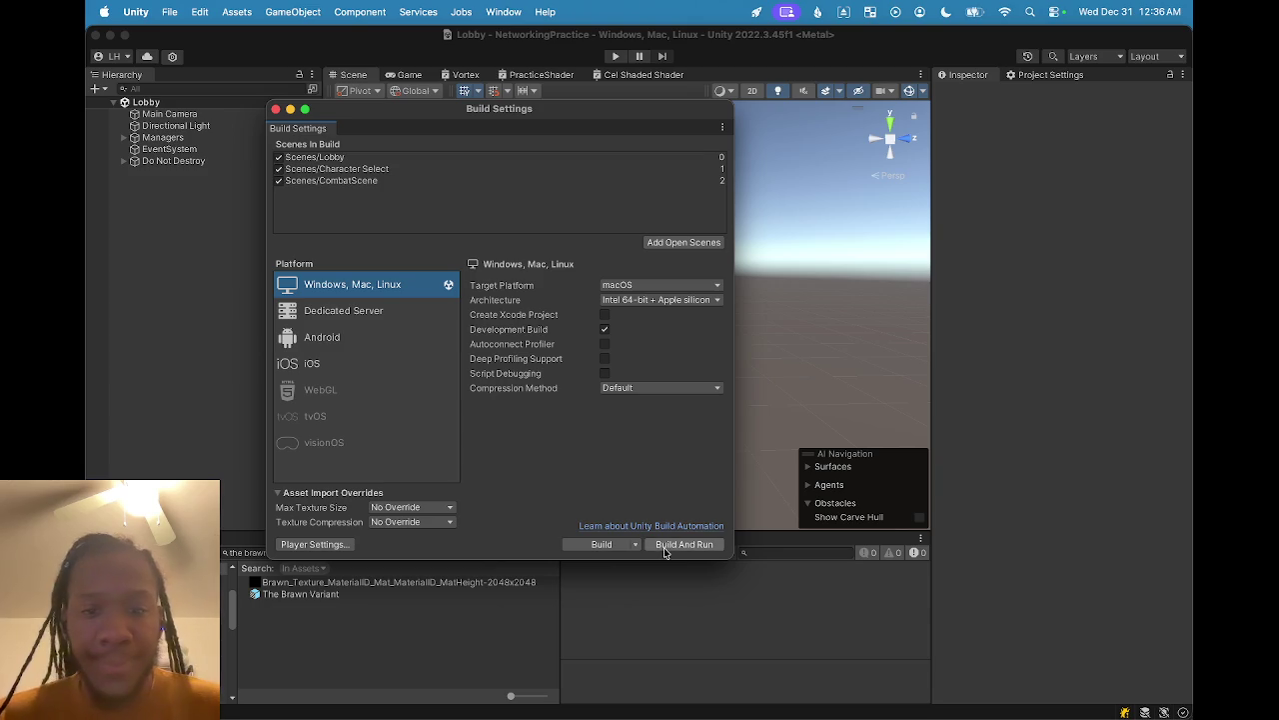
click(666, 548)
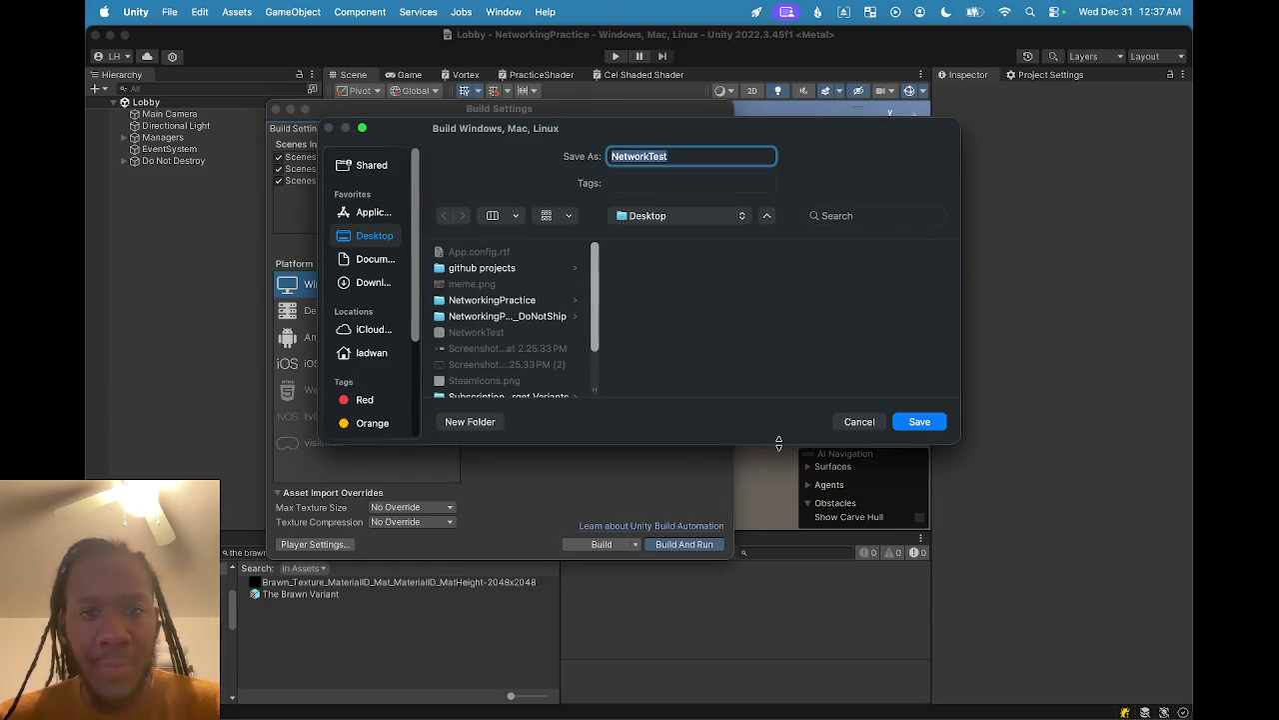
click(930, 422)
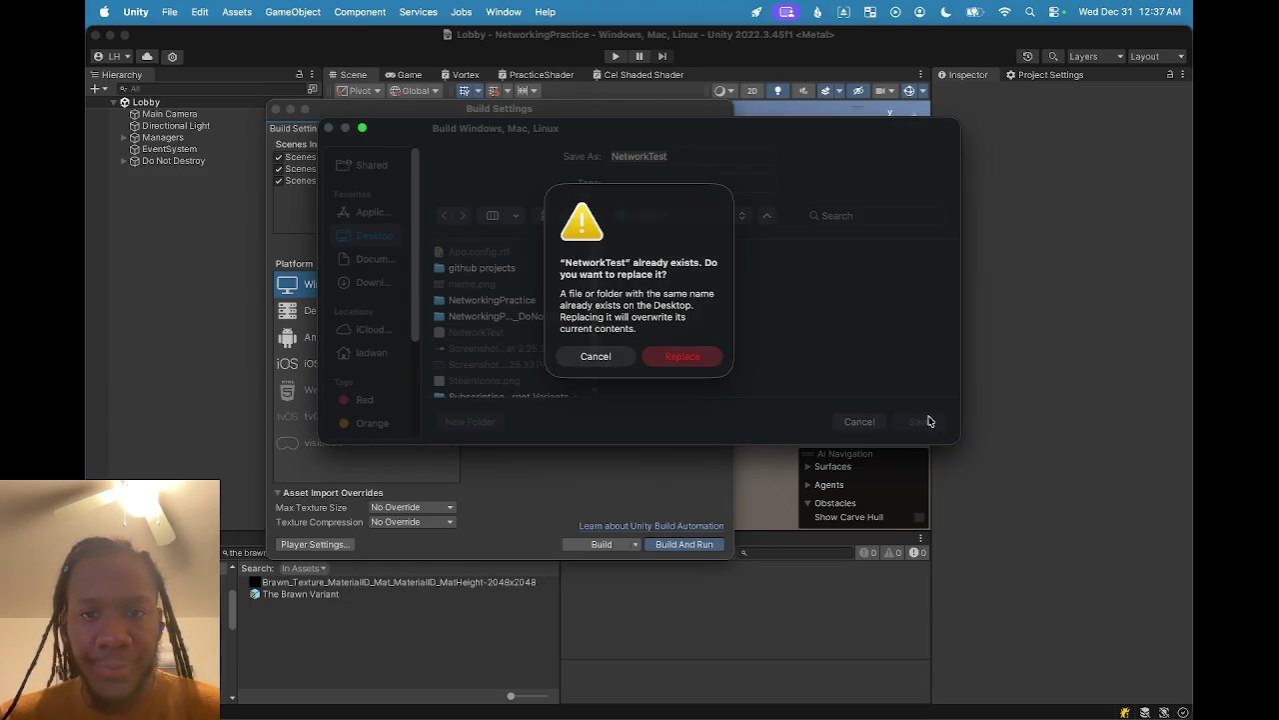
click(704, 361)
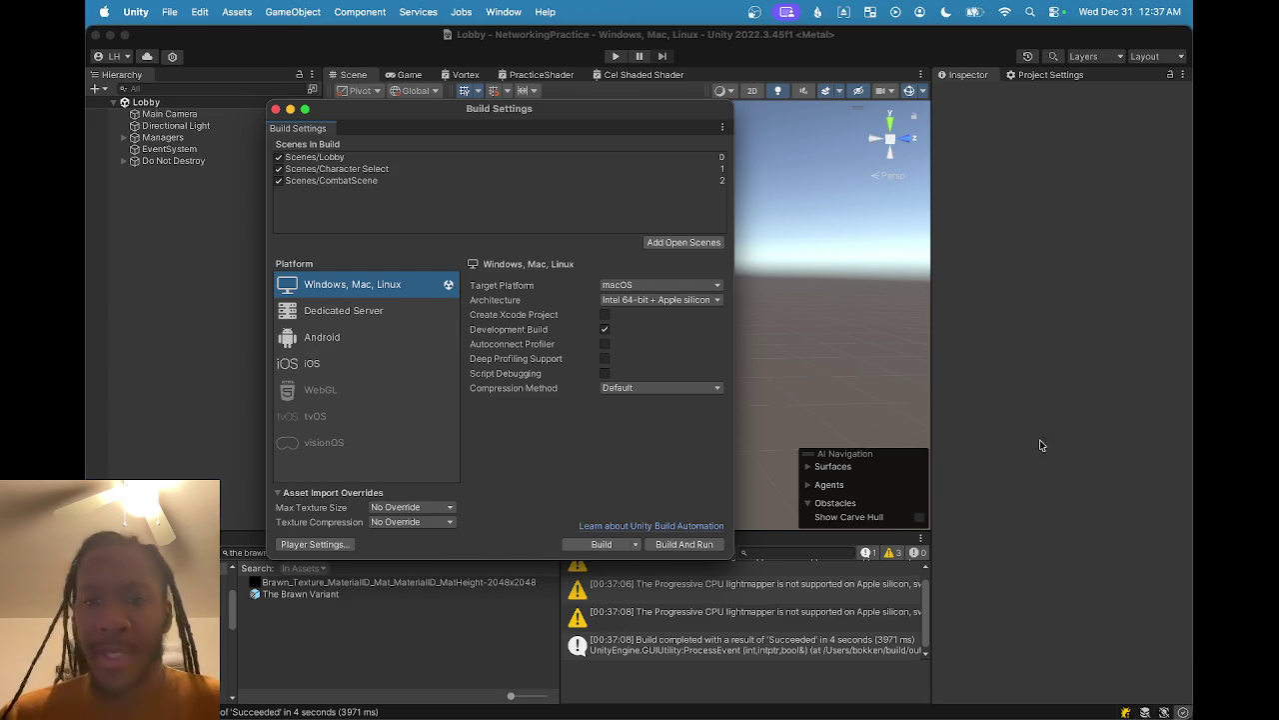
- Rebuild and run NetworkTest once more, replacing the previous build, and return to the editor
key(super+w)
key(super+shift+b)
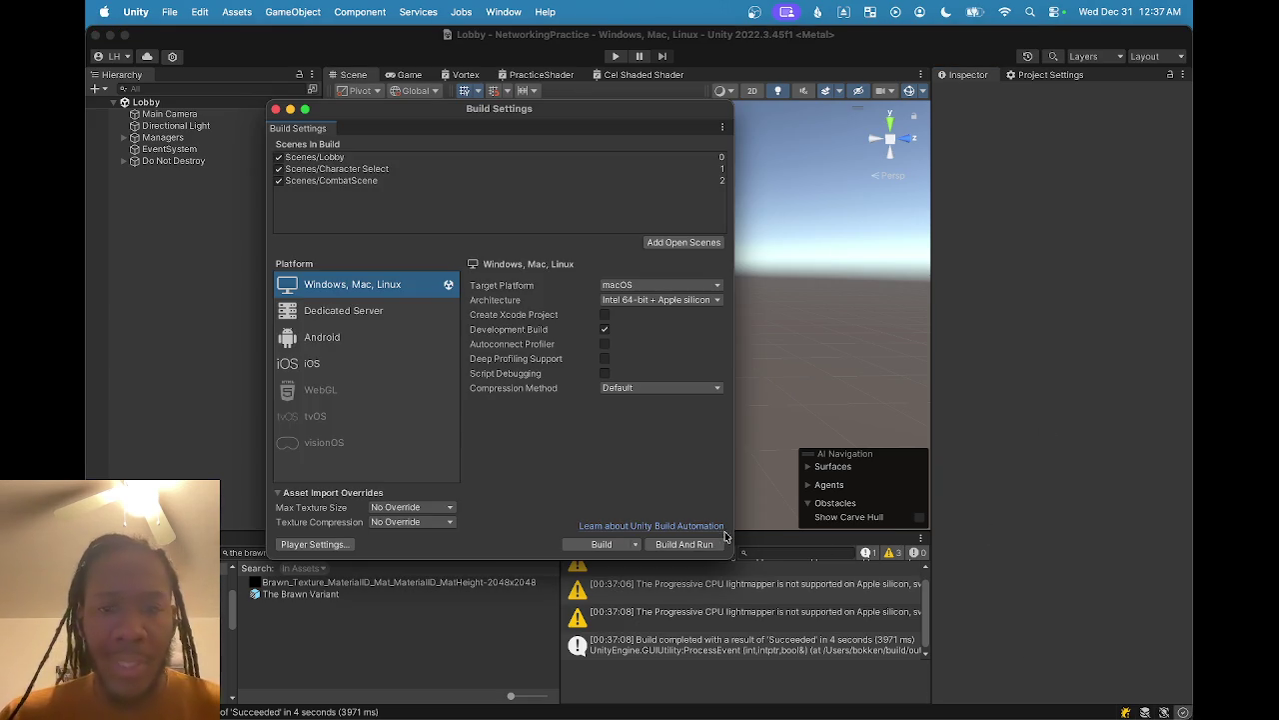
click(715, 546)
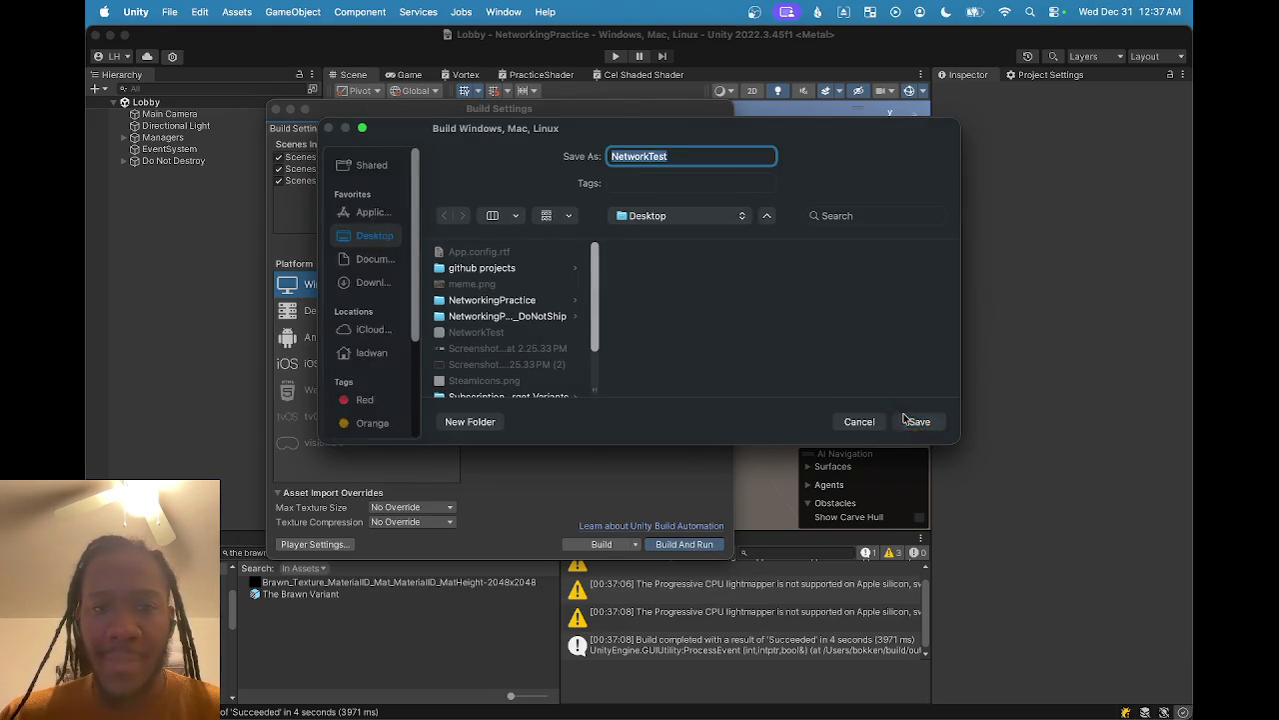
click(905, 420)
click(685, 358)
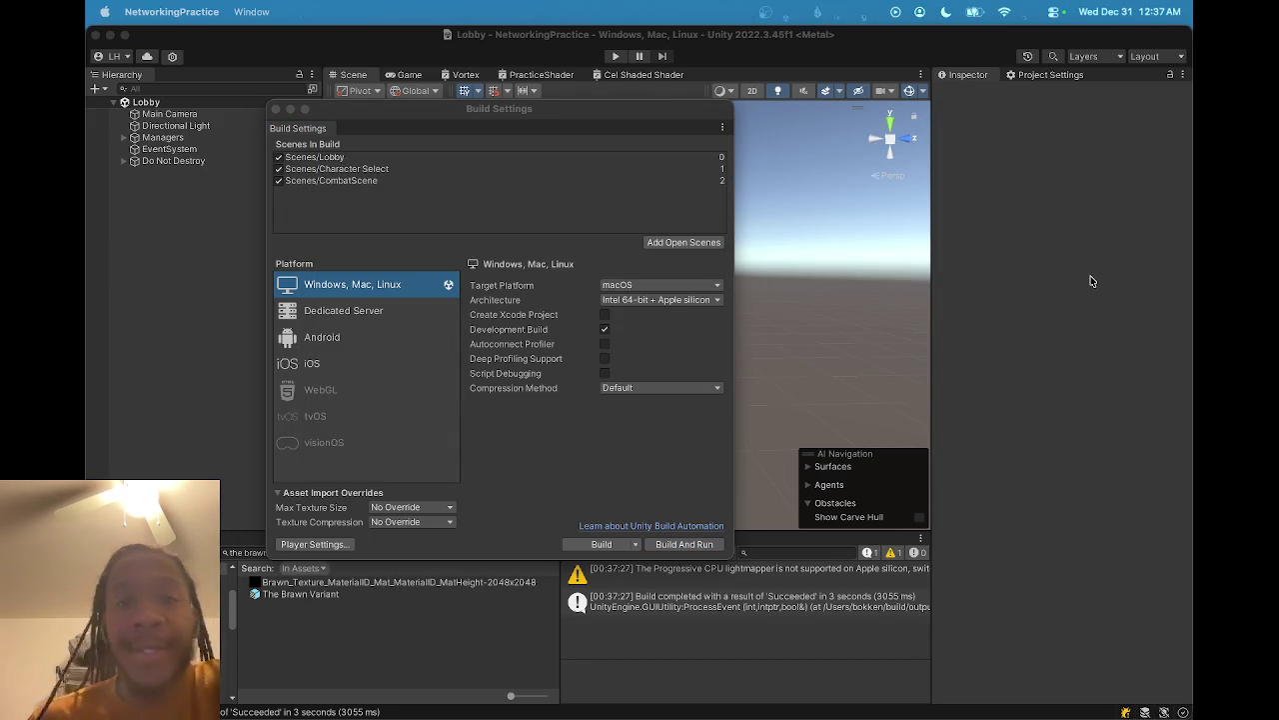
click(653, 80)
- Start Play mode, connect to the lobby with a username, and choose The Brawn
click(616, 57)
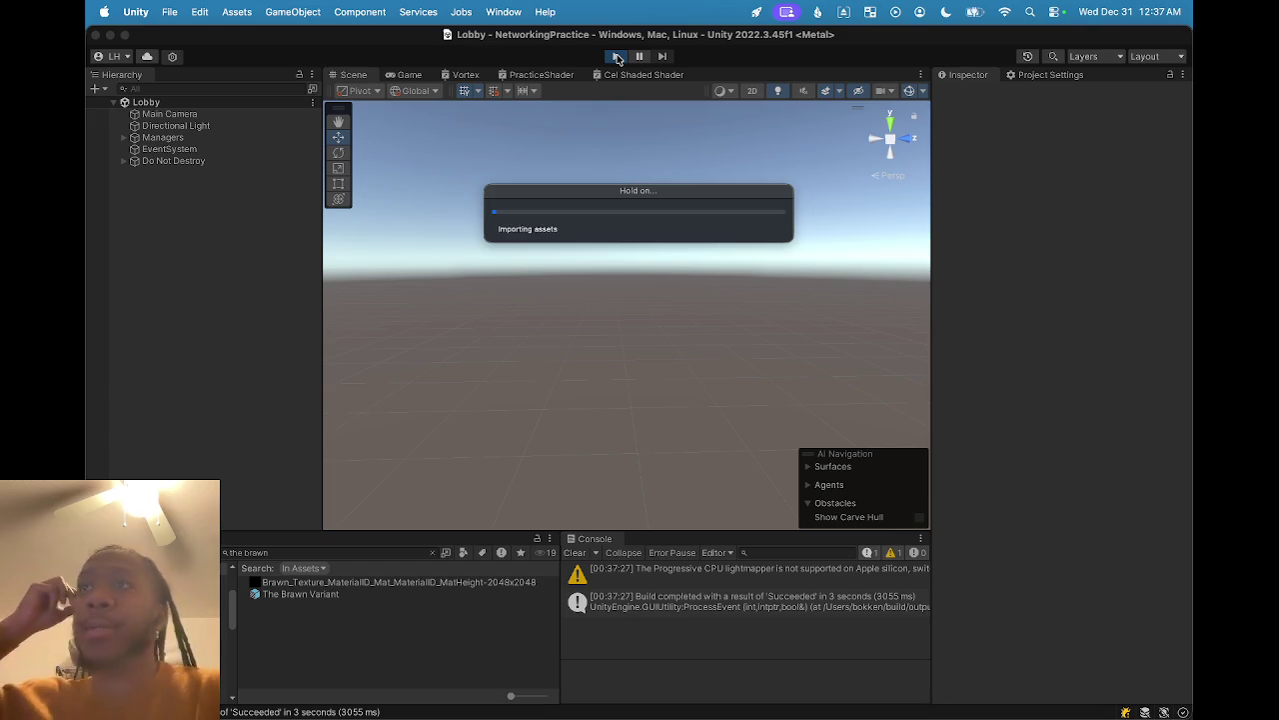
click(651, 287)
text(ads)
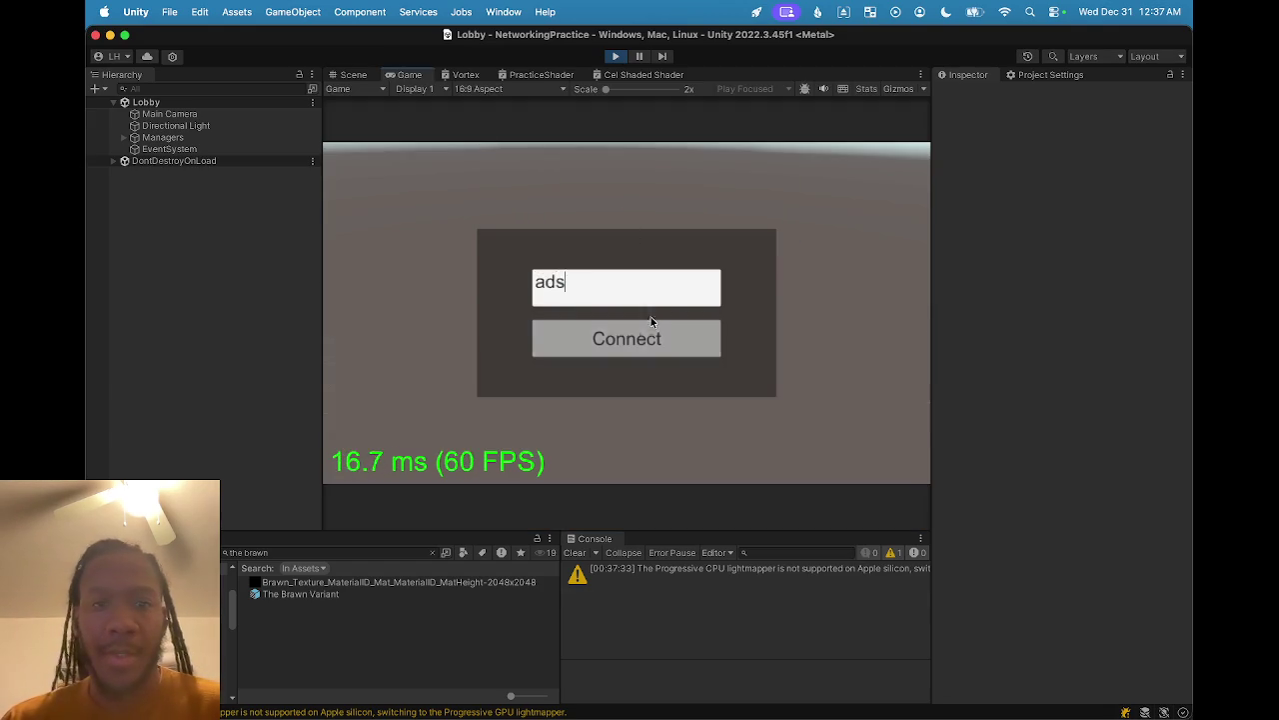
click(648, 329)
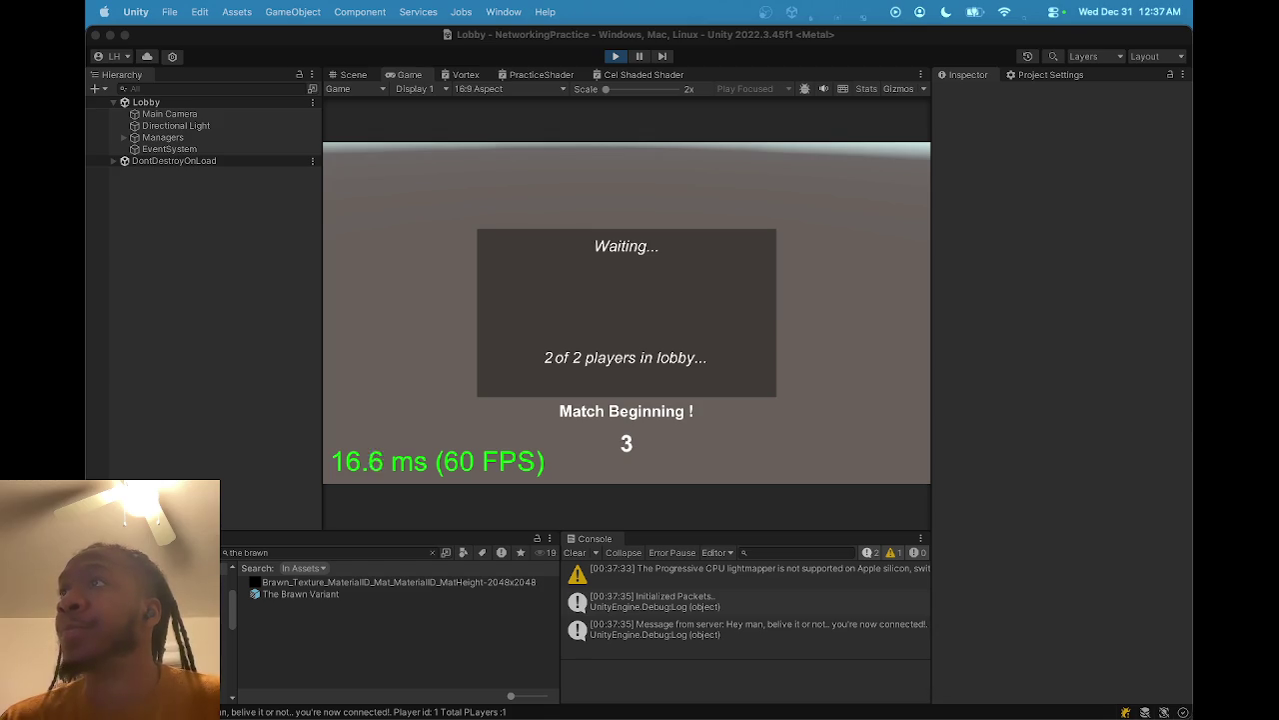
click(572, 227)
click(622, 237)
click(610, 443)
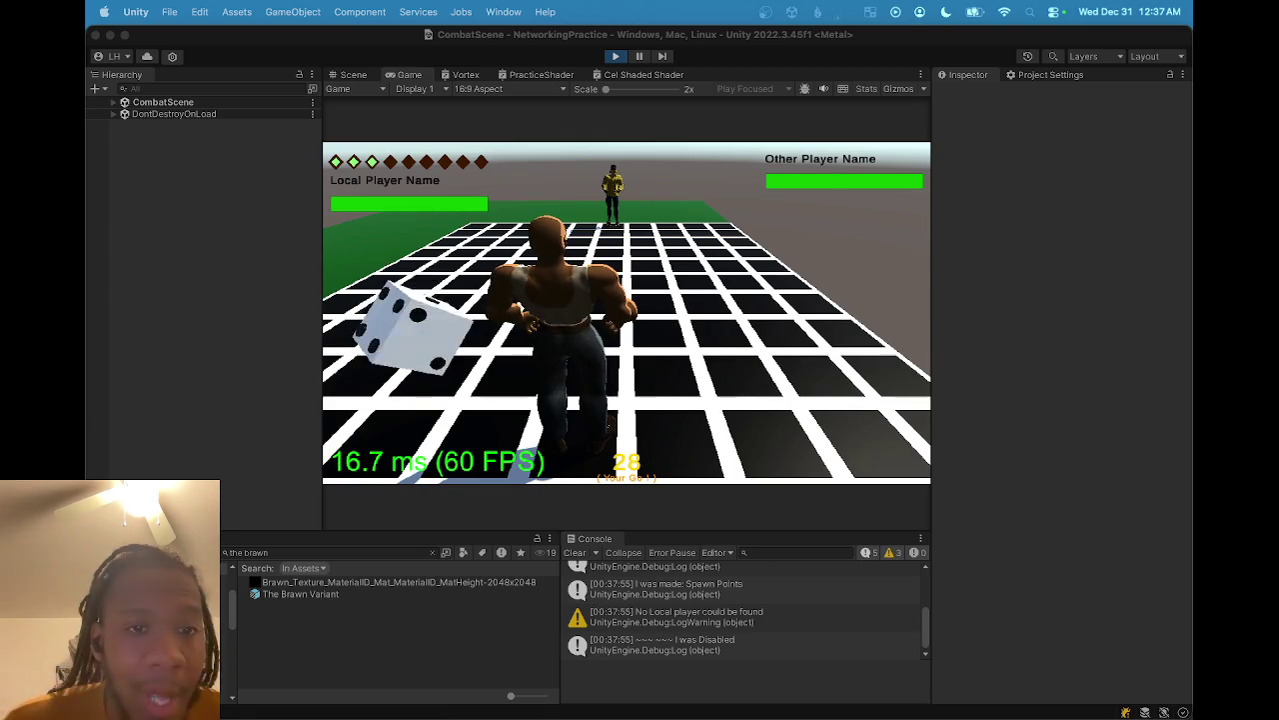
- Take the turn with a confirmed attack, then switch to the Scene view
click(466, 330)
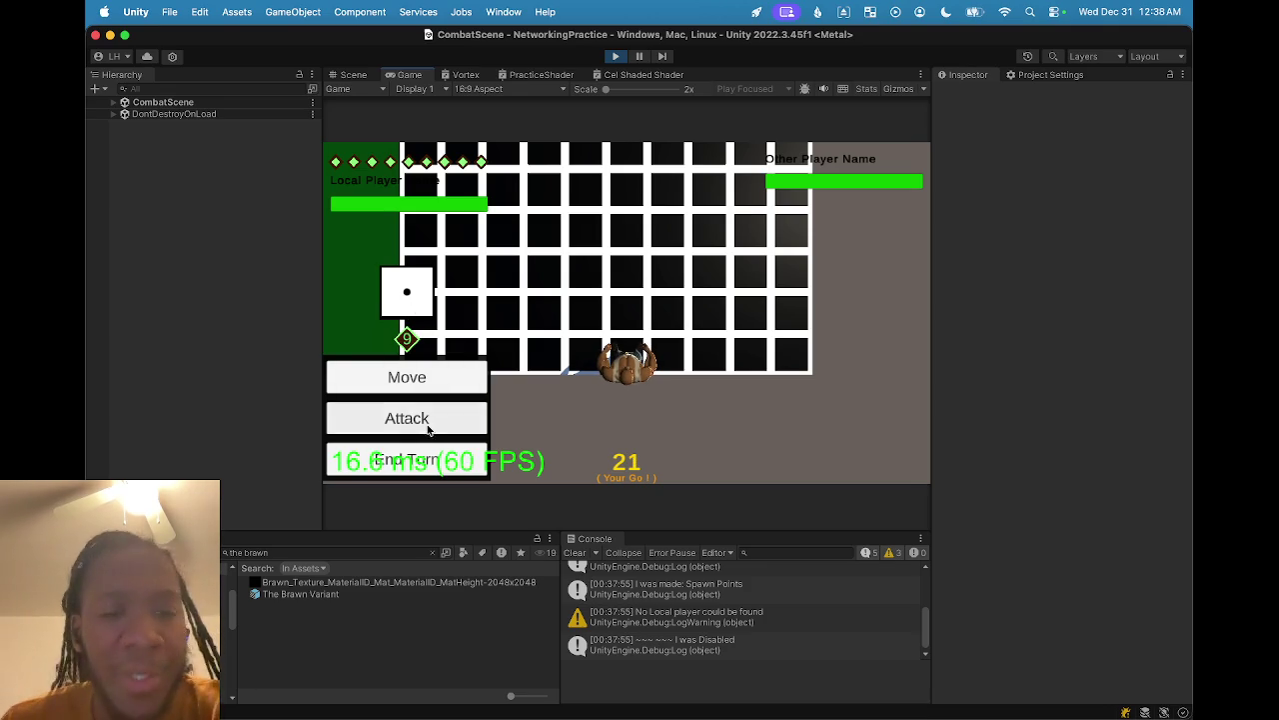
click(422, 420)
click(400, 363)
click(820, 469)
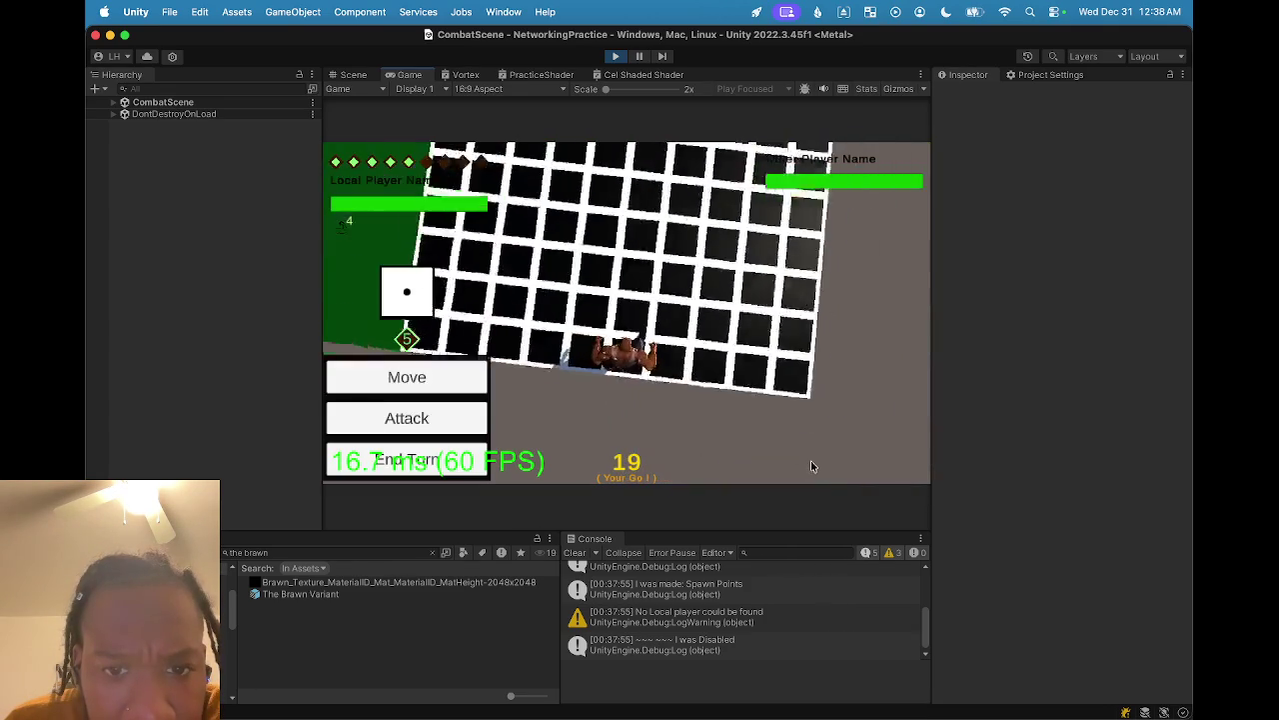
click(351, 76)
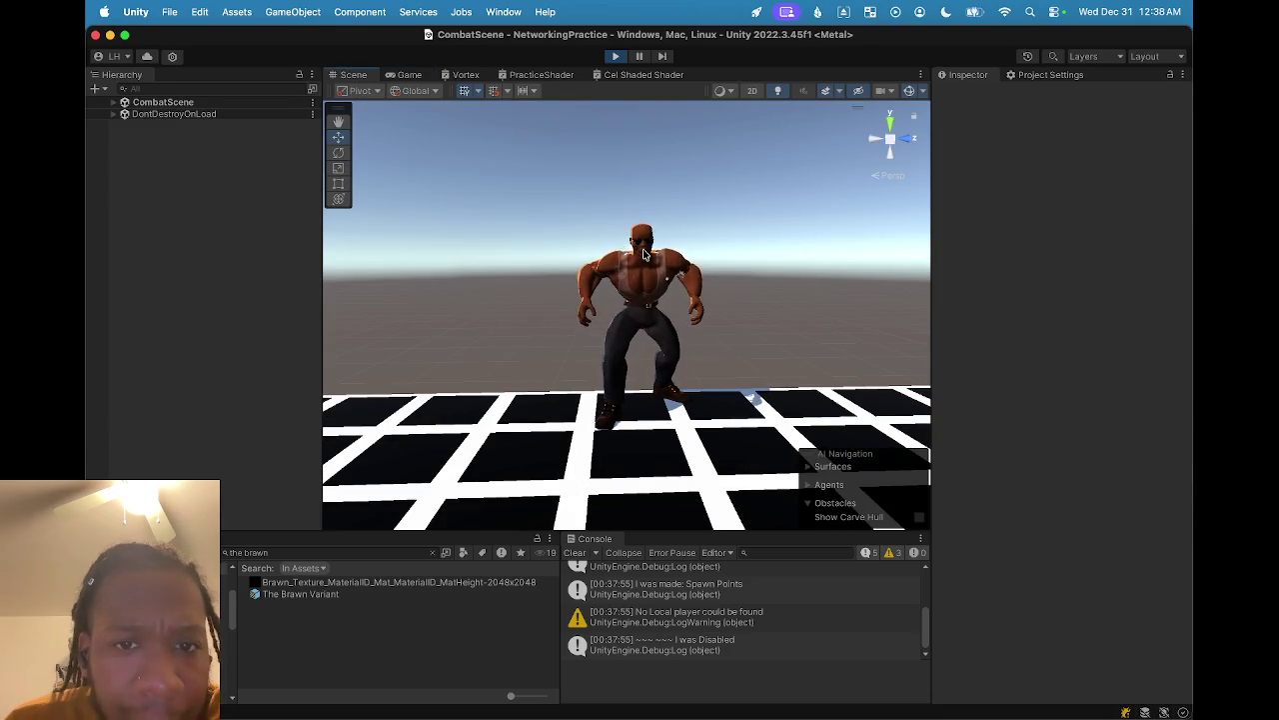
- Expand Neck_02 and Head in the Hierarchy and select Head Steam
click(644, 254)
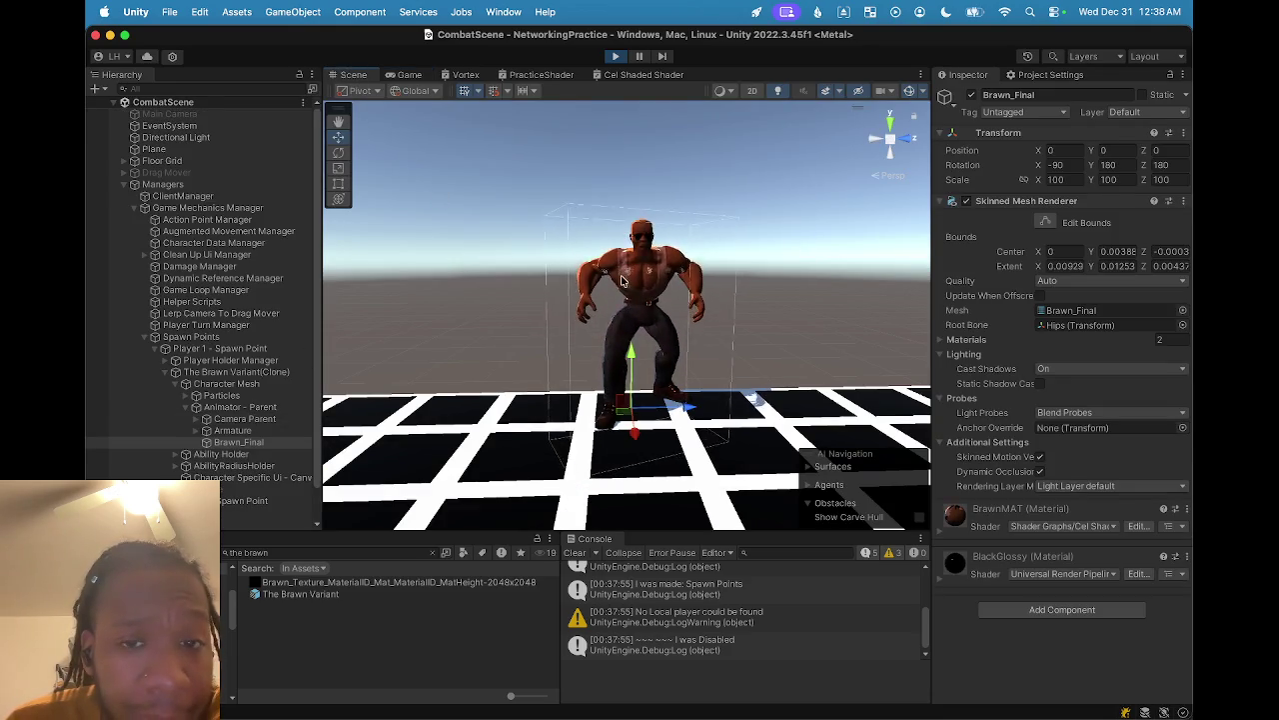
click(619, 282)
scroll(265, 412, down, 5)
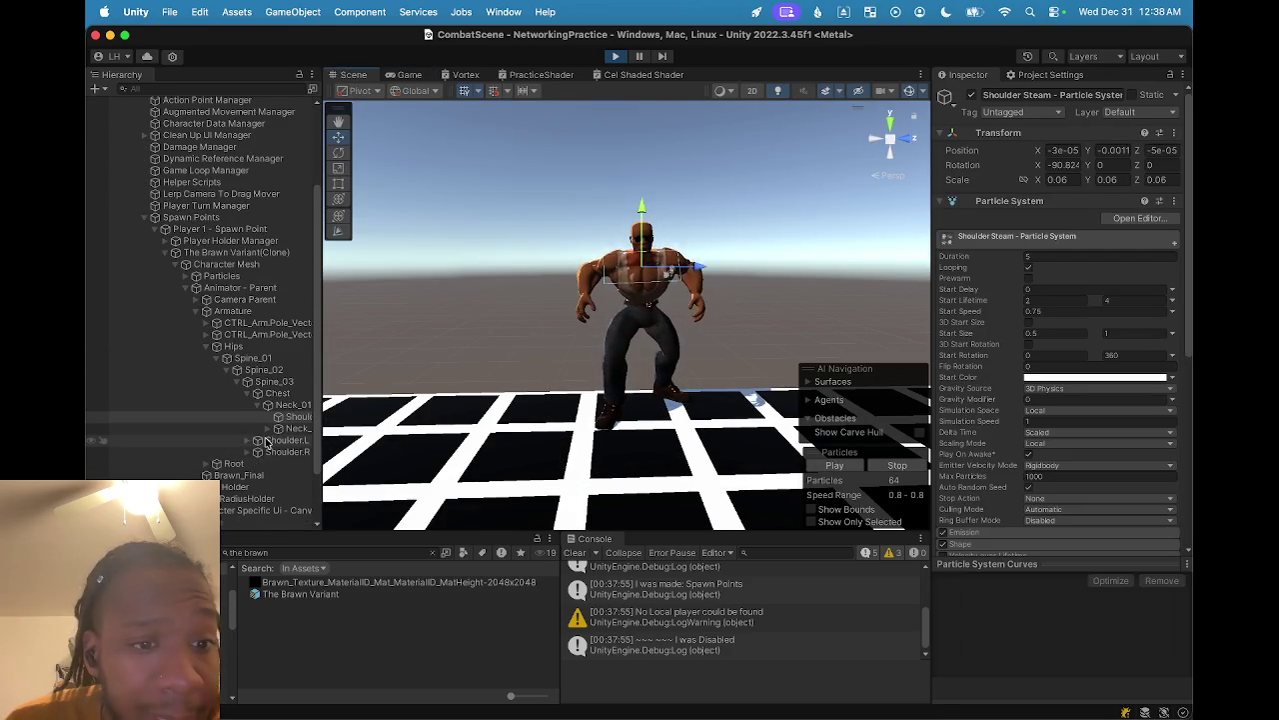
click(279, 429)
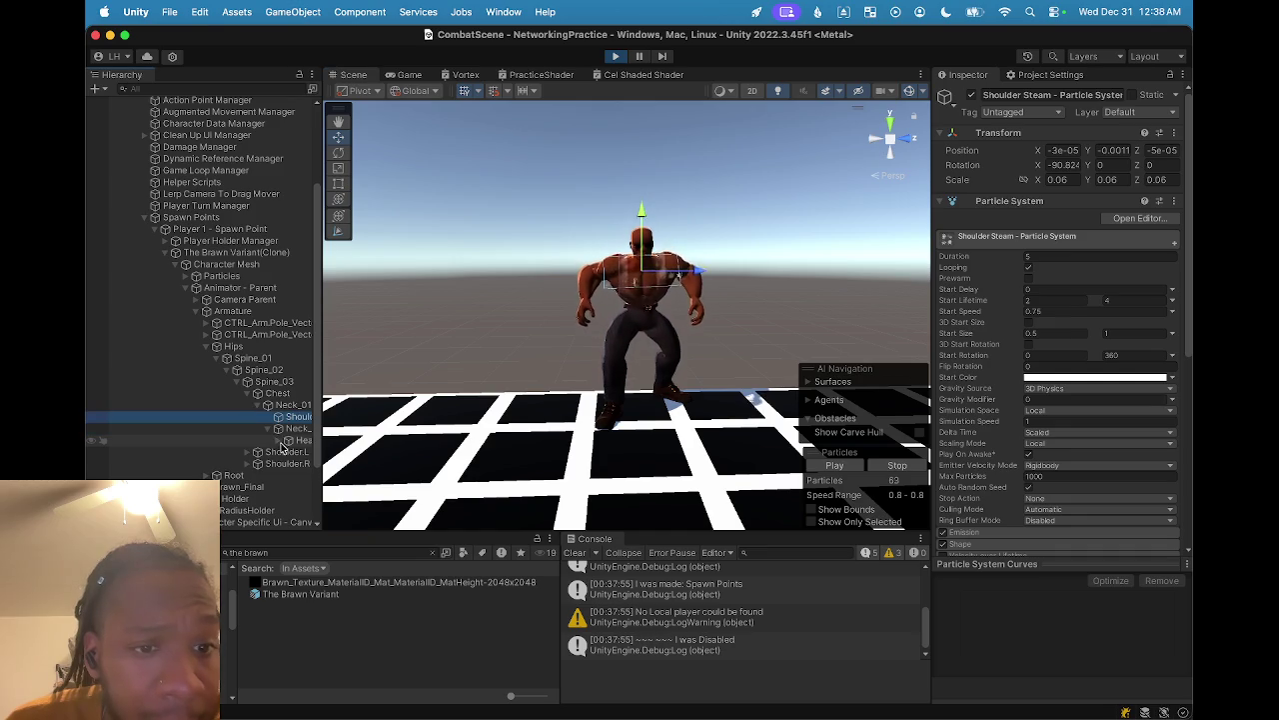
click(280, 441)
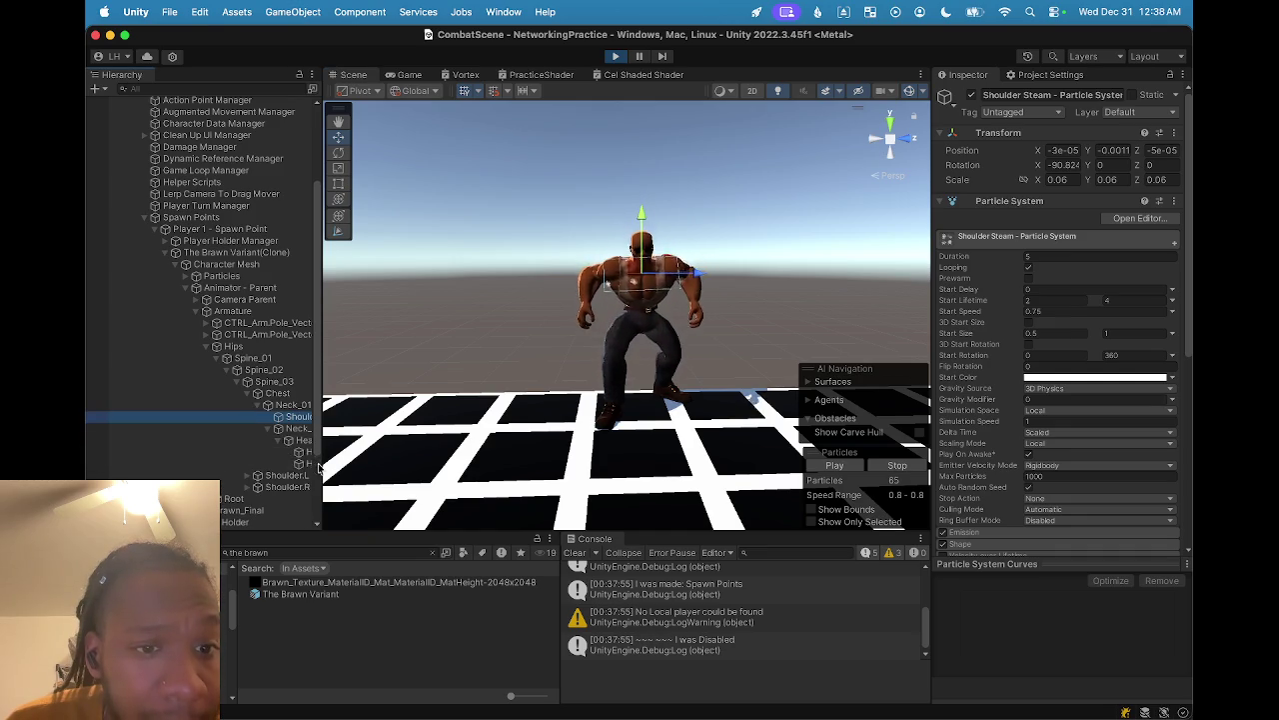
drag(318, 468, 350, 467)
click(316, 464)
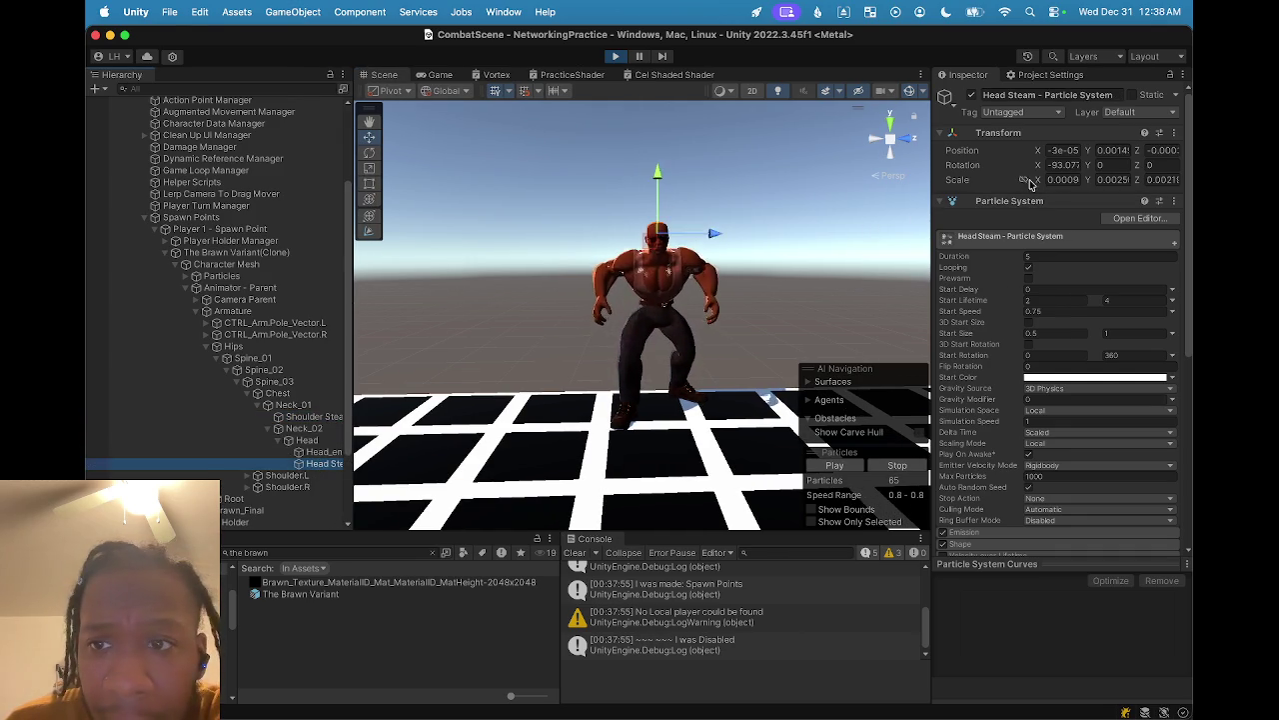
- Set Head Steam's linked Transform scale X to 0.015
text(-0.06)
key(Return)
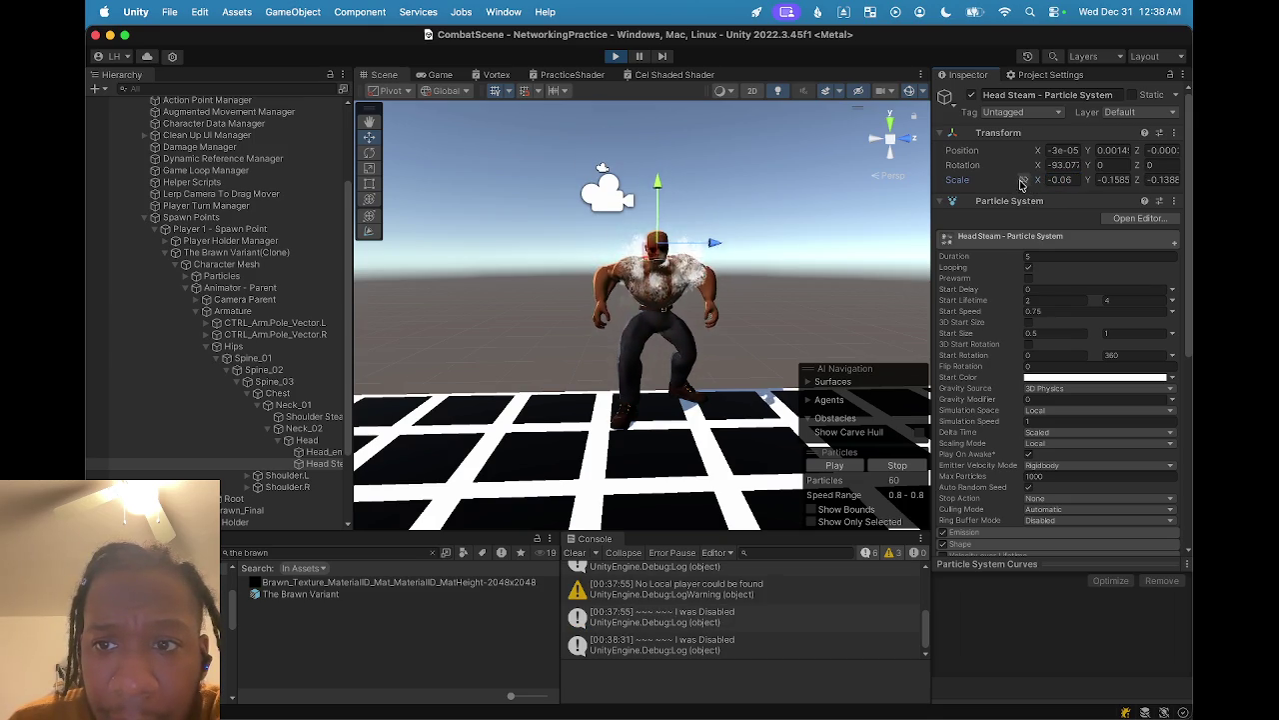
text(0)
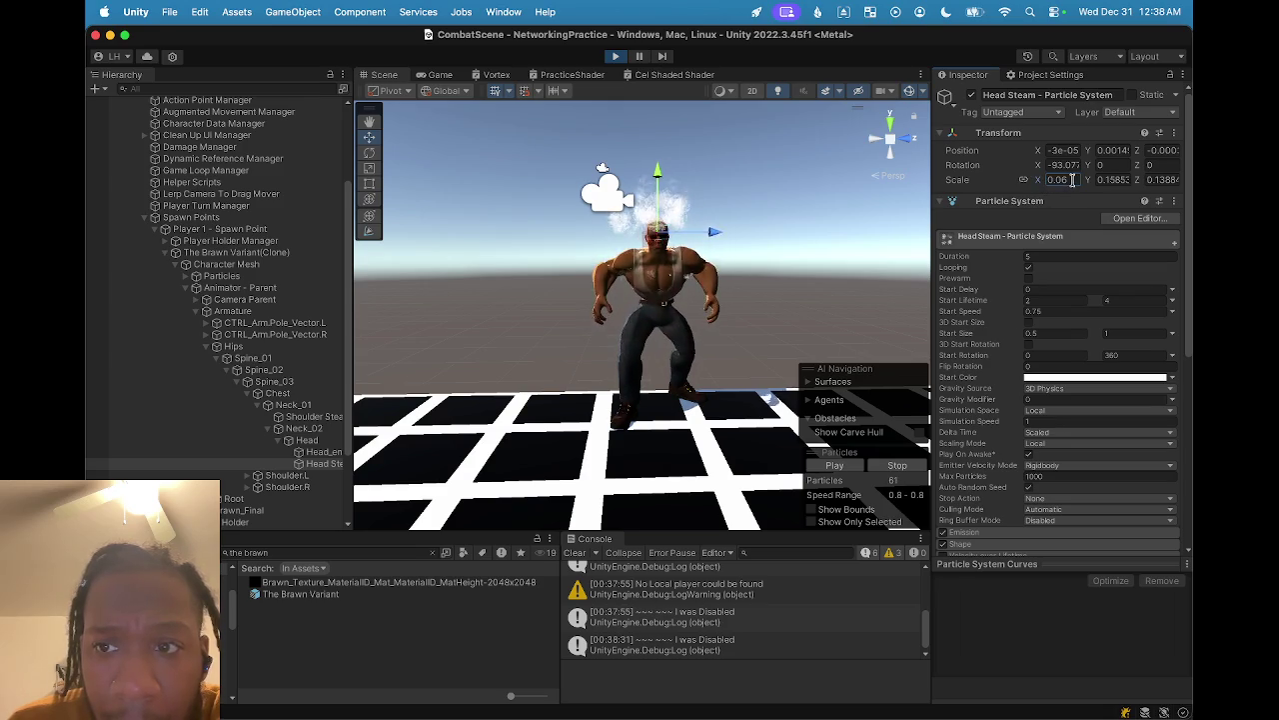
click(1073, 180)
text(0.01)
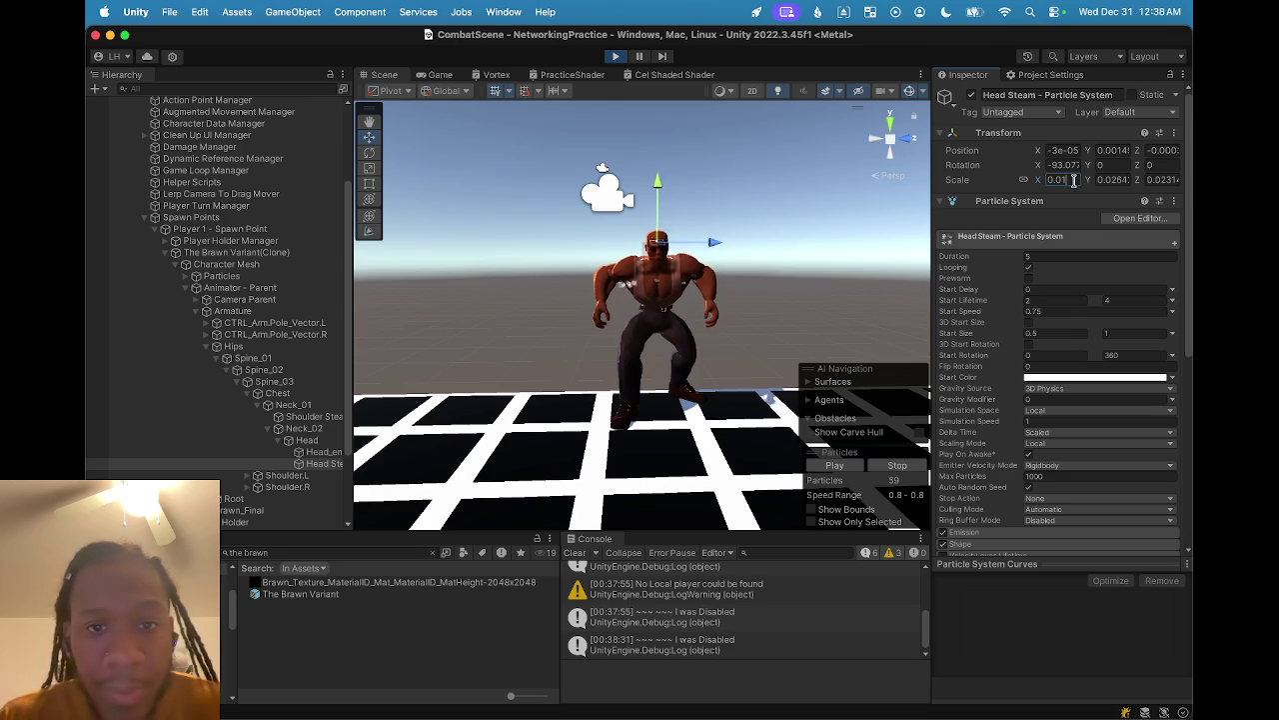
scroll(666, 180, up, 5)
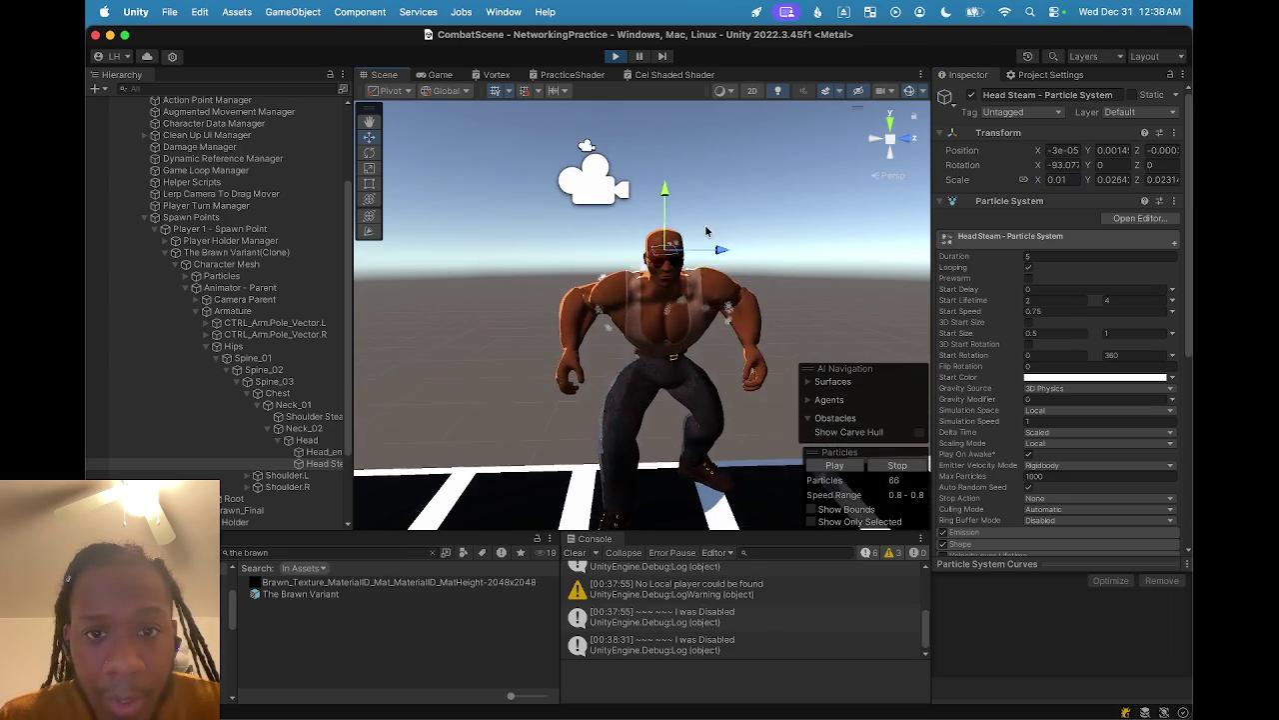
click(1073, 180)
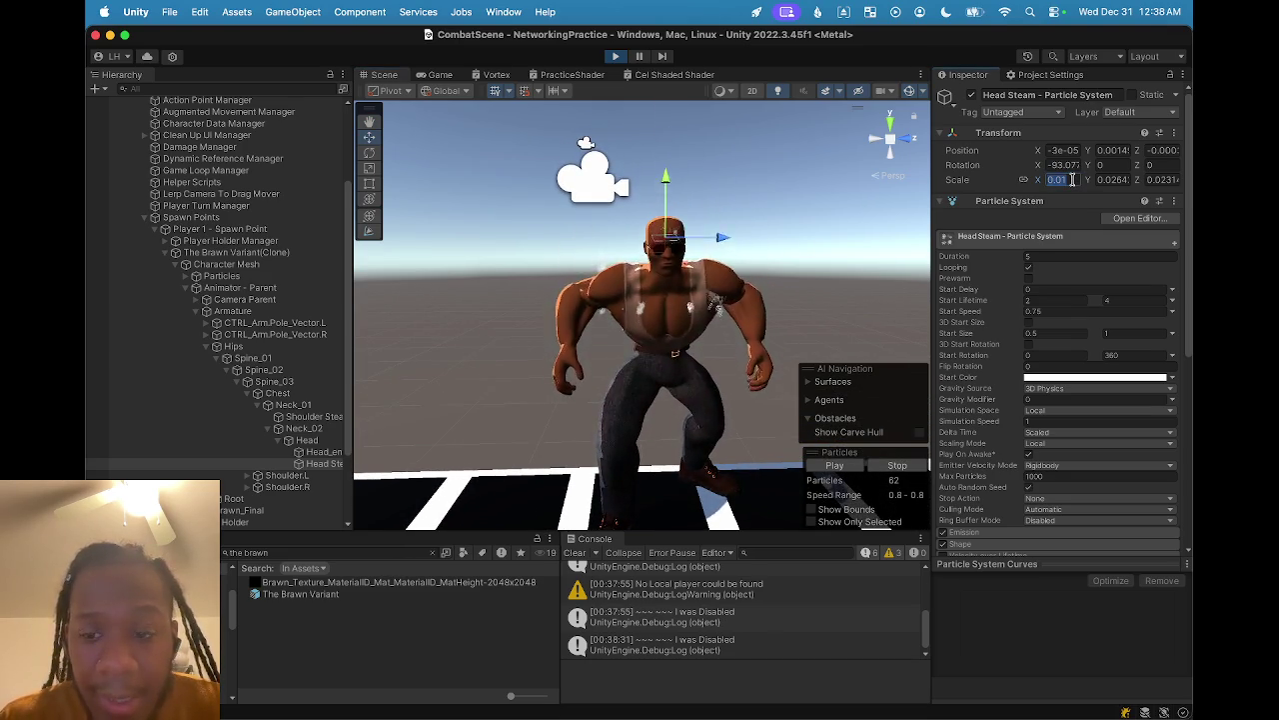
text(0.02)
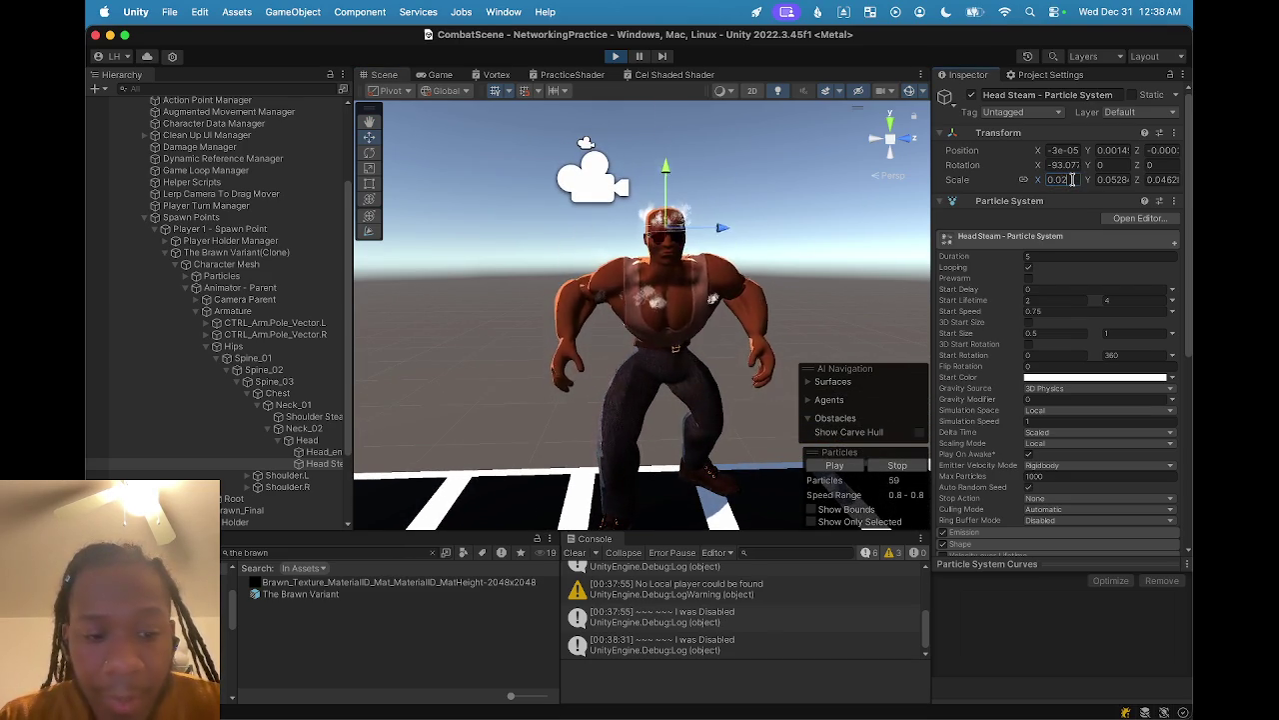
text(0.012)
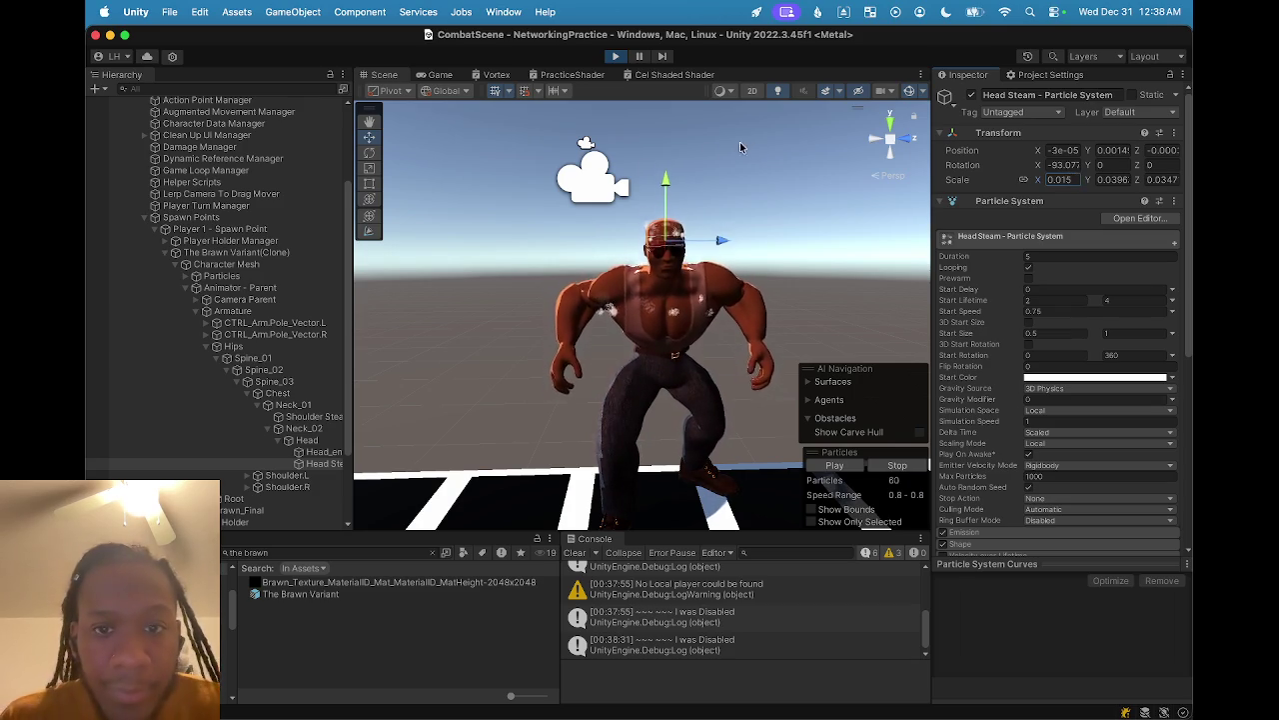
click(500, 223)
scroll(670, 190, up, 3)
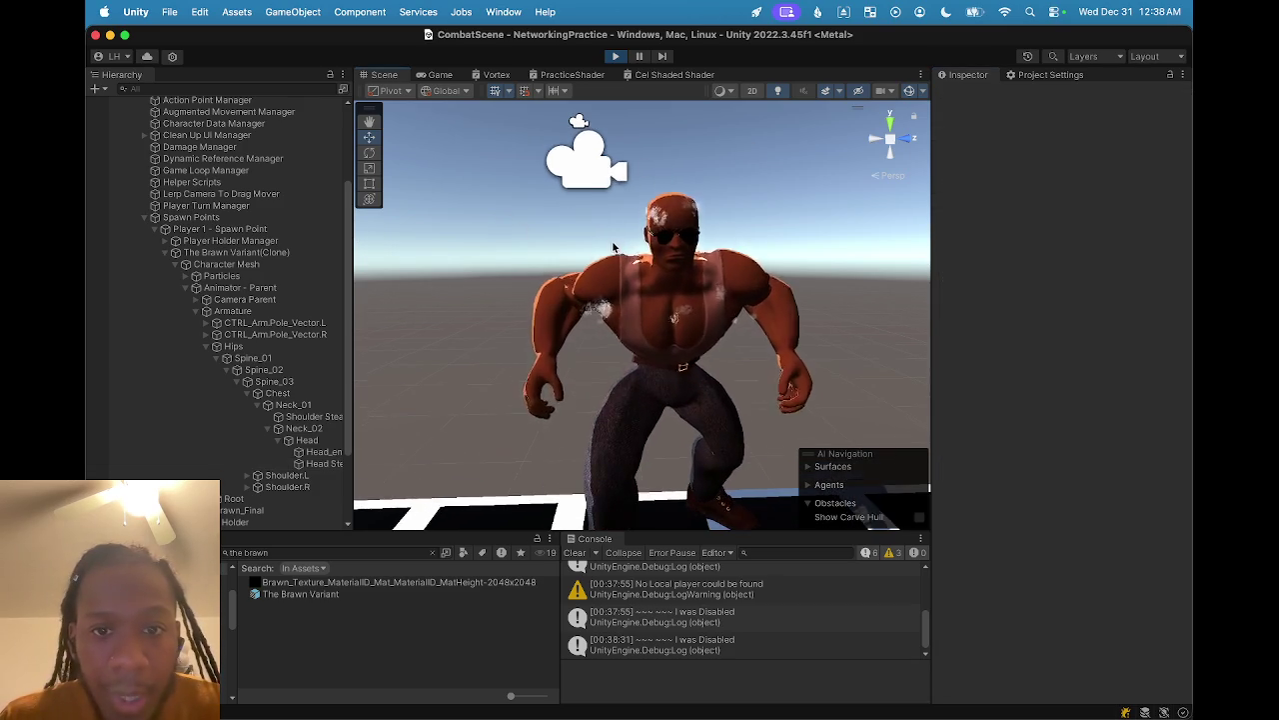
- Select Head Steam on the running character, orbit around the head, and check the Game view
click(669, 188)
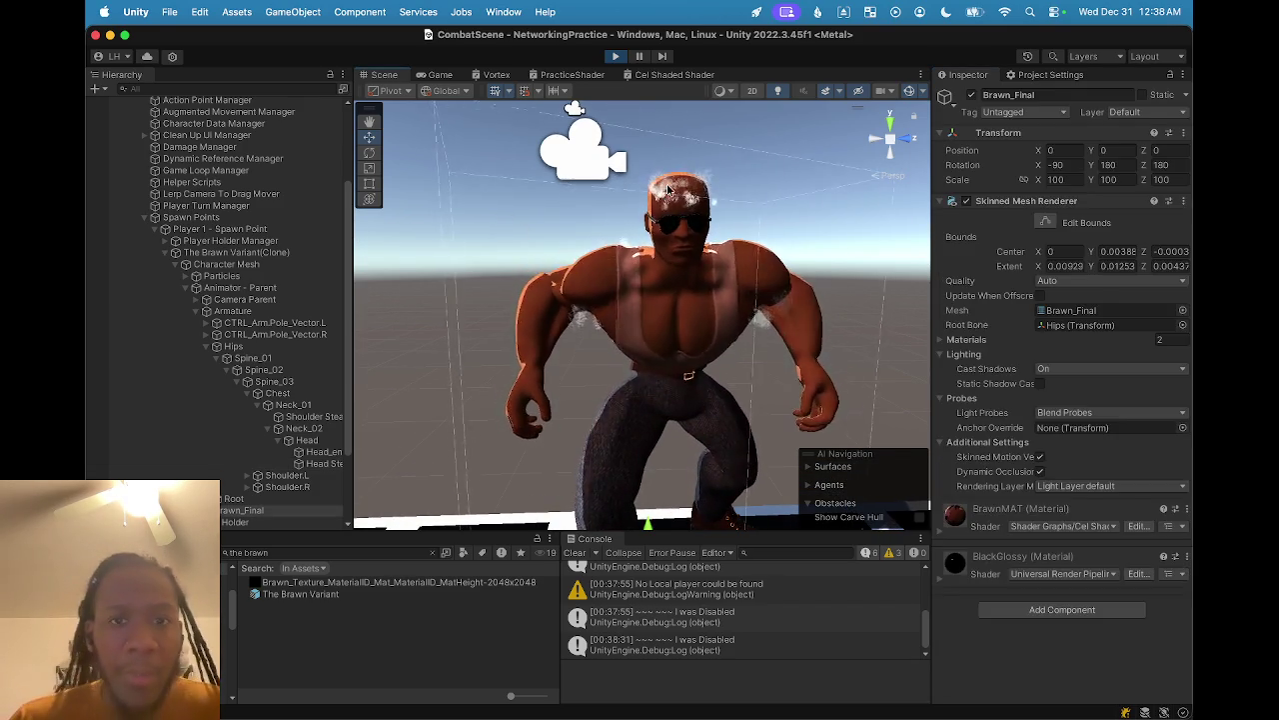
mouse_move(600, 155)
mouse_down()
mouse_move(495, 190)
mouse_move(559, 250)
mouse_move(681, 300)
mouse_move(443, 277)
mouse_up()
click(443, 277)
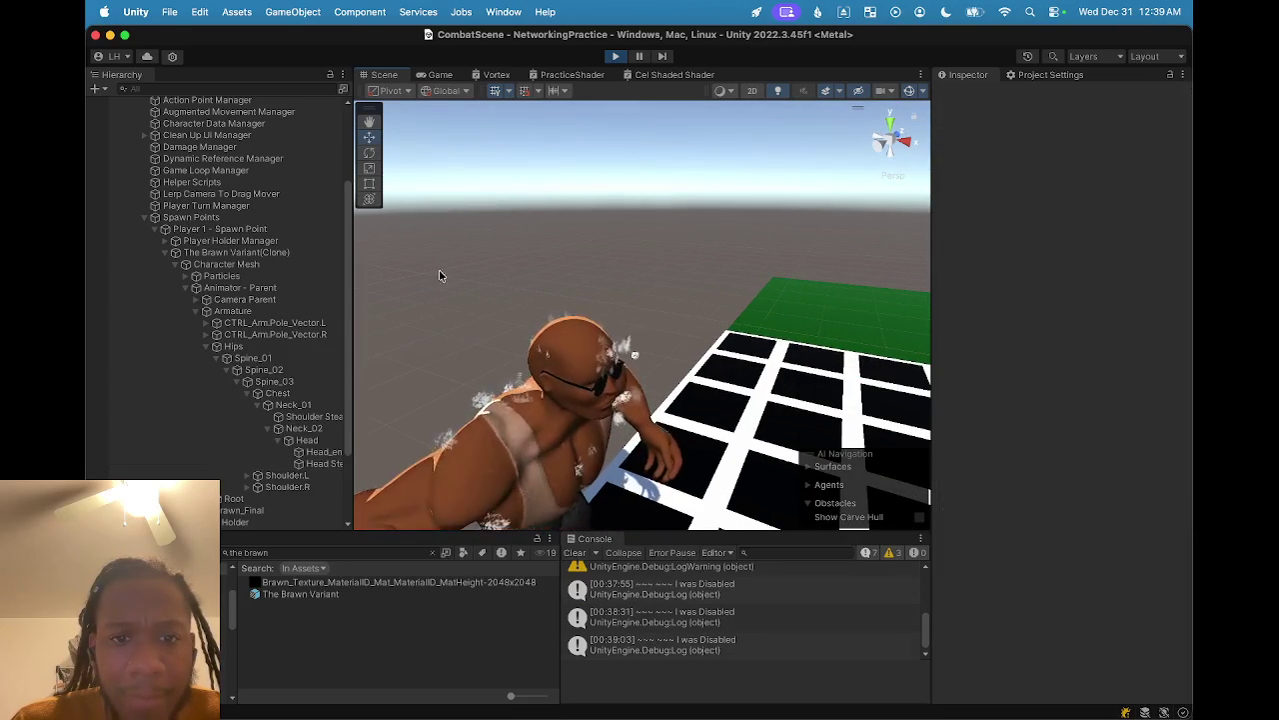
mouse_move(491, 182)
mouse_down()
mouse_move(788, 320)
mouse_move(449, 189)
mouse_move(367, 137)
mouse_up()
click(439, 76)
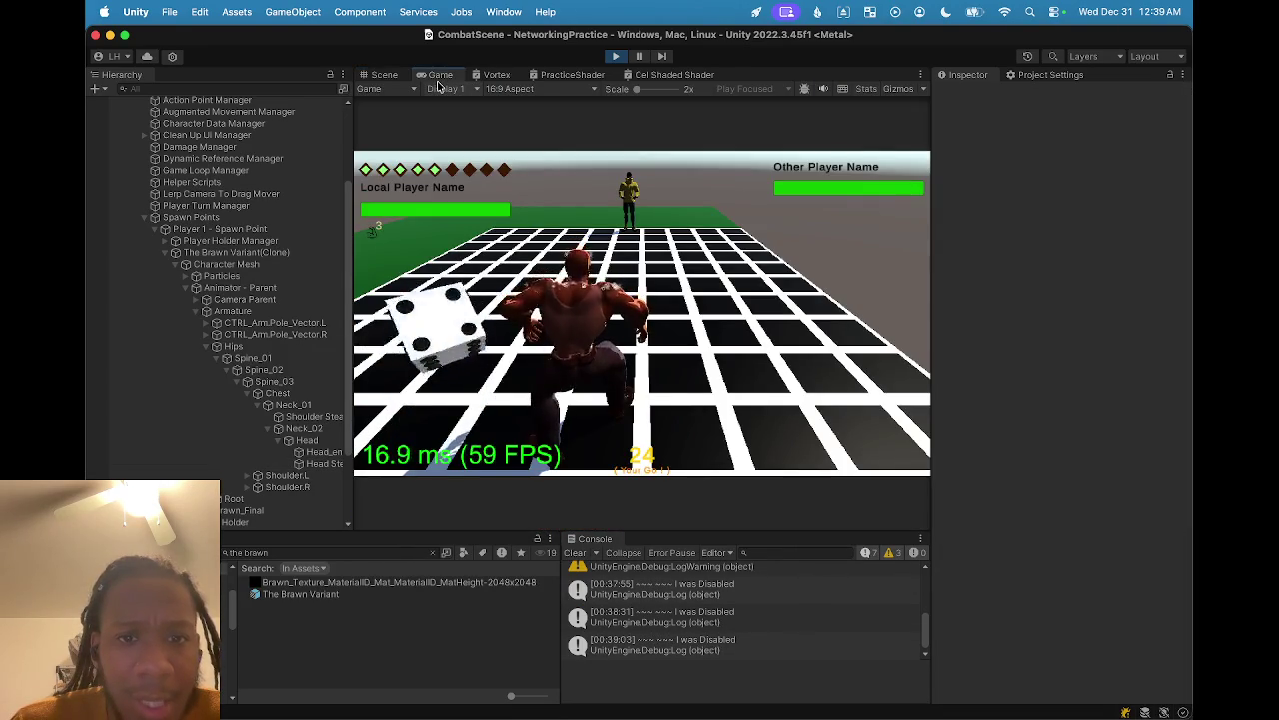
click(384, 75)
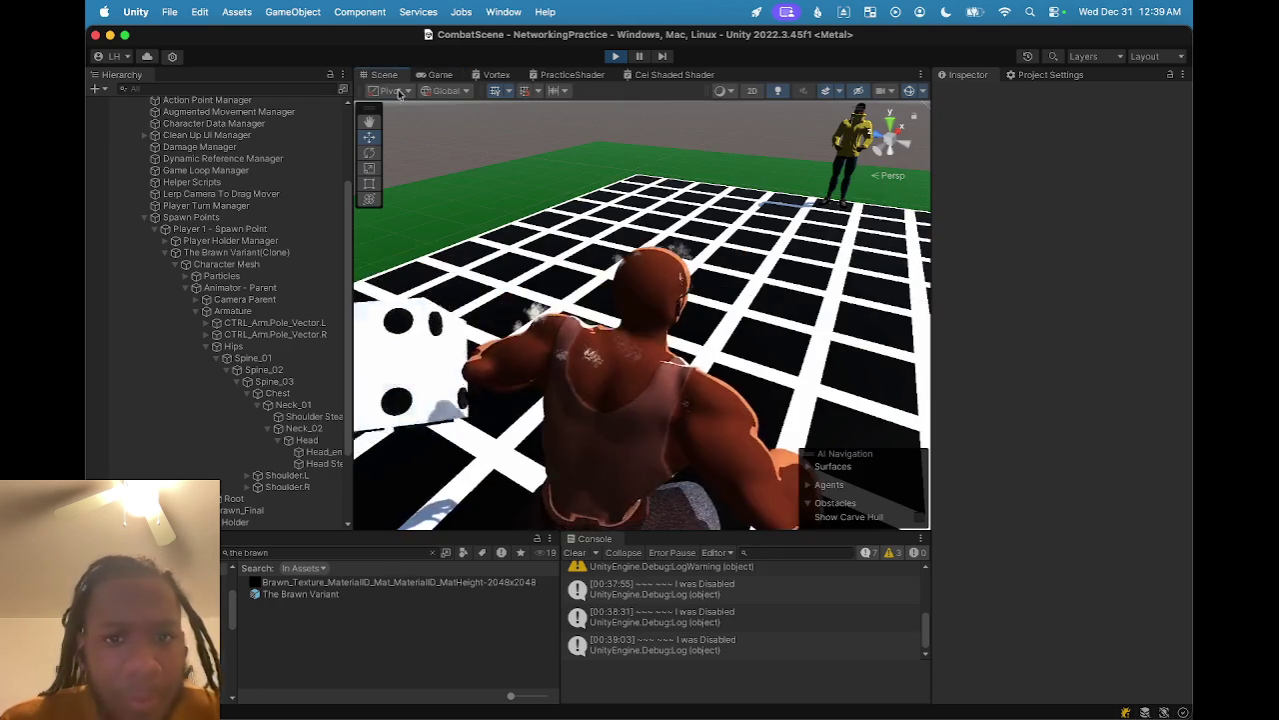
- Pause the game, reselect Head Steam and begin shifting it along one axis
click(728, 292)
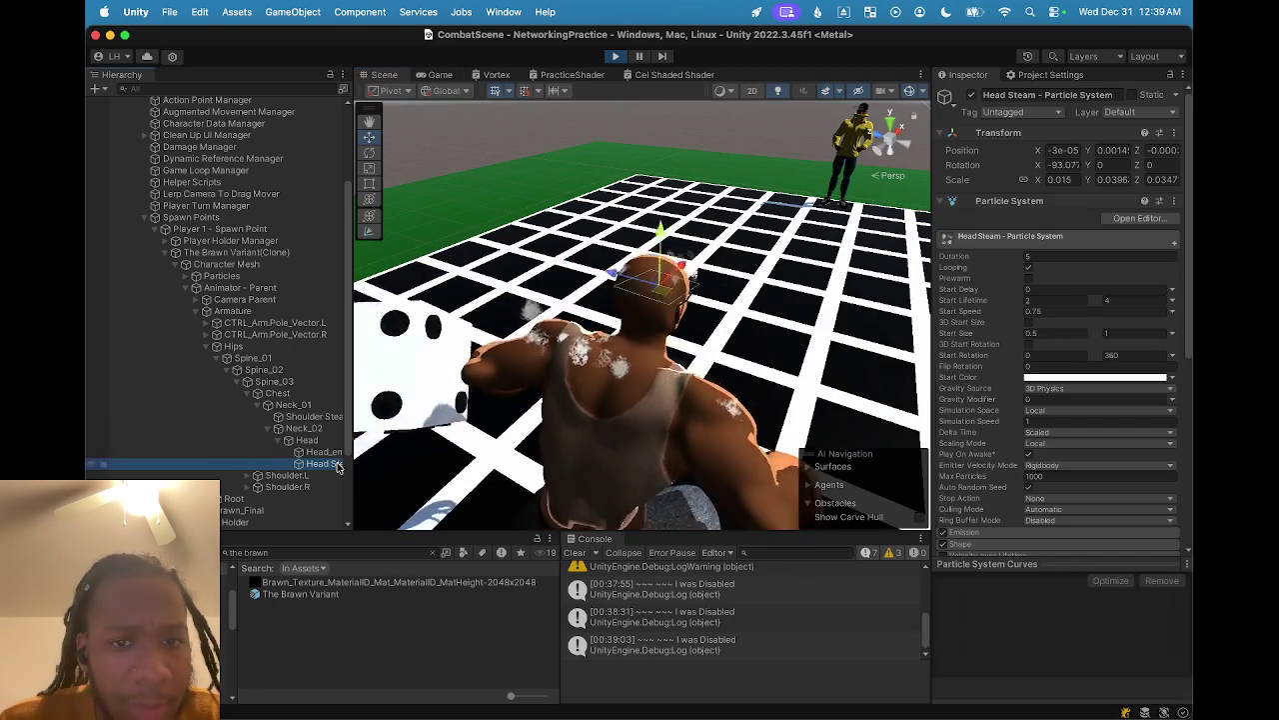
drag(787, 349, 560, 340)
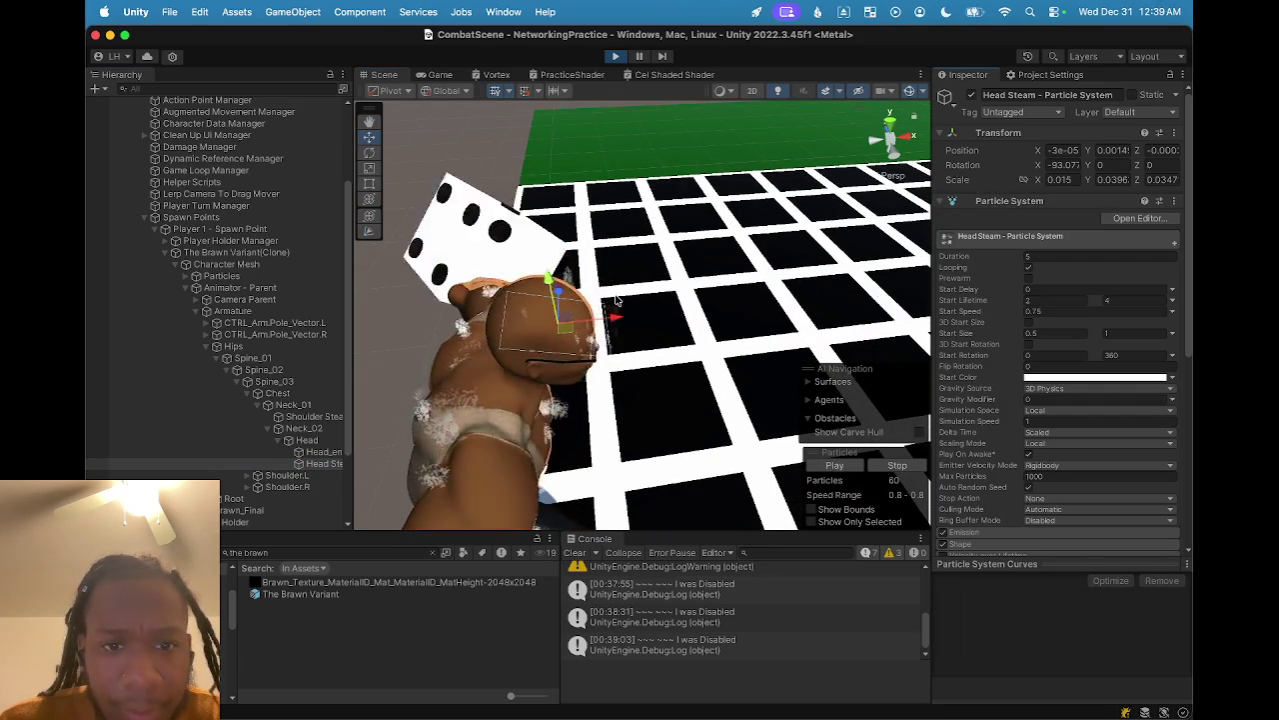
click(583, 100)
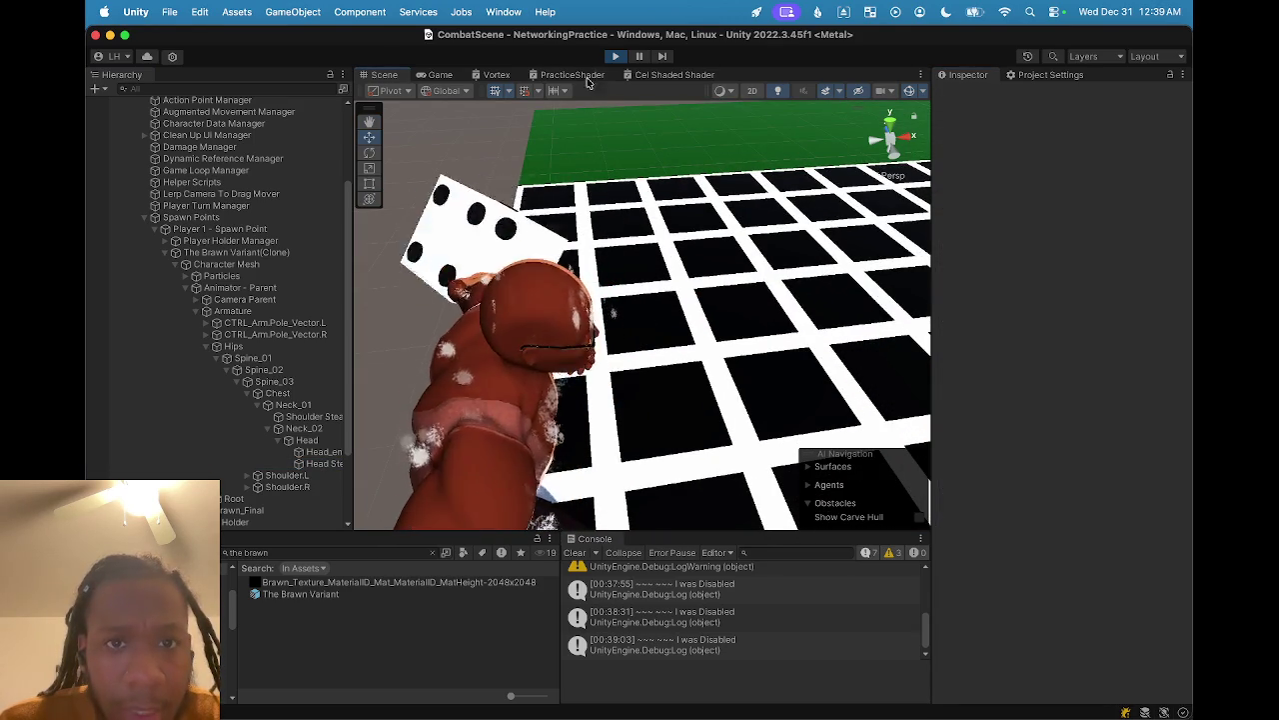
key(super+shift+p)
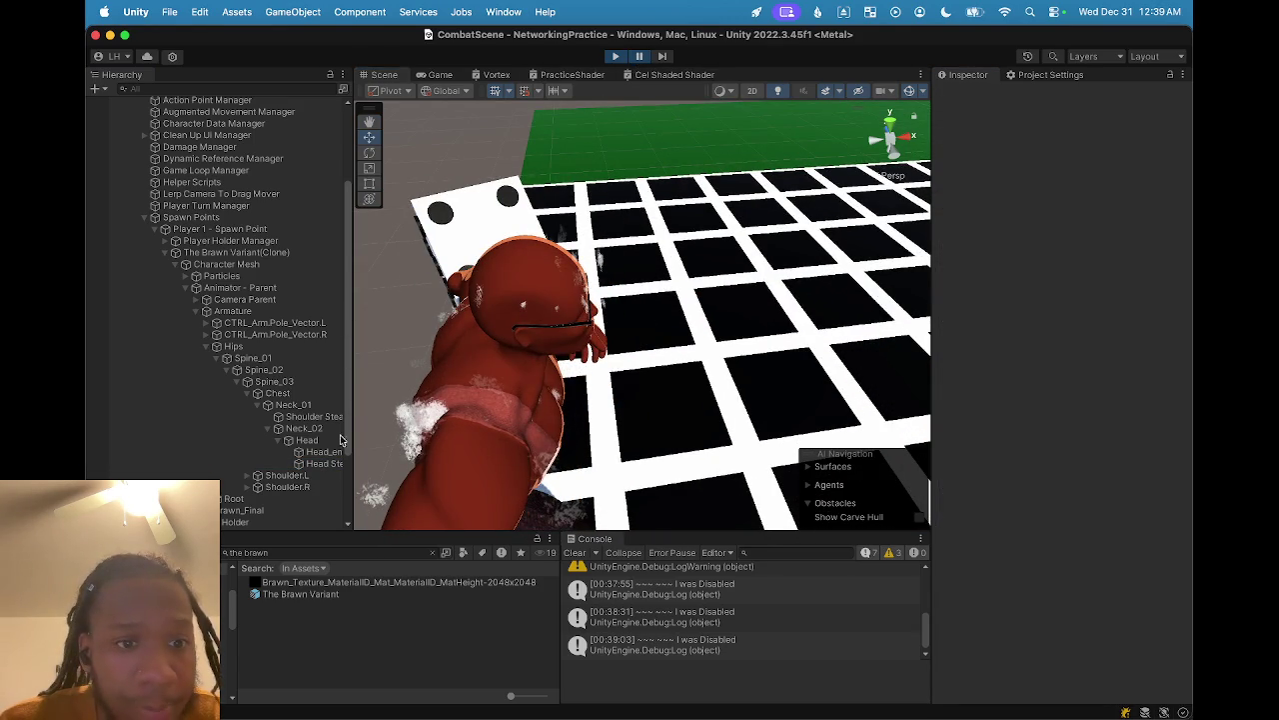
click(330, 463)
mouse_move(602, 293)
mouse_down()
mouse_move(553, 296)
mouse_move(544, 282)
mouse_up()
key(e)
key(r)
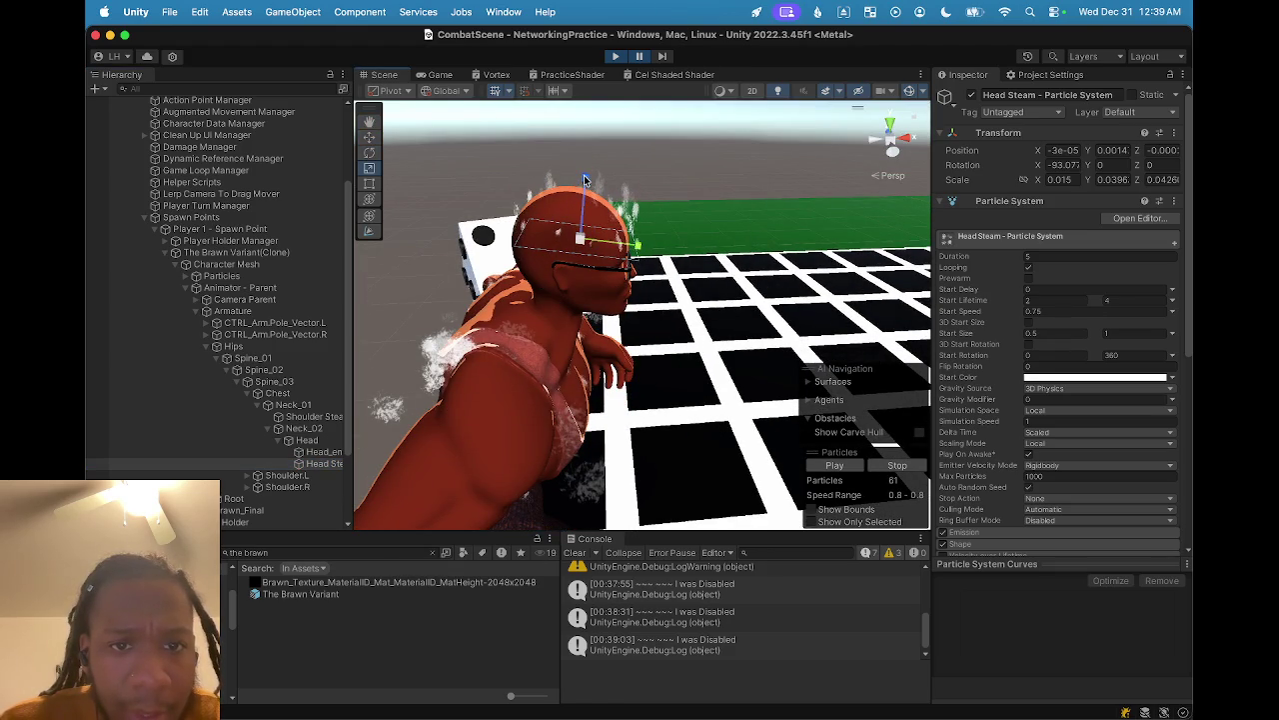
key(w)
- Nudge Head Steam lower and across the head, then check it in the Game view
drag(616, 240, 611, 241)
drag(567, 183, 569, 200)
mouse_move(607, 241)
mouse_down()
mouse_move(623, 250)
mouse_move(556, 290)
mouse_move(564, 350)
mouse_move(536, 303)
mouse_up()
key(e)
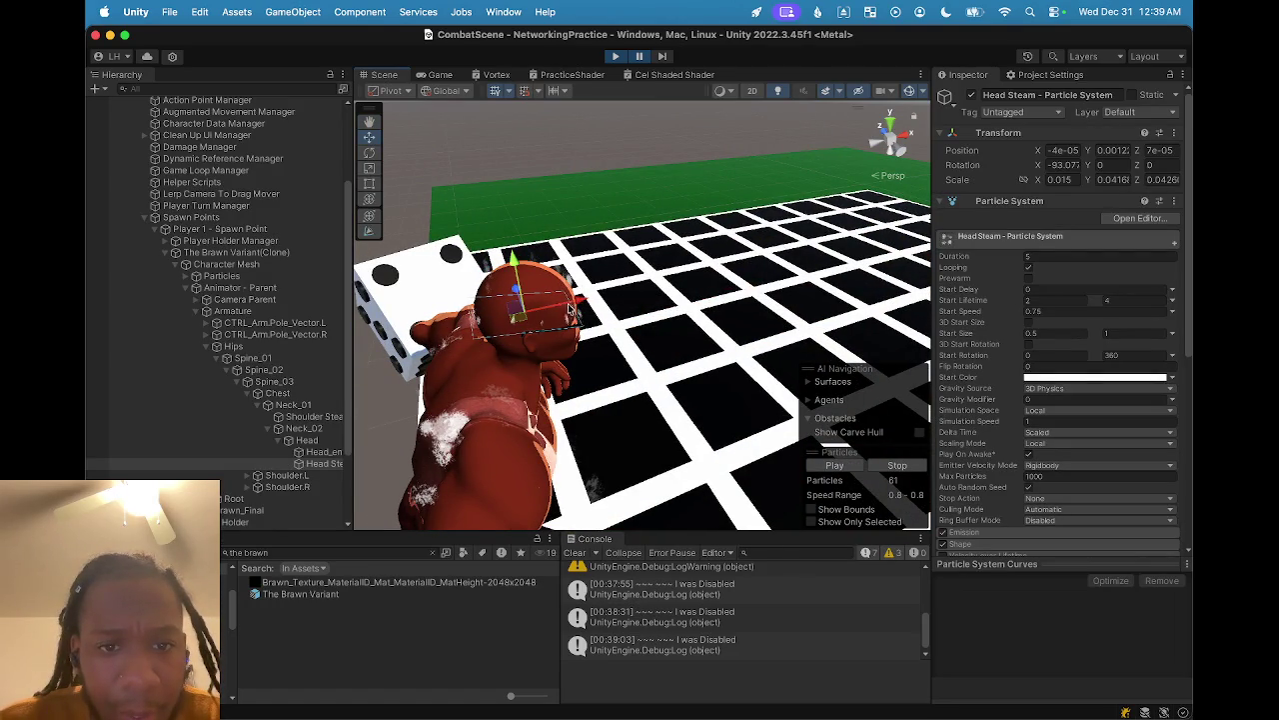
click(439, 76)
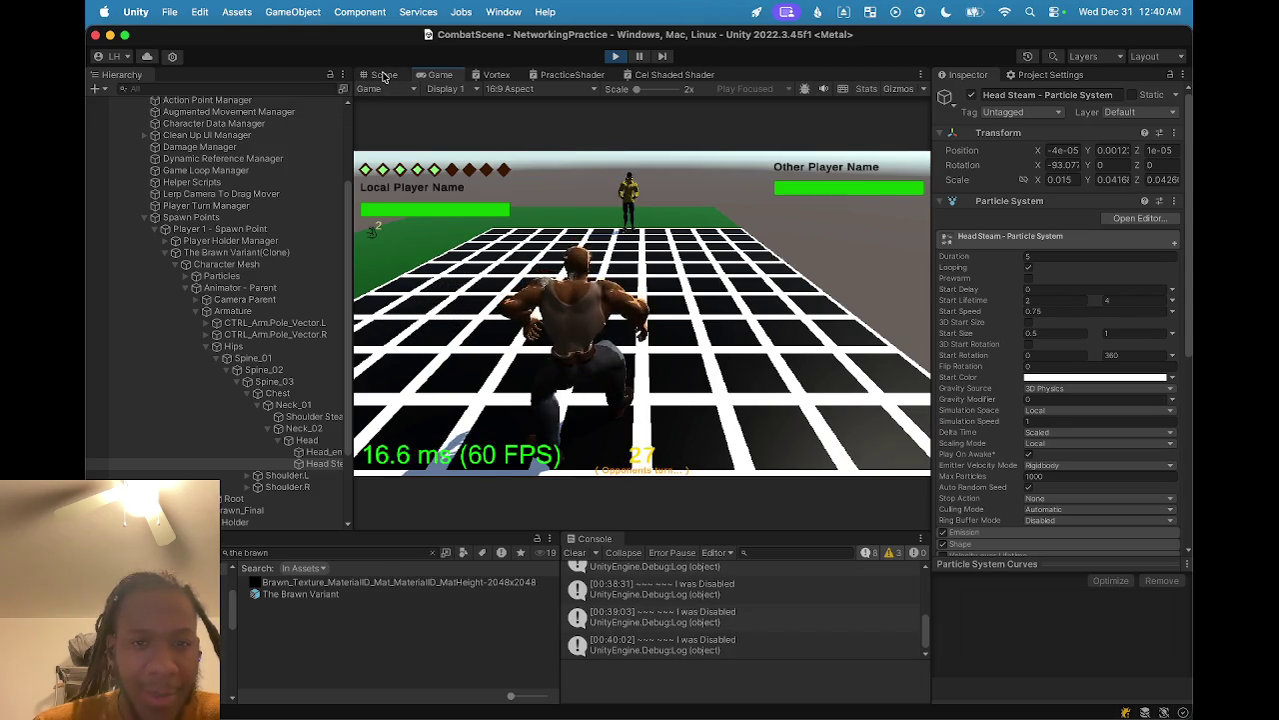
click(383, 76)
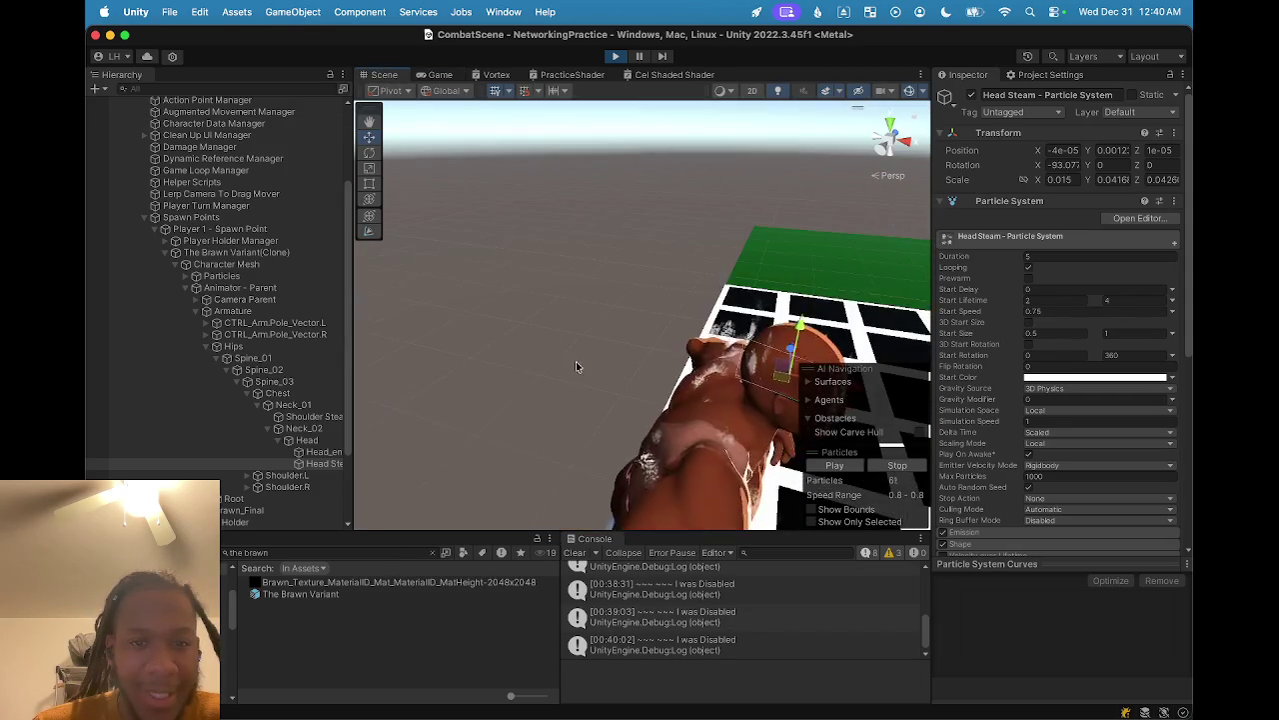
scroll(589, 357, down, 5)
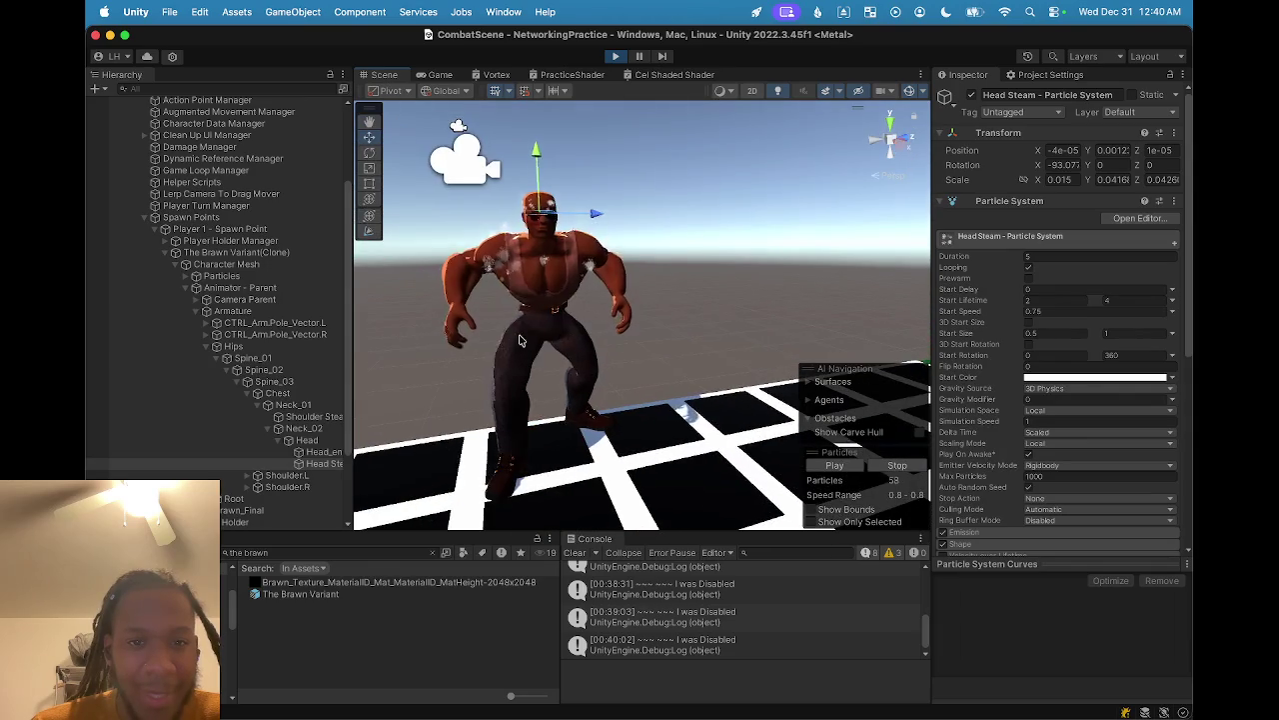
drag(557, 336, 525, 283)
click(505, 244)
mouse_move(505, 244)
mouse_down()
mouse_move(522, 295)
mouse_move(518, 285)
mouse_up()
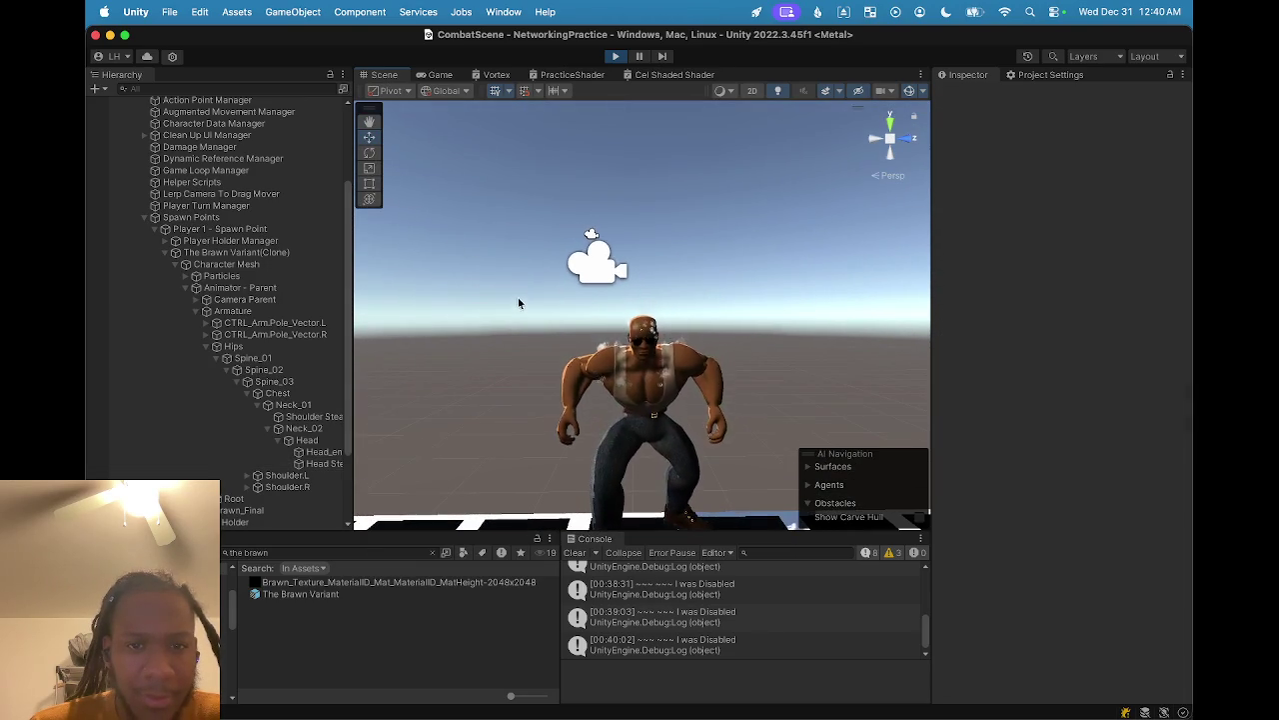
scroll(531, 299, up, 2)
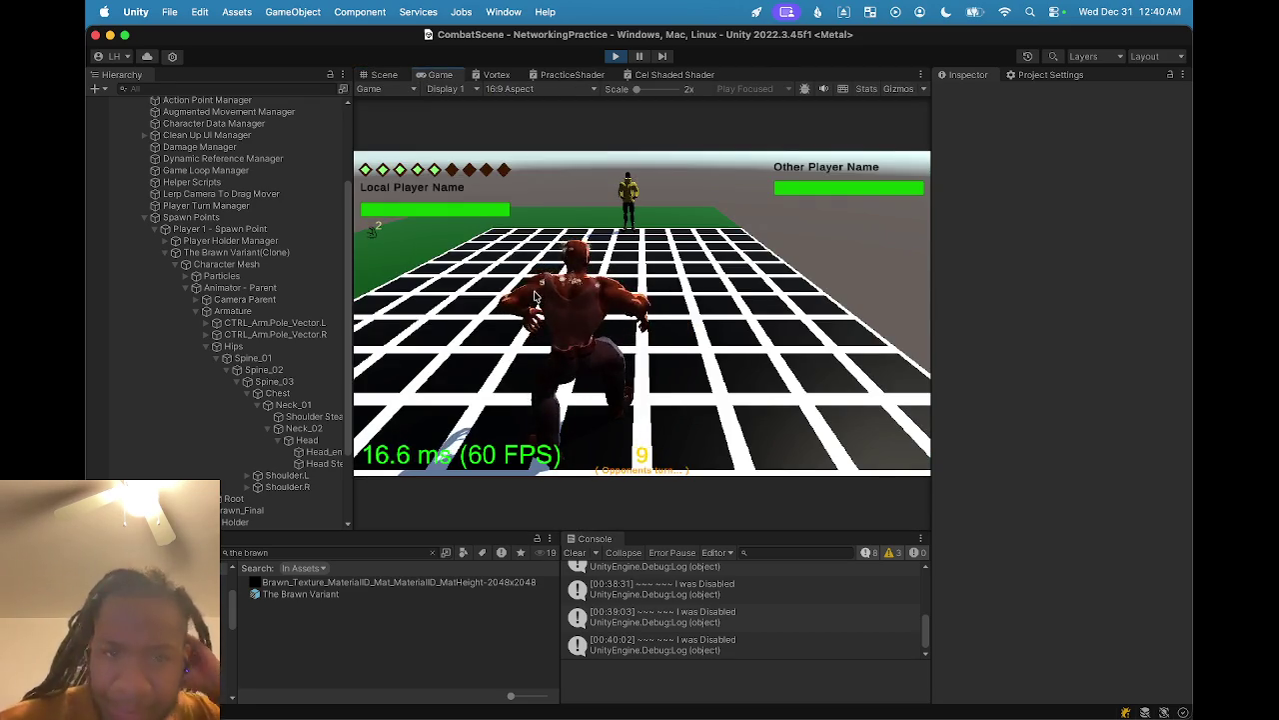
click(322, 464)
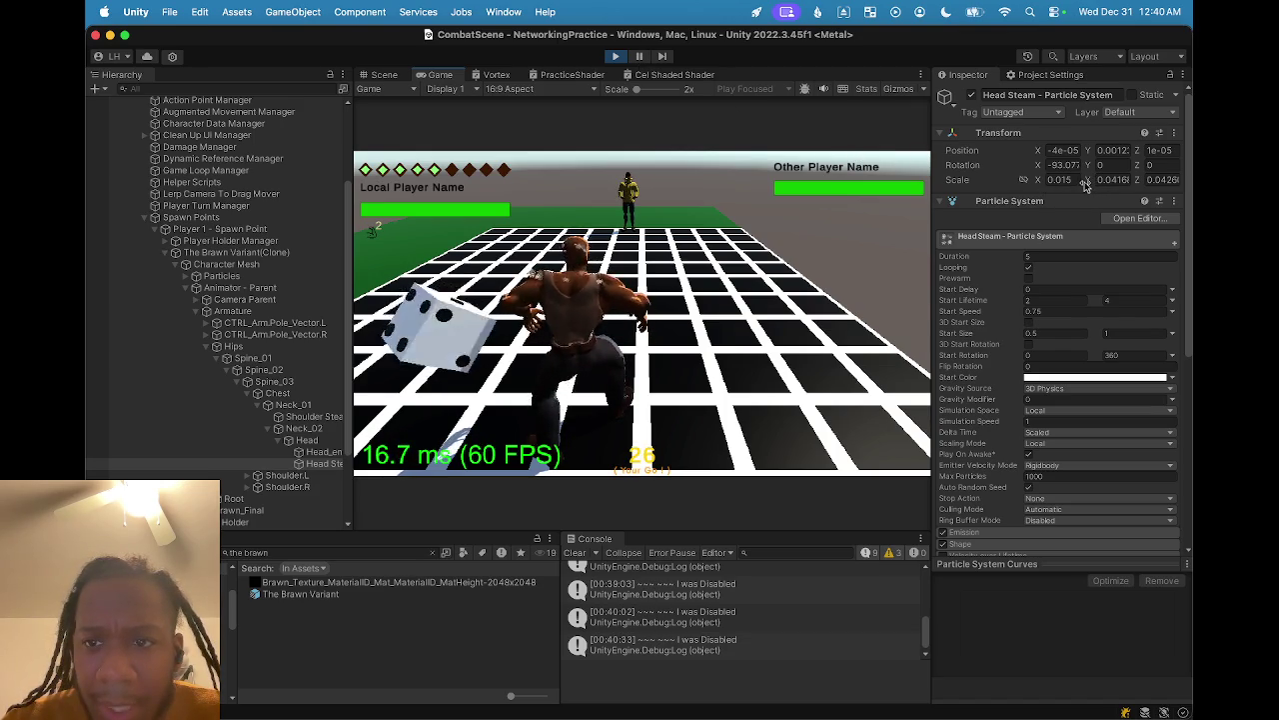
click(1149, 180)
- Stretch Head Steam's Z scale to about 0.1046 and check the taller steam in-game
text(0.13)
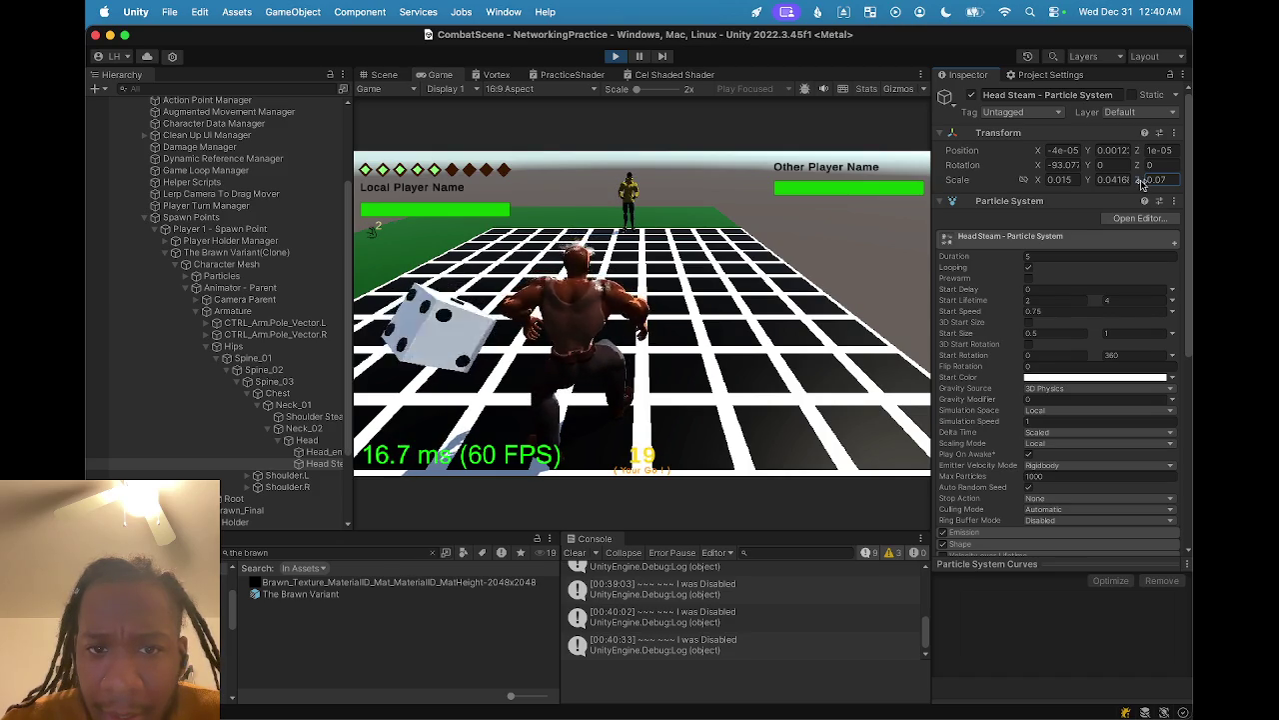
click(372, 74)
key(e)
key(r)
drag(631, 246, 632, 222)
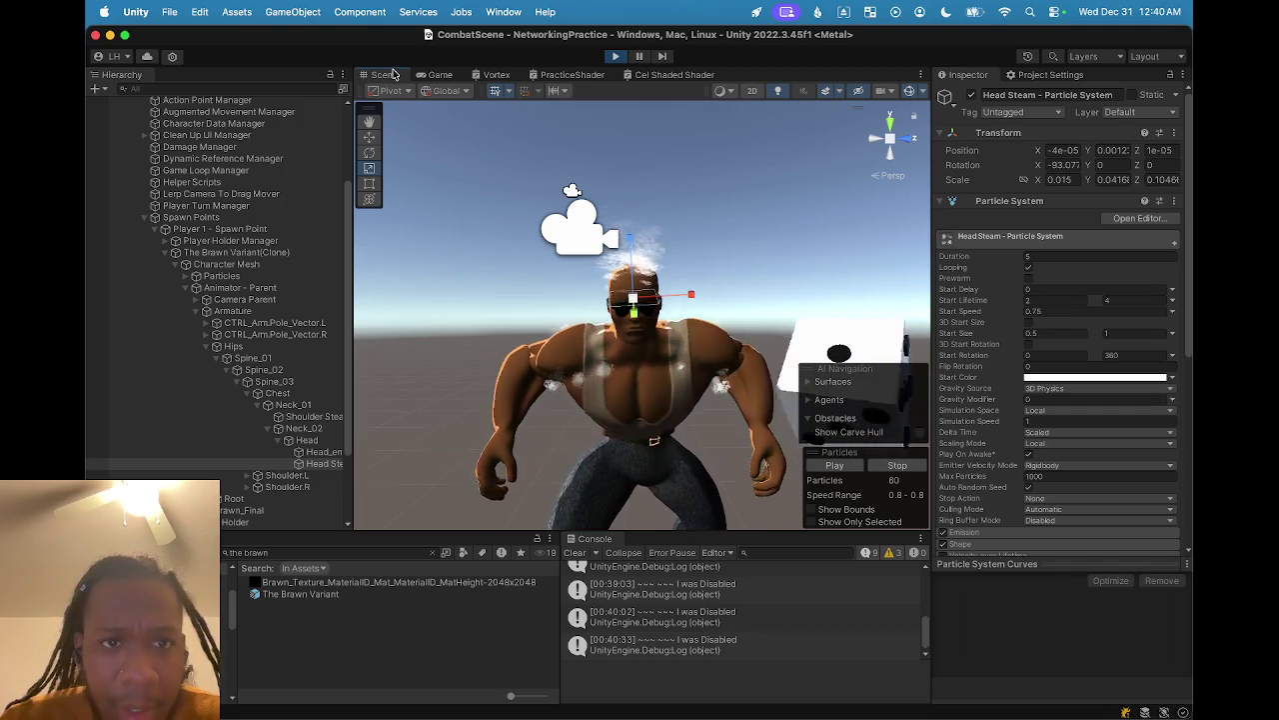
click(436, 75)
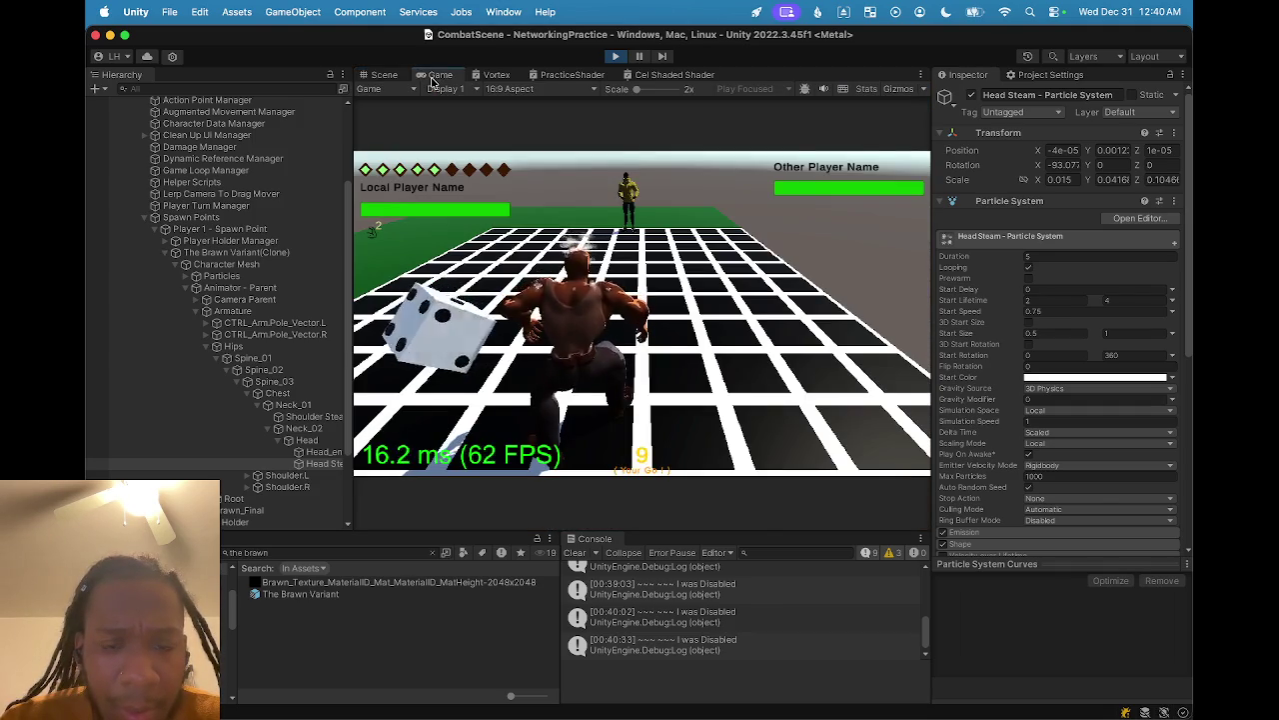
click(385, 75)
key(w)
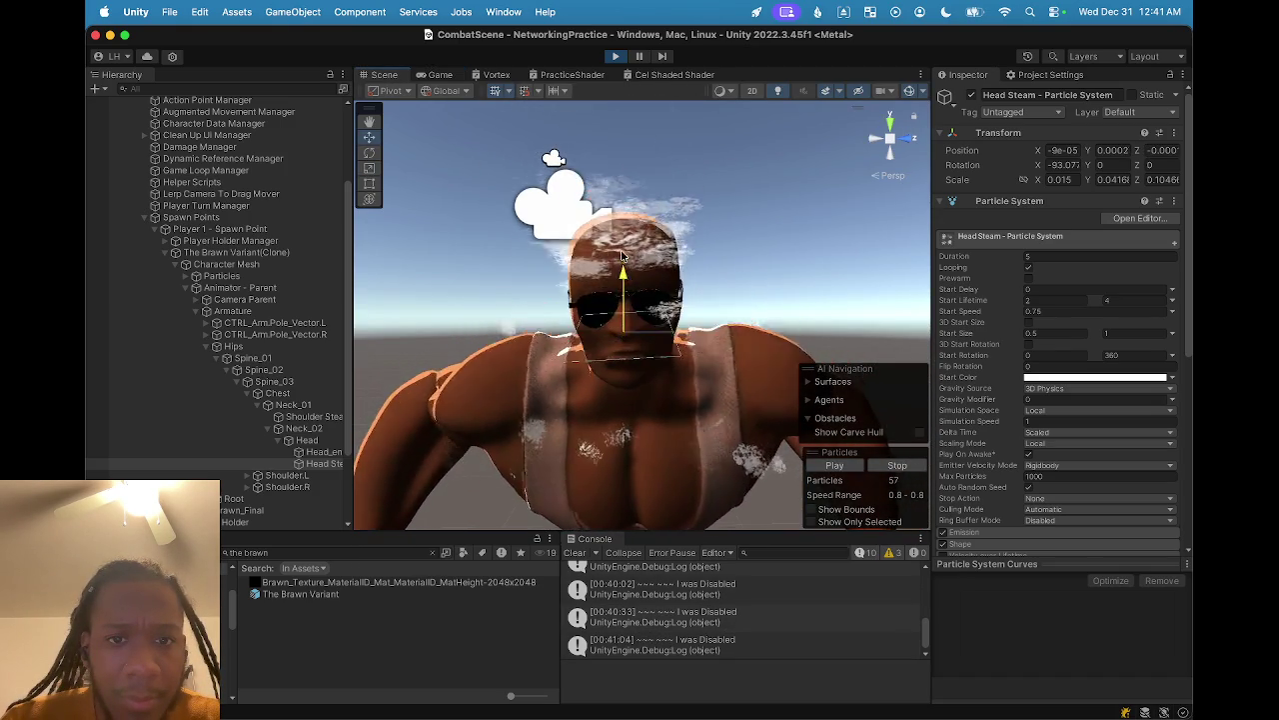
click(440, 76)
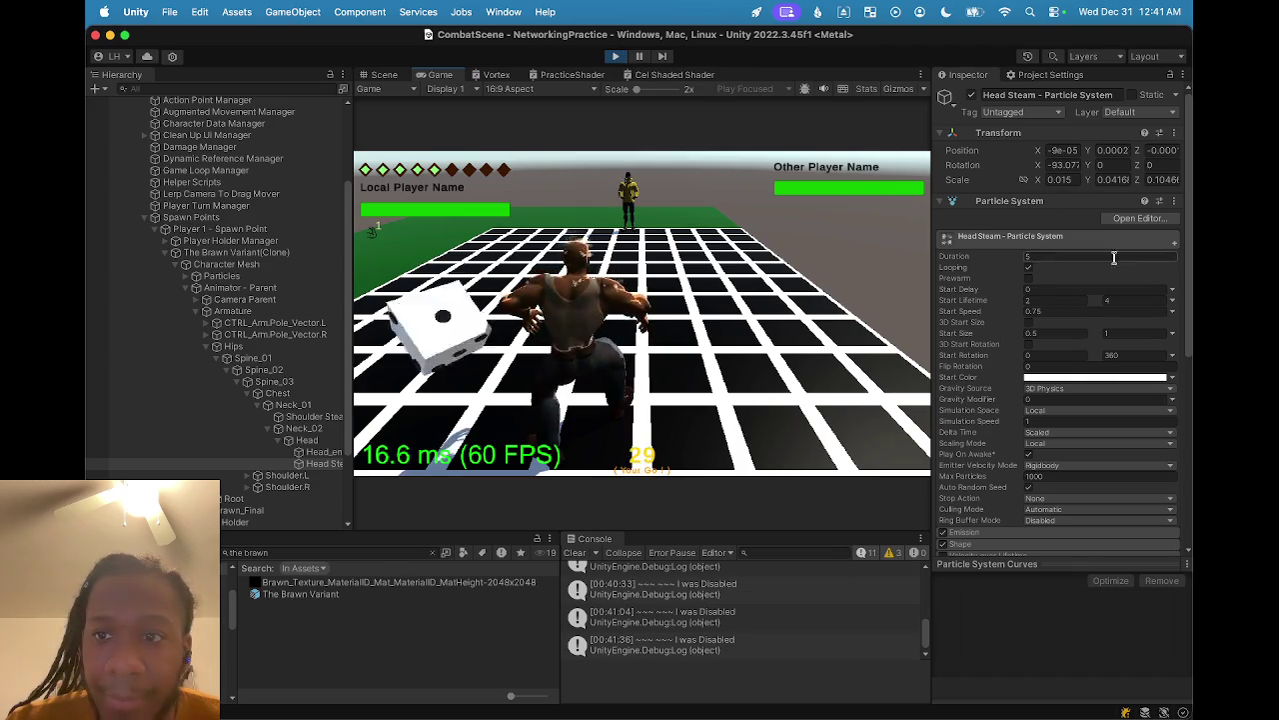
- Copy Head Steam's play-mode scale values and stop Play mode
click(1175, 134)
mouse_move(1106, 268)
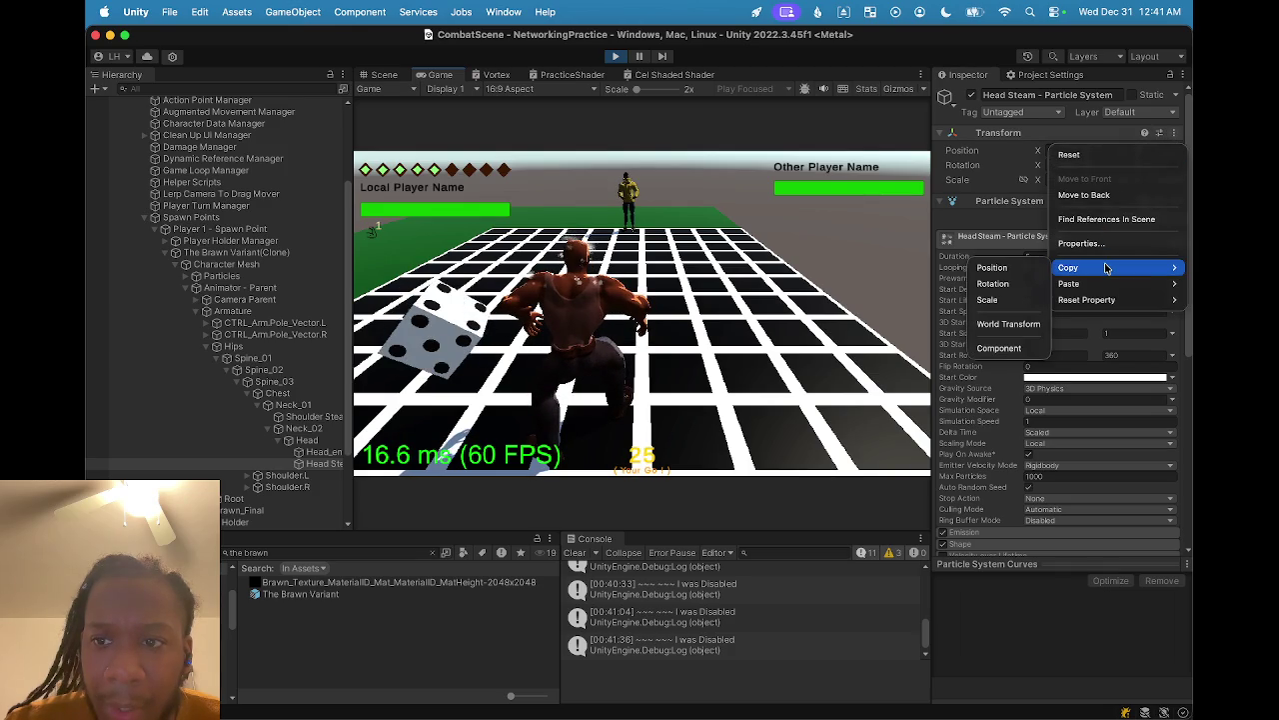
click(1024, 298)
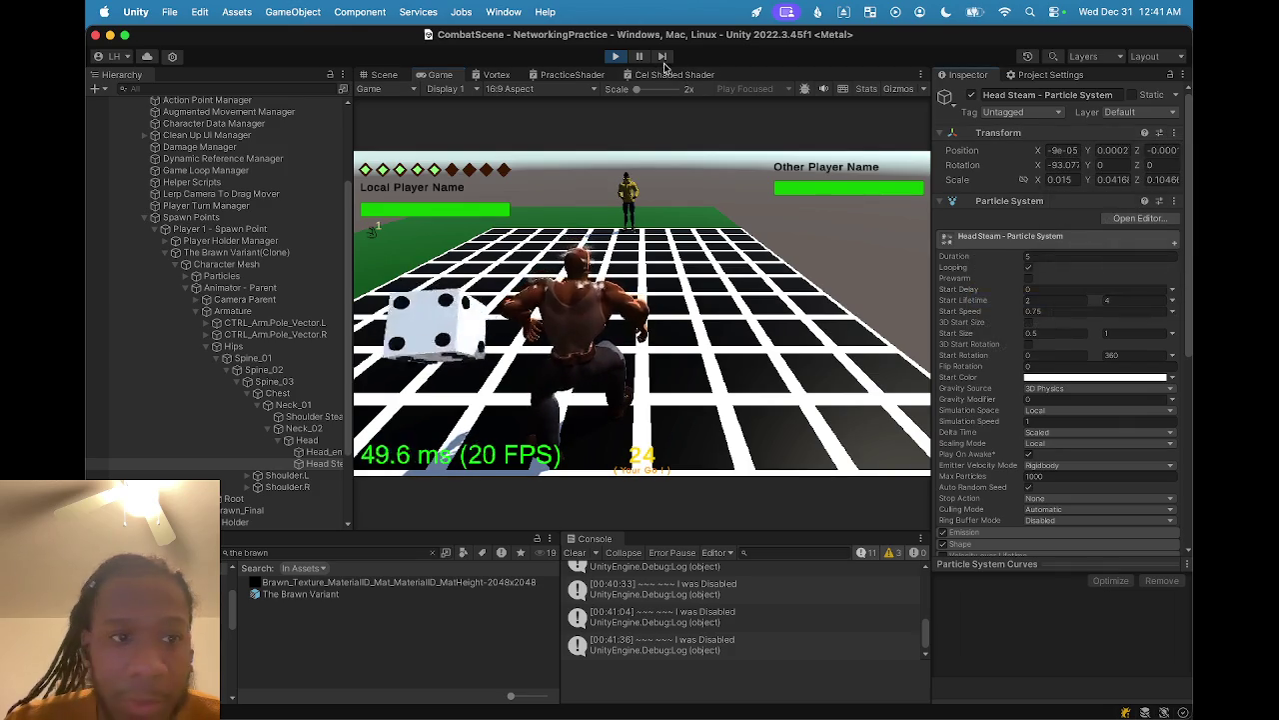
click(617, 58)
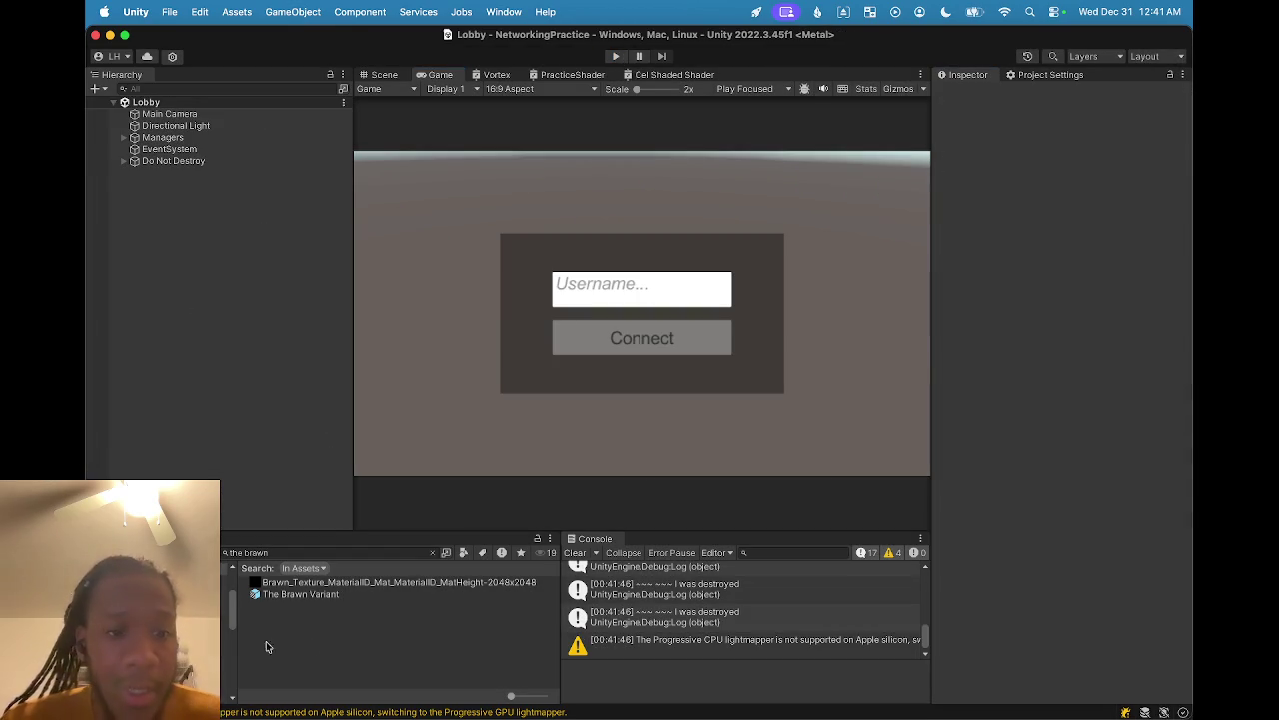
- Open The Brawn Variant prefab and paste the 0.015, 0.0416, 0.1046 scale onto Head Steam
click(296, 595)
double_click(293, 595)
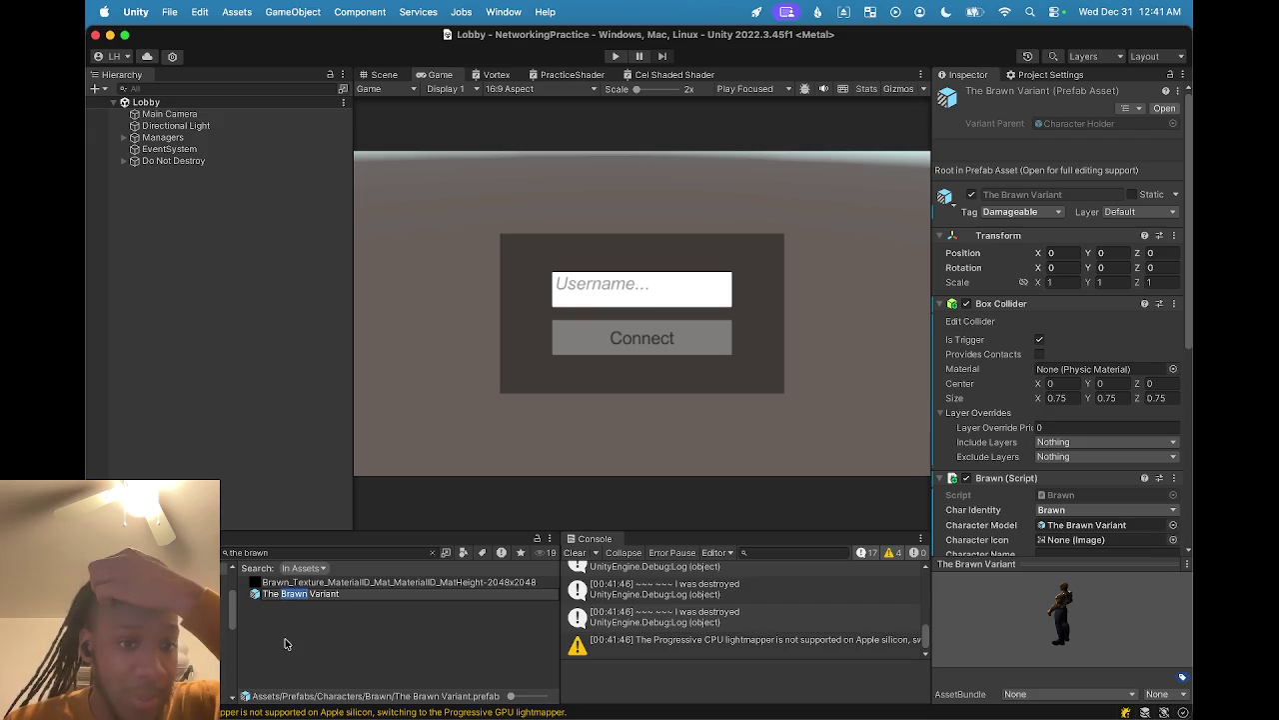
key(Escape)
double_click(274, 597)
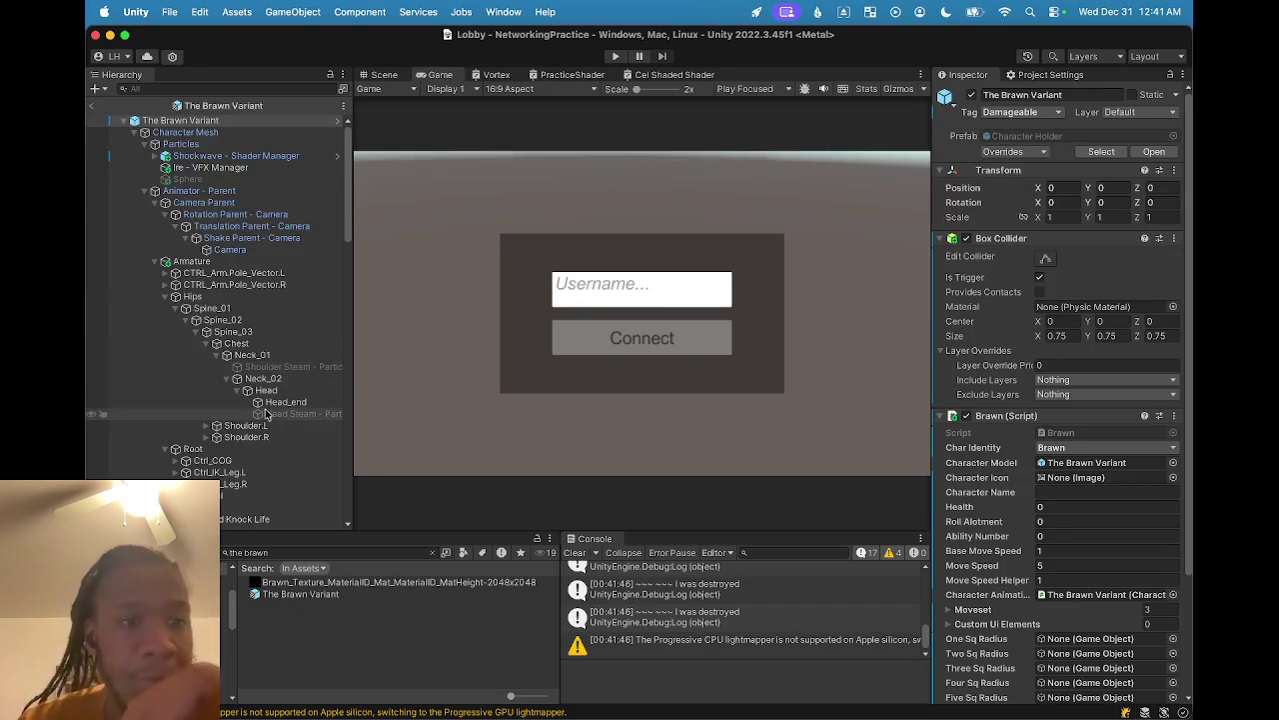
click(275, 415)
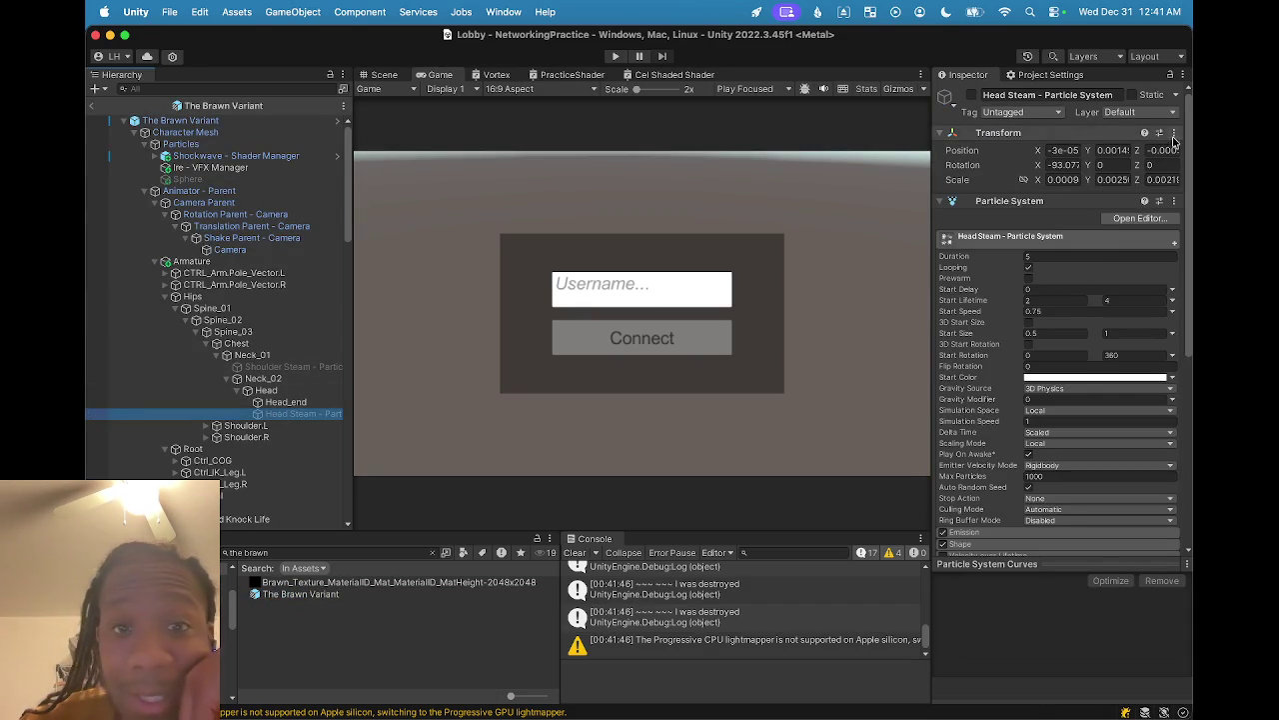
click(384, 76)
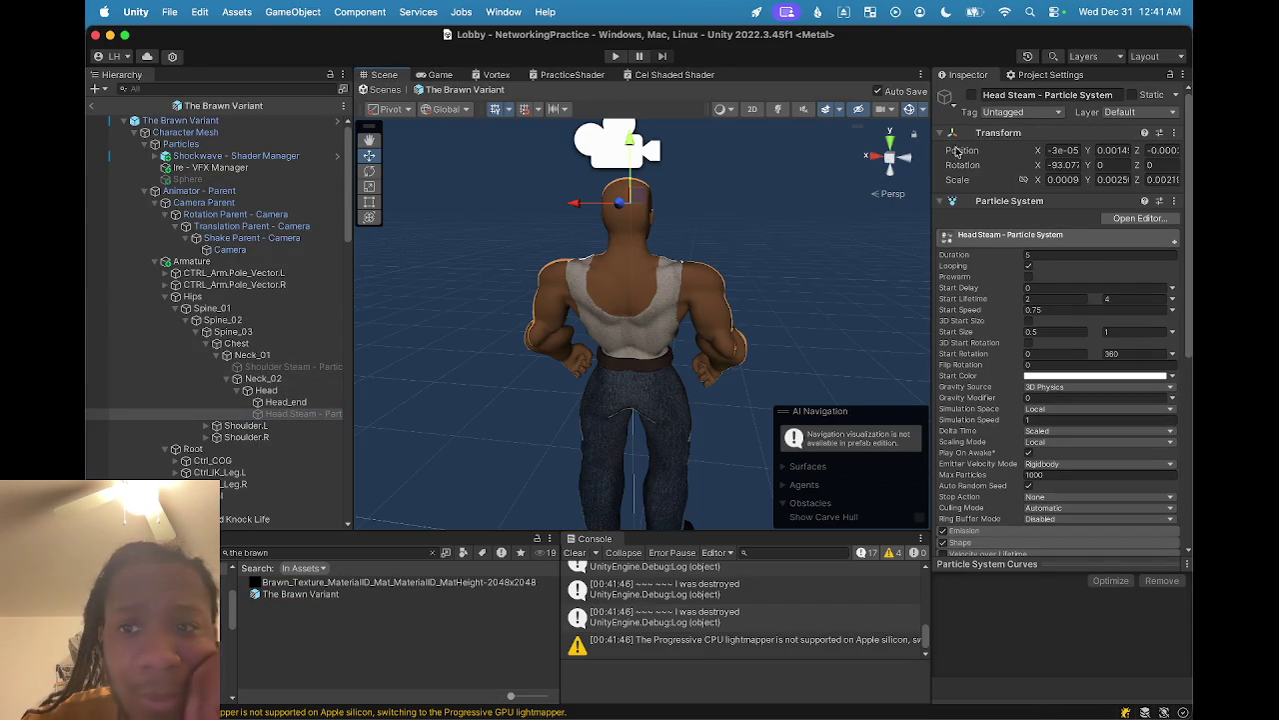
click(1173, 134)
mouse_move(1068, 284)
click(976, 317)
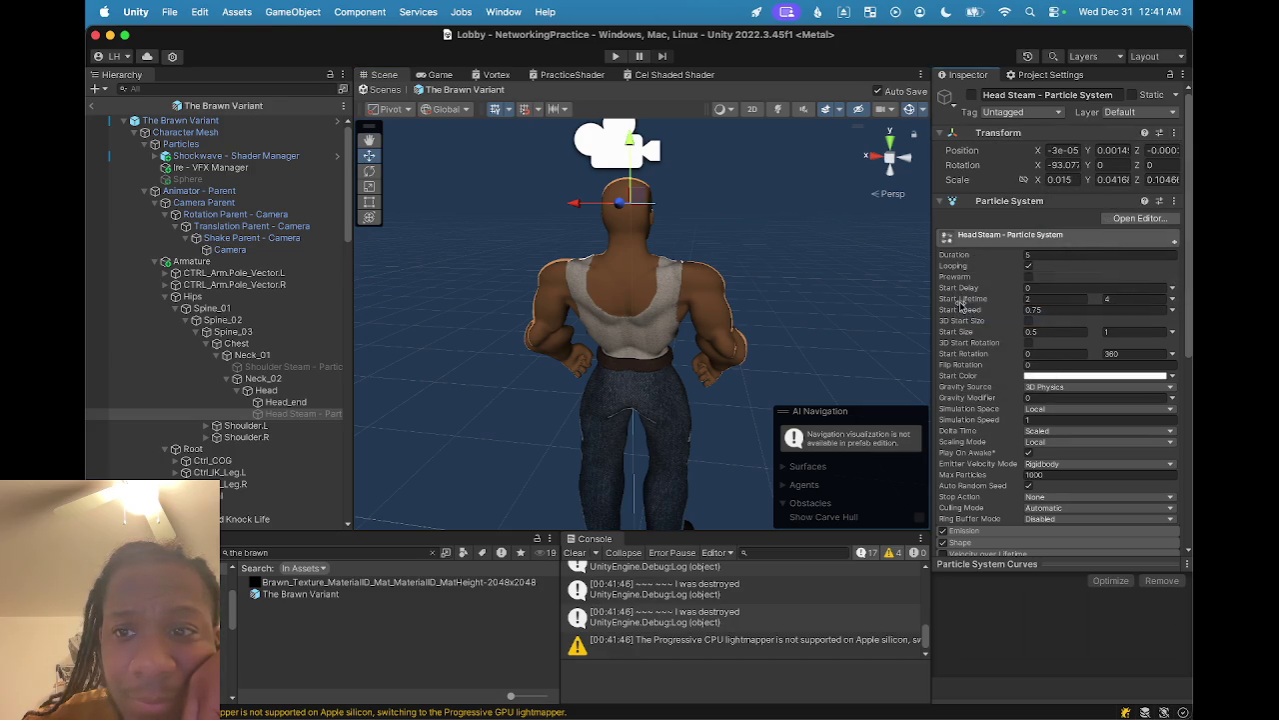
click(290, 367)
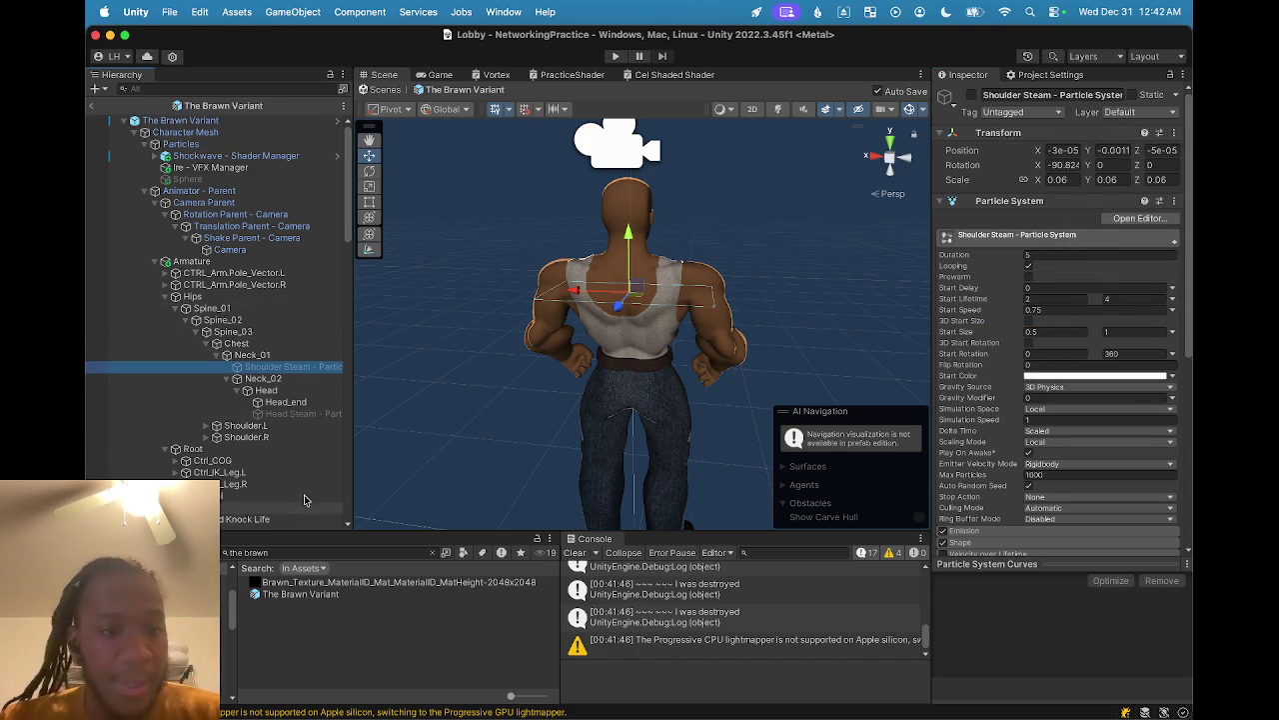
- Select both steam effects and start the particle preview, viewing the character from above
super+click(318, 415)
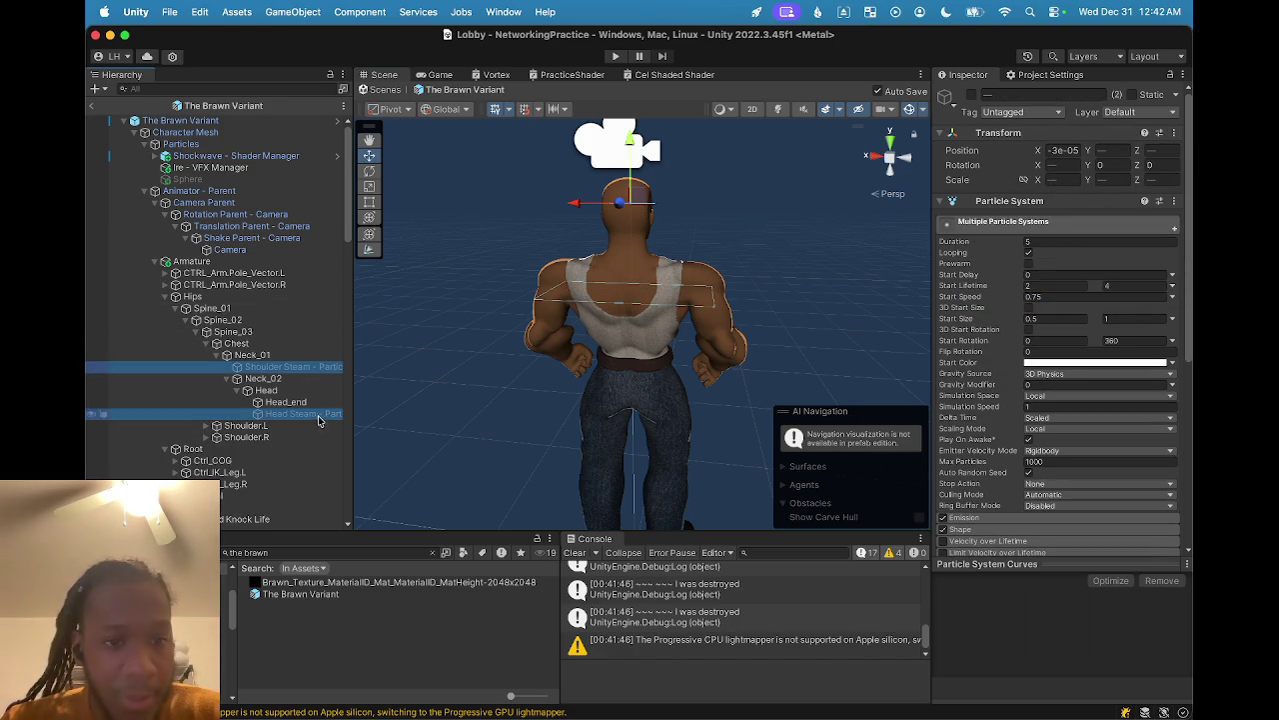
click(970, 95)
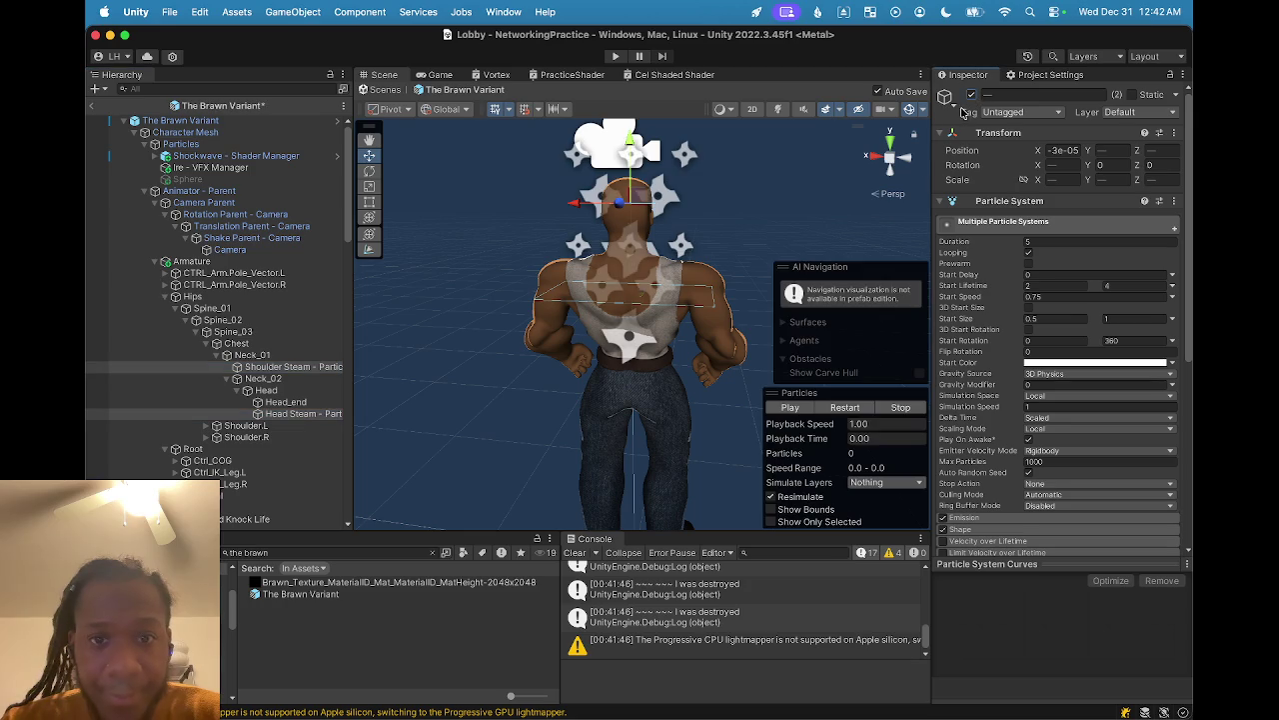
click(789, 409)
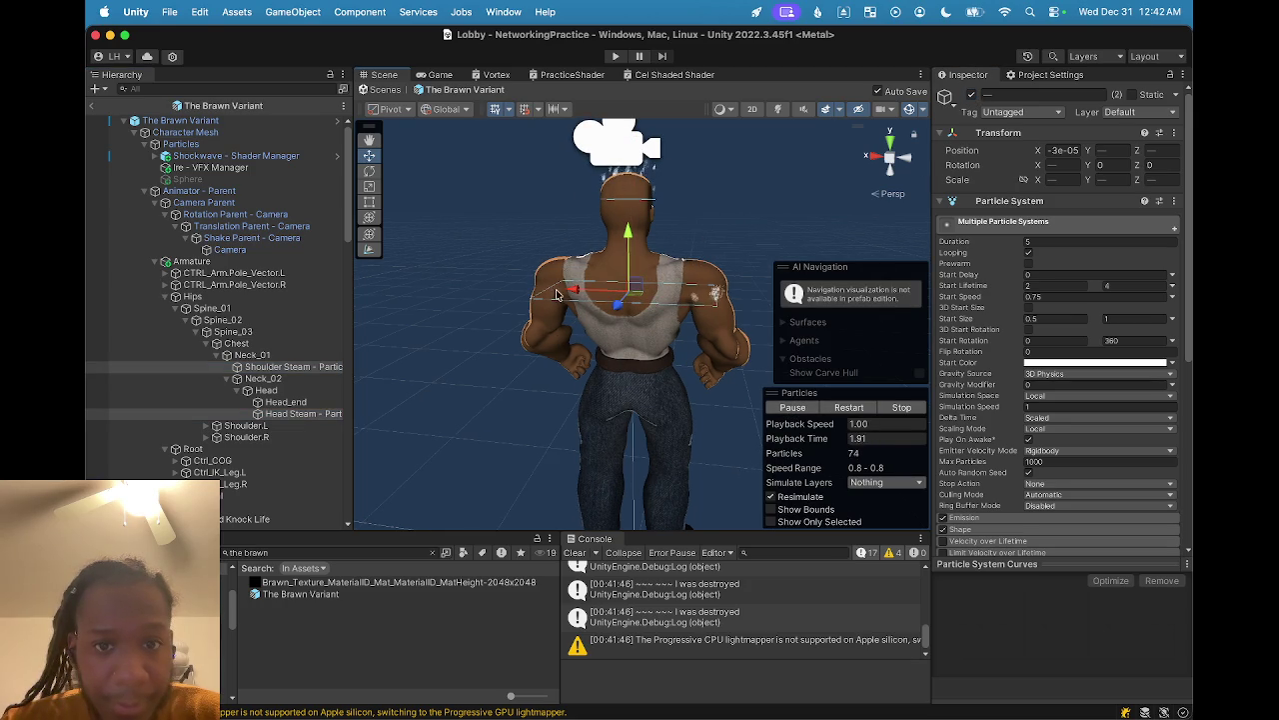
mouse_move(688, 260)
mouse_down()
mouse_move(660, 332)
mouse_move(724, 302)
mouse_move(634, 374)
mouse_move(566, 380)
mouse_move(577, 387)
mouse_move(433, 377)
mouse_up()
drag(614, 404, 445, 376)
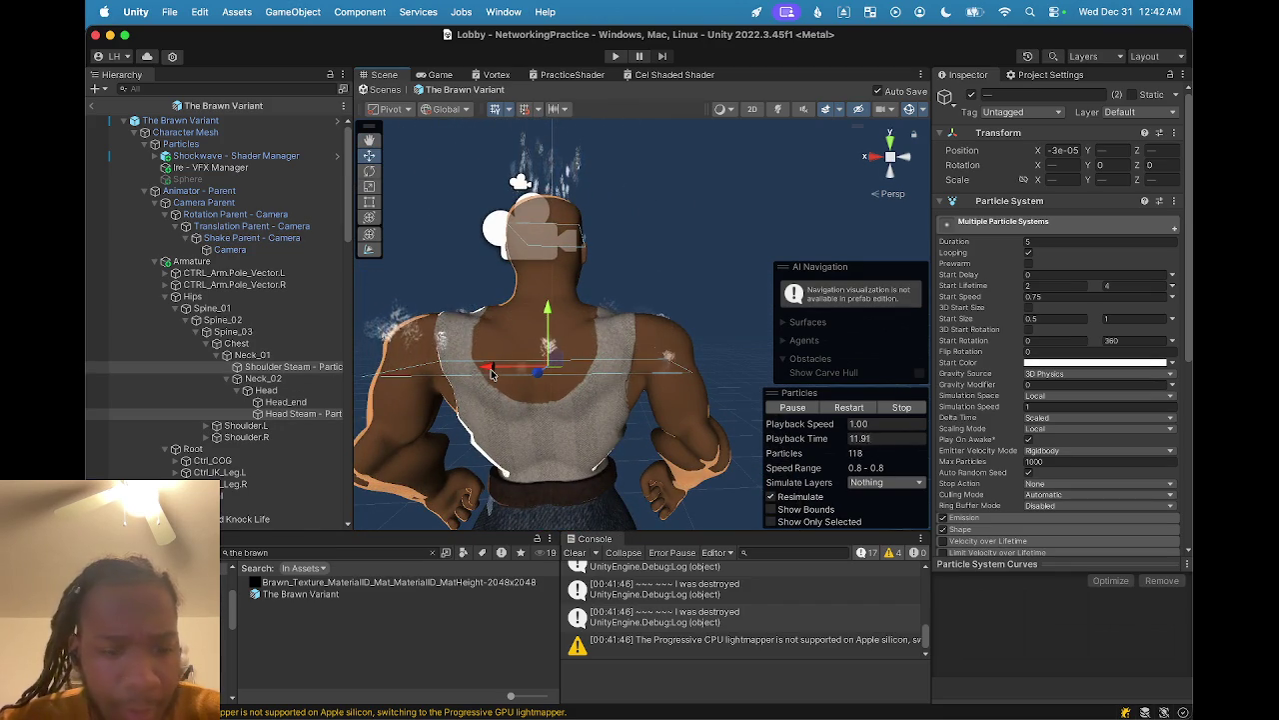
- Stretch the shoulder steam emitter so its particles spray sideways across the shoulders
key(e)
drag(516, 367, 466, 369)
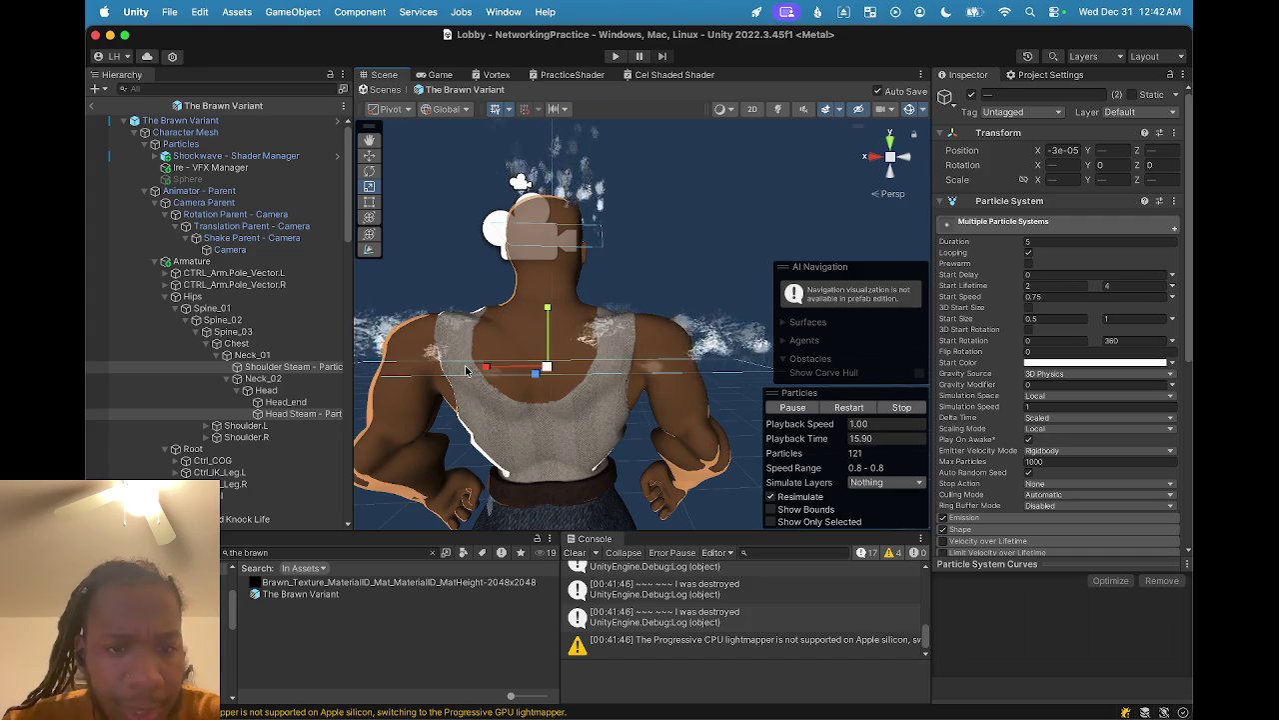
click(304, 417)
click(311, 369)
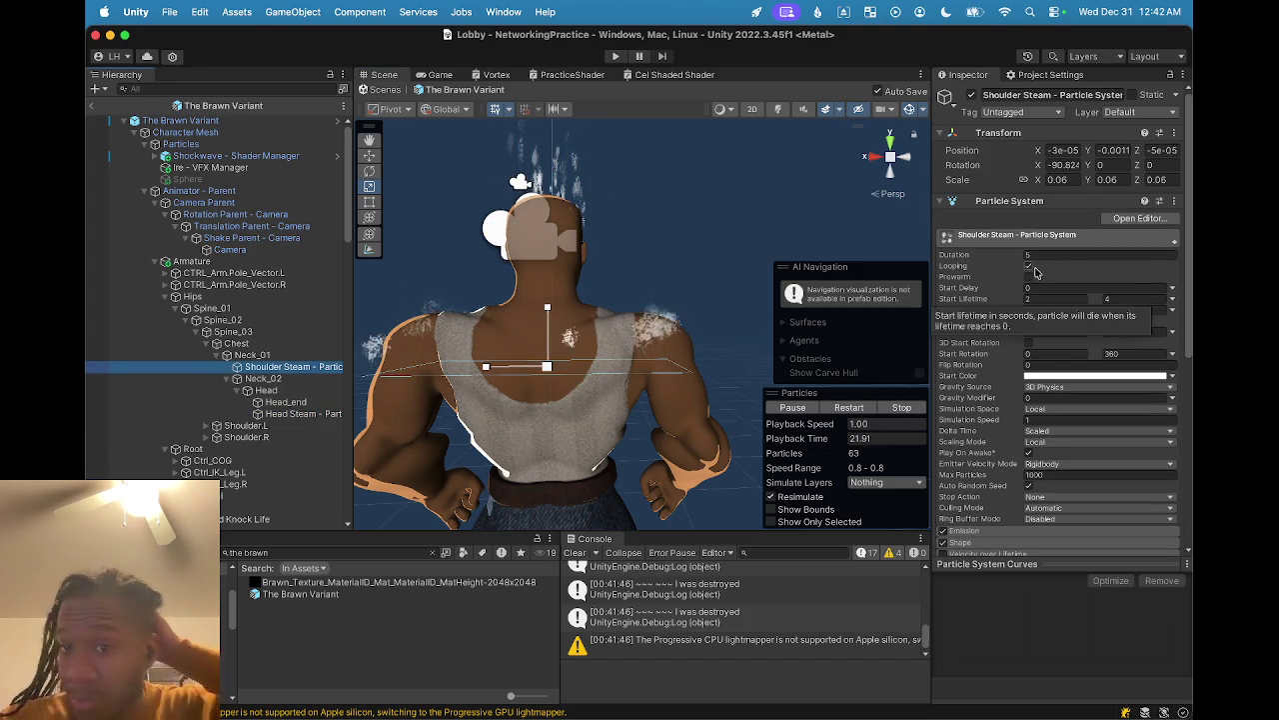
- Set Shoulder Steam's Emission Rate over Time to 100
scroll(970, 415, down, 2)
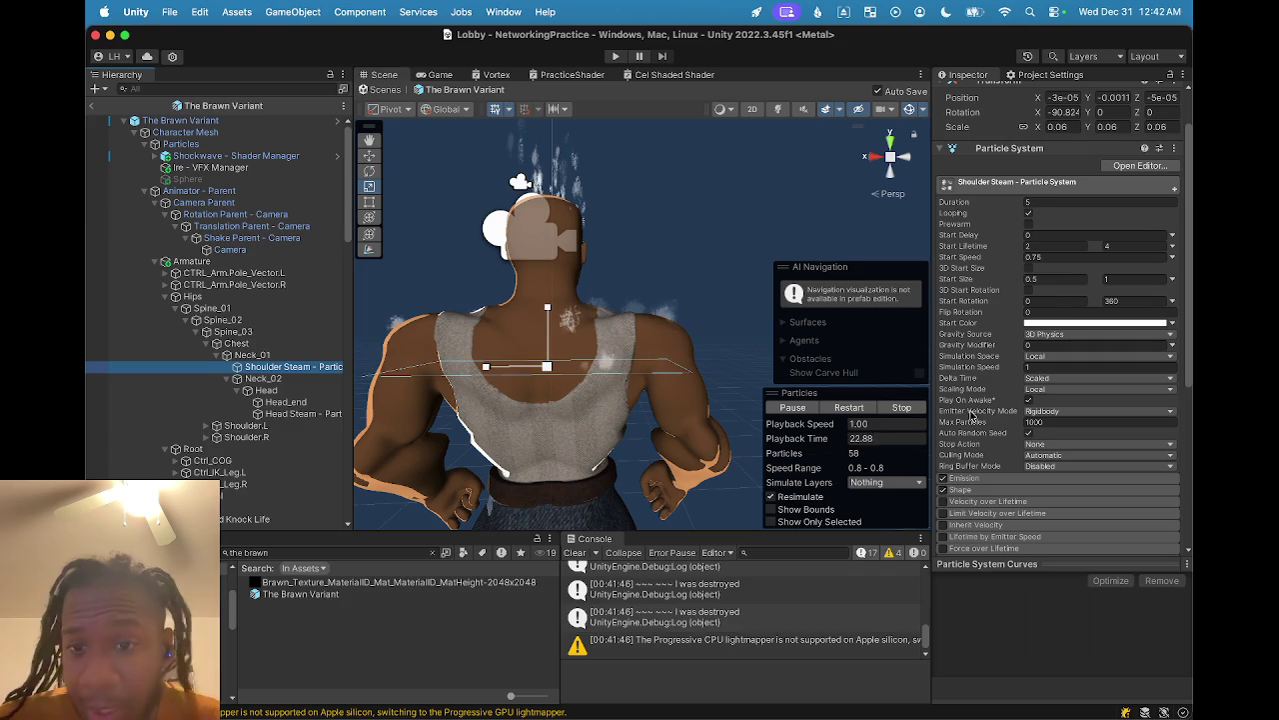
click(962, 477)
scroll(1074, 484, down, 1)
scroll(1069, 485, down, 2)
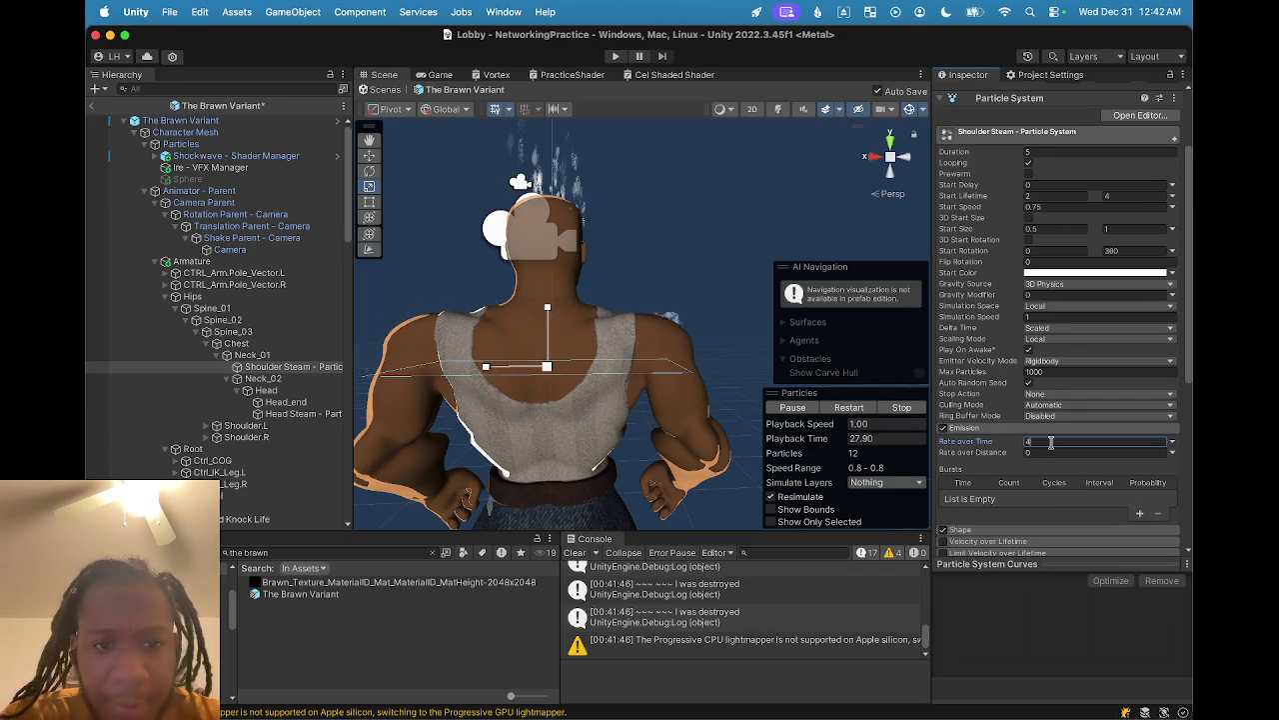
key(BackSpace)
text(100)
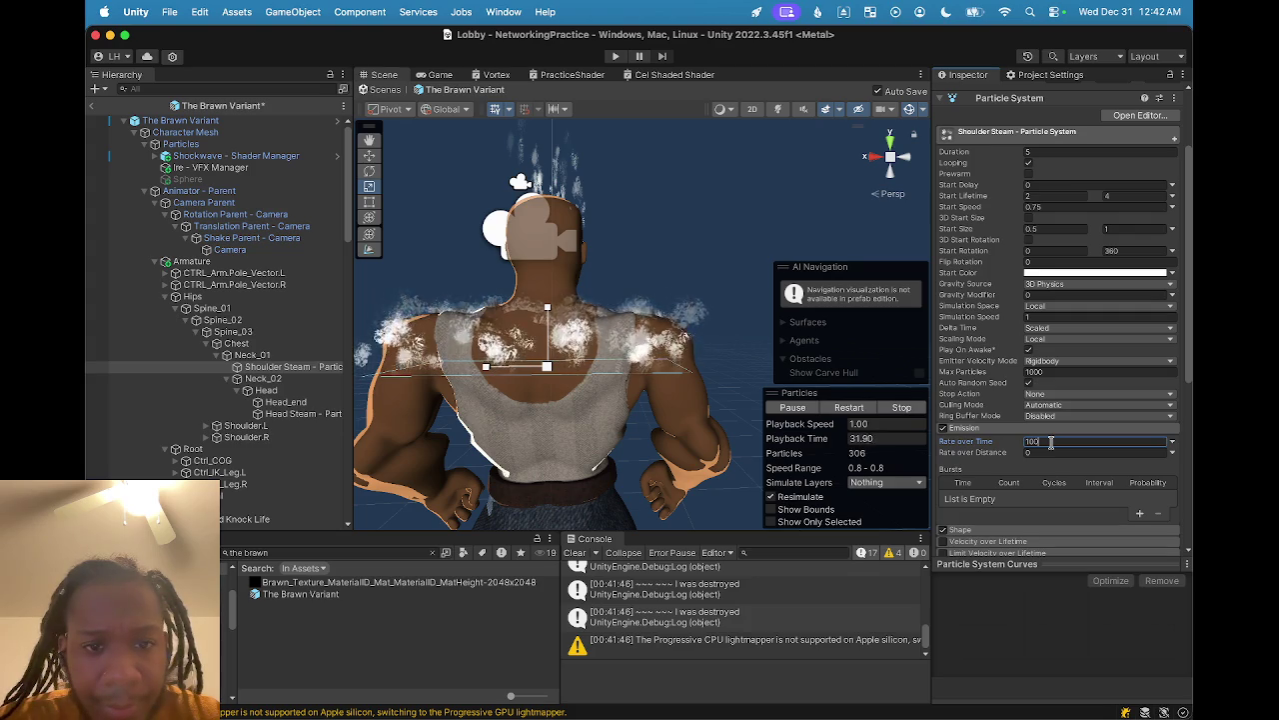
key(Return)
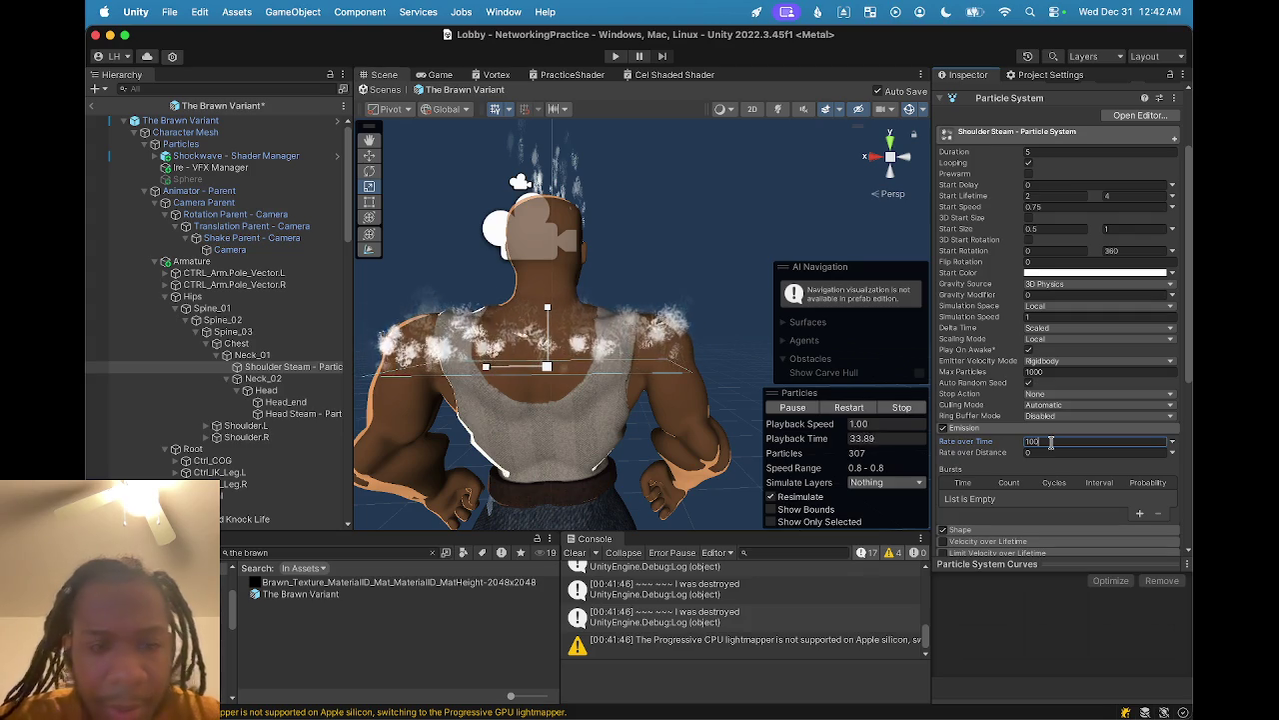
- Pan and zoom the Scene view to check the thicker steam on both shoulders
mouse_move(655, 337)
mouse_down()
mouse_move(566, 369)
mouse_move(634, 383)
mouse_move(450, 405)
mouse_move(500, 395)
mouse_move(380, 365)
mouse_move(543, 371)
mouse_up()
scroll(552, 375, up, 6)
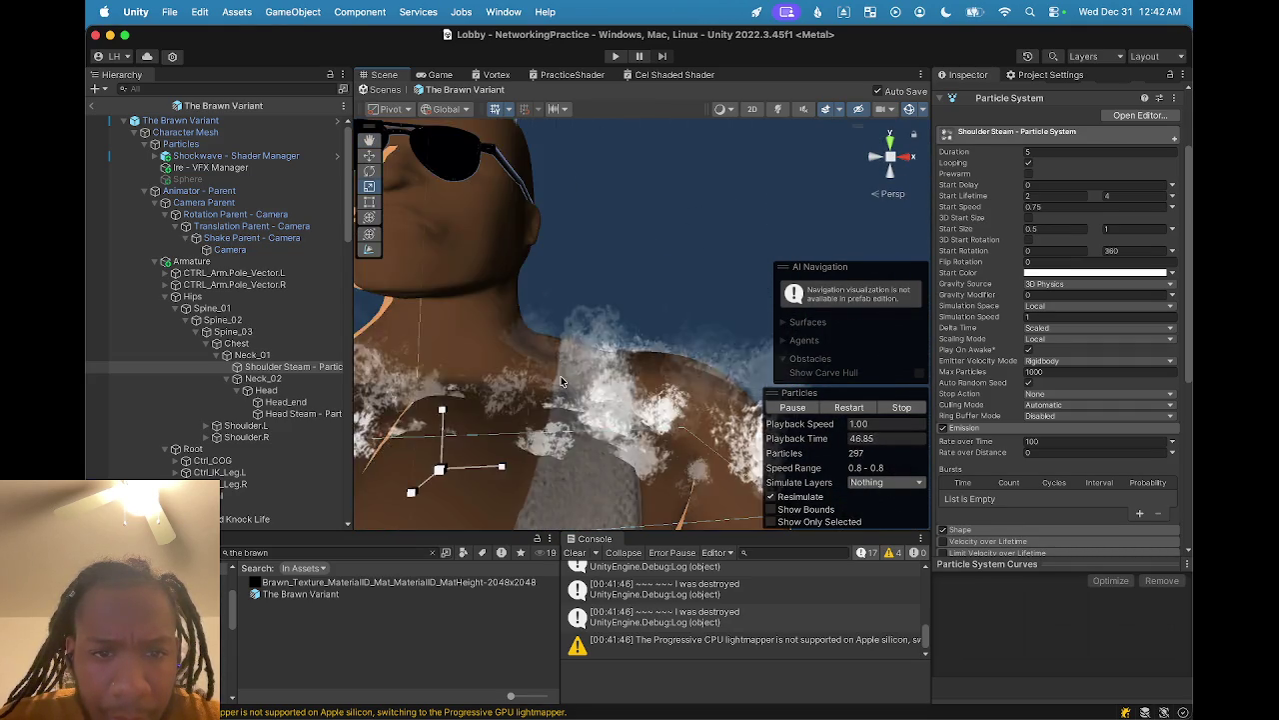
scroll(561, 376, down, 5)
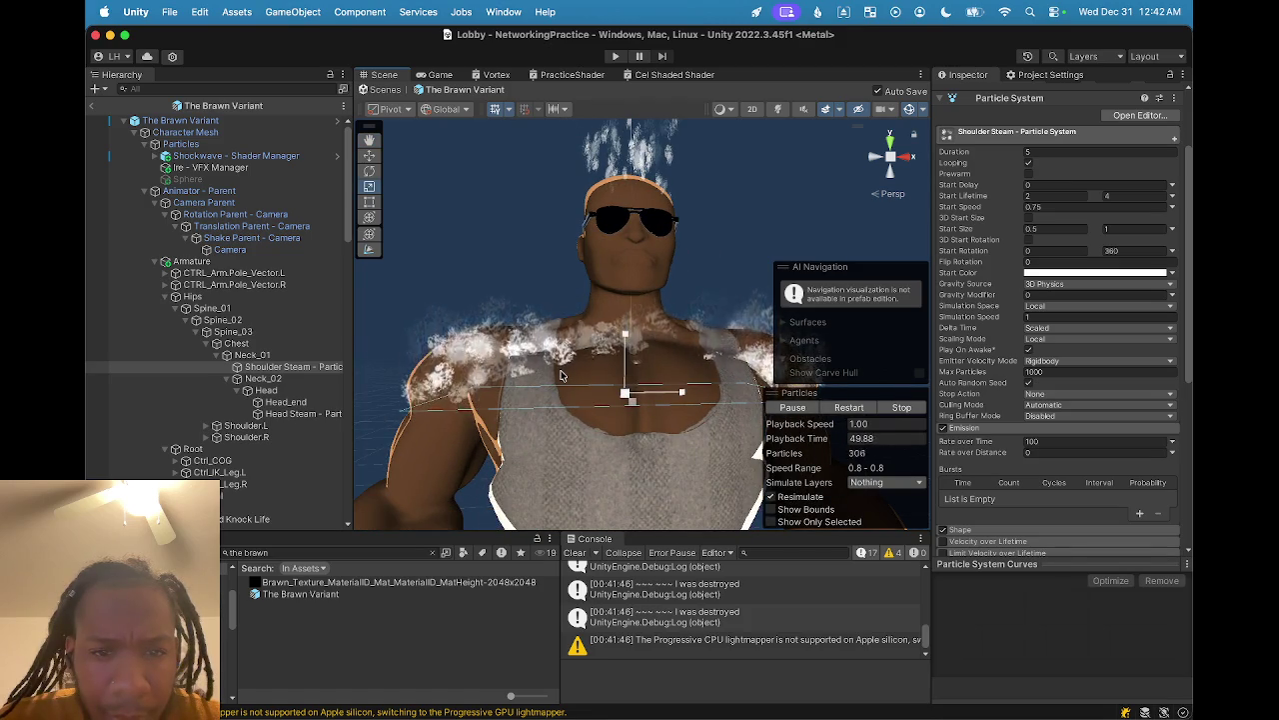
scroll(561, 375, down, 4)
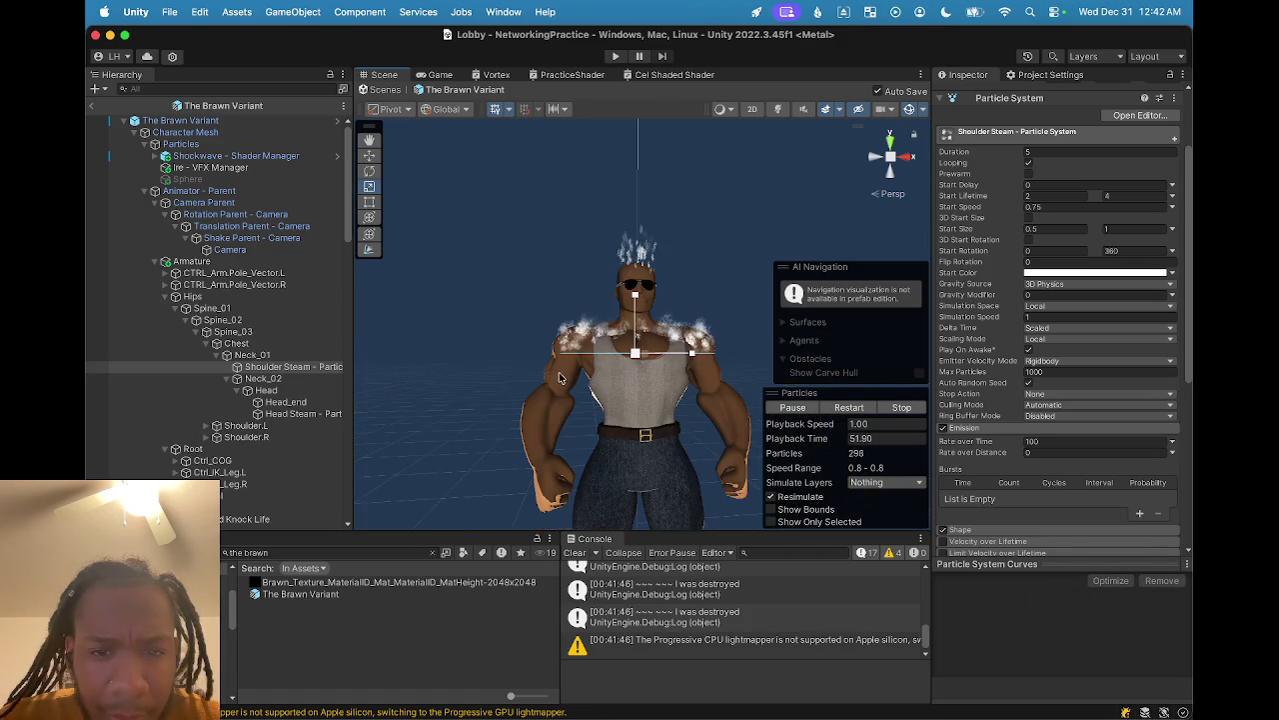
scroll(578, 365, up, 2)
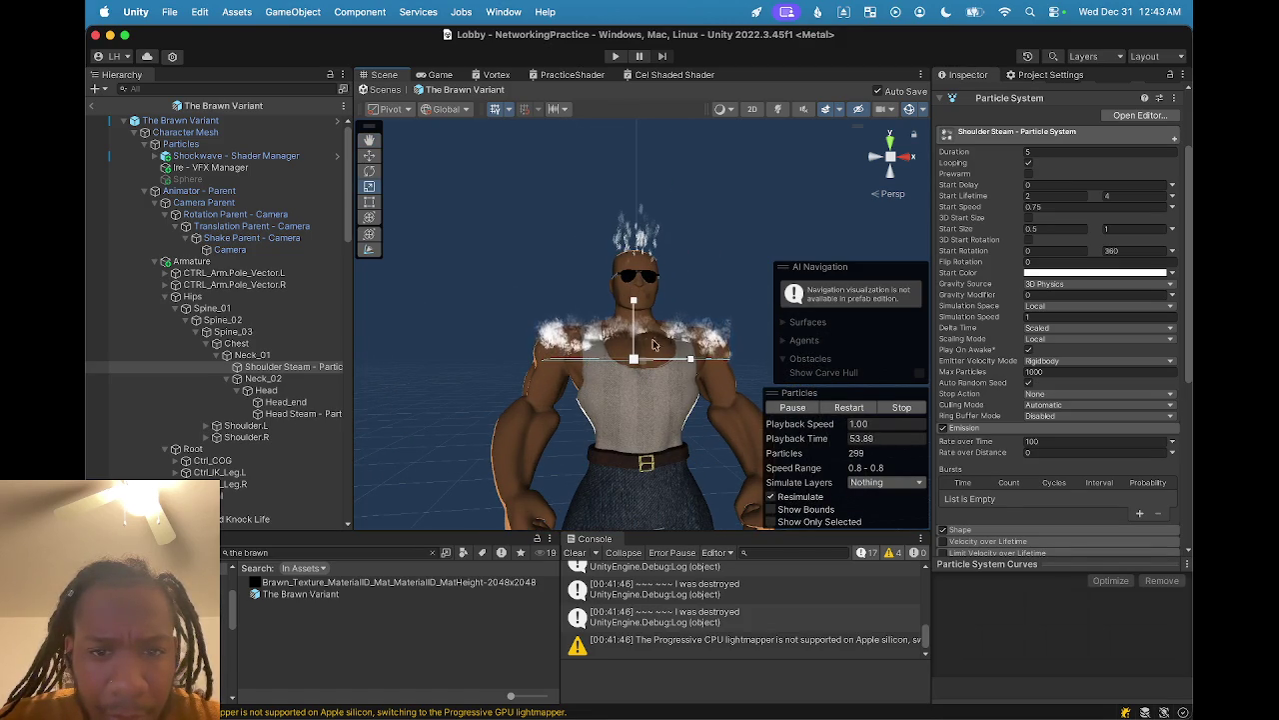
scroll(1070, 261, up, 2)
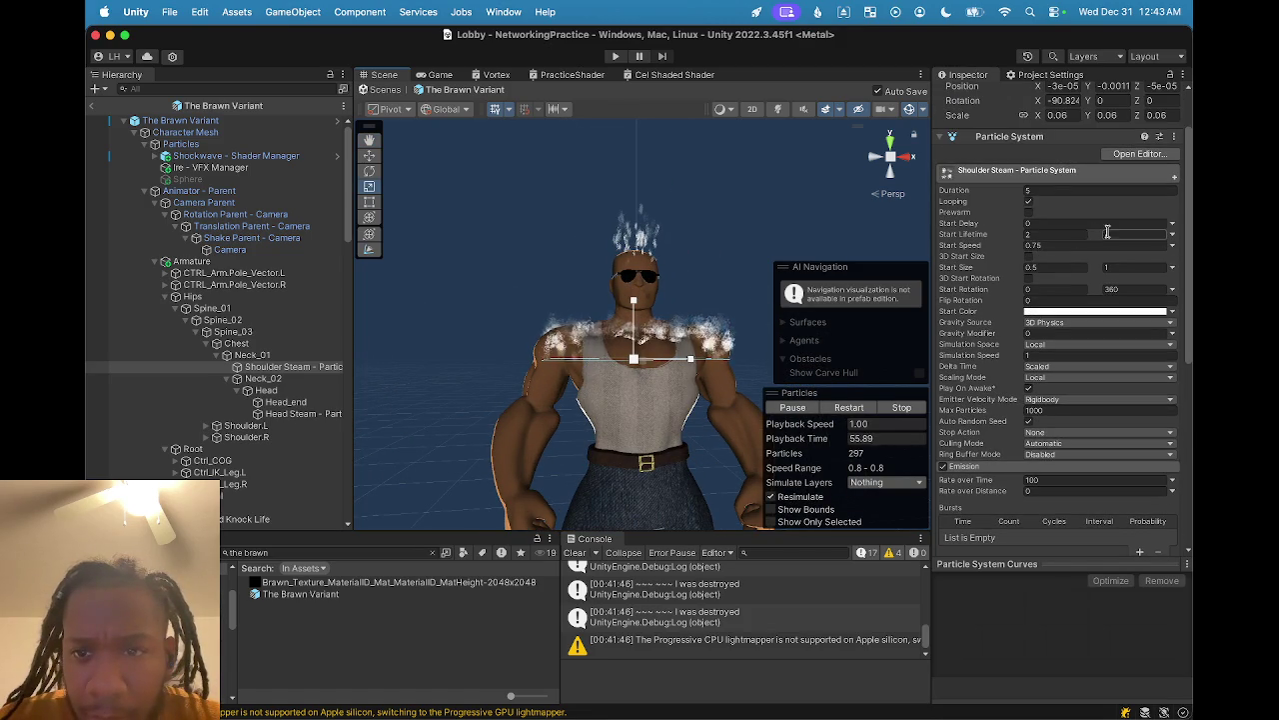
- Set Shoulder Steam's Start Lifetime to range from 1 to 5
text(8)
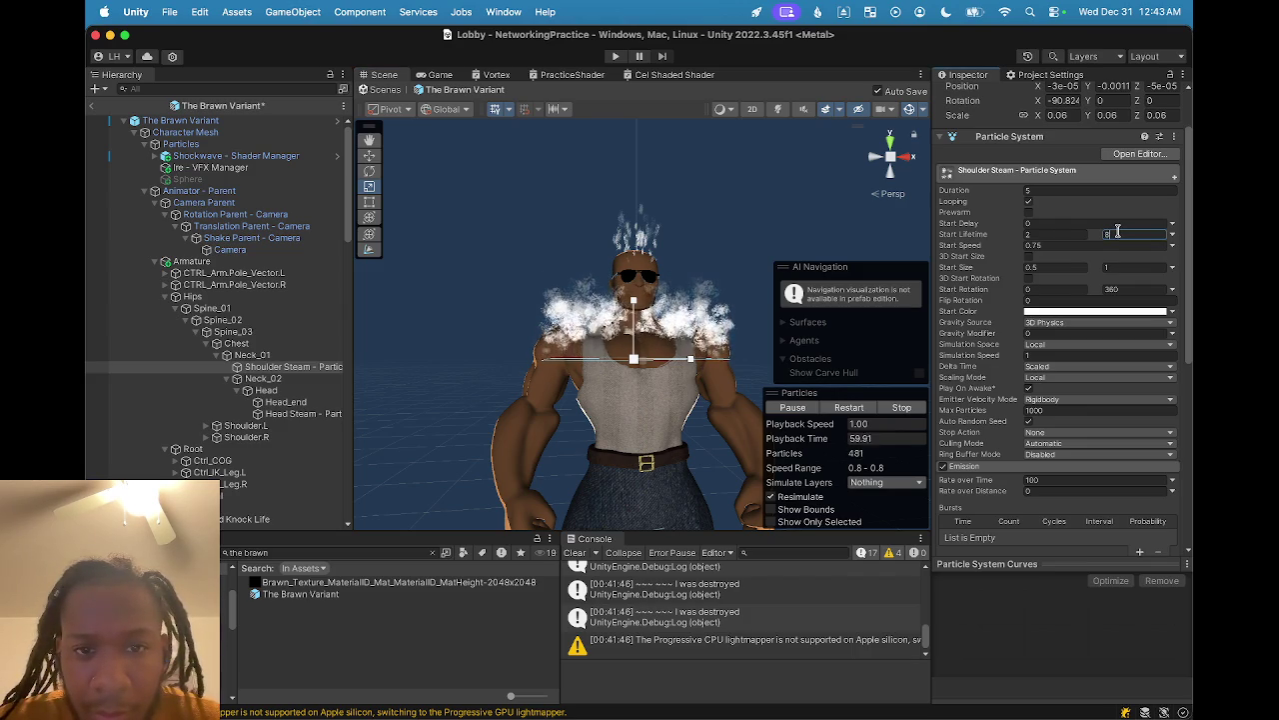
click(1059, 234)
text(1)
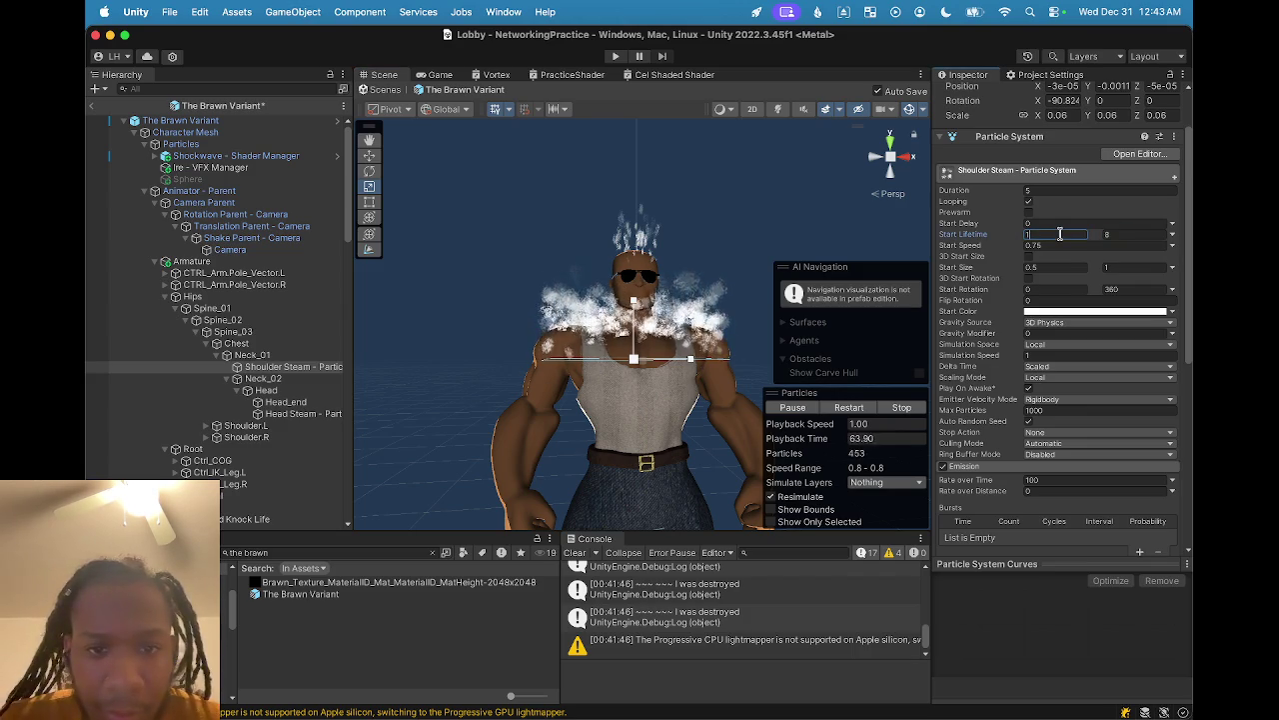
click(1110, 233)
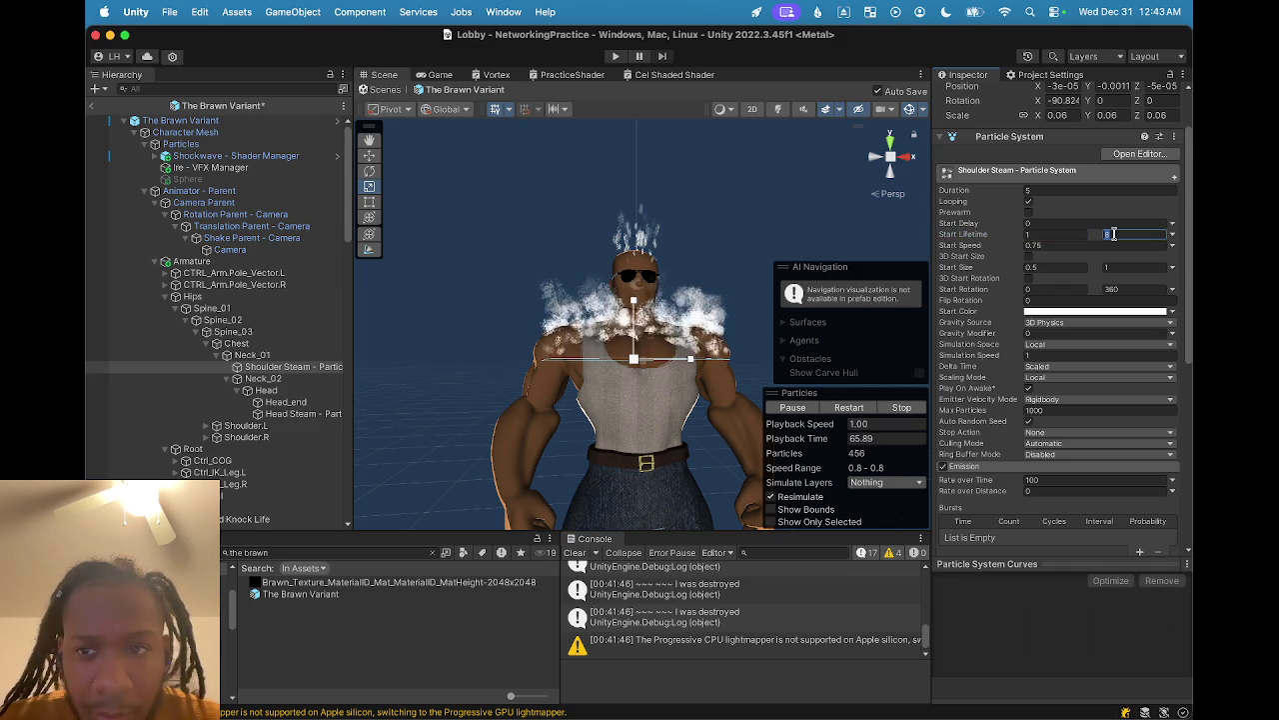
text(5)
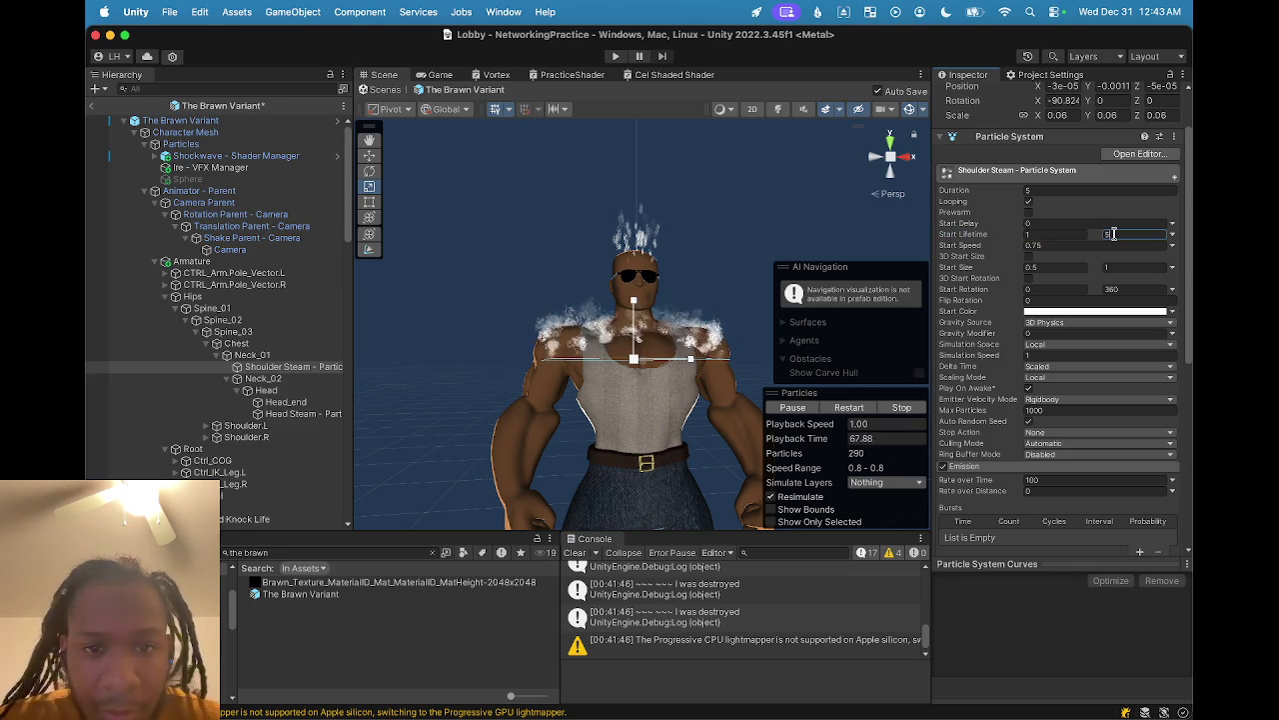
key(Return)
scroll(639, 300, down, 5)
scroll(597, 318, up, 3)
scroll(620, 330, down, 4)
scroll(646, 345, up, 5)
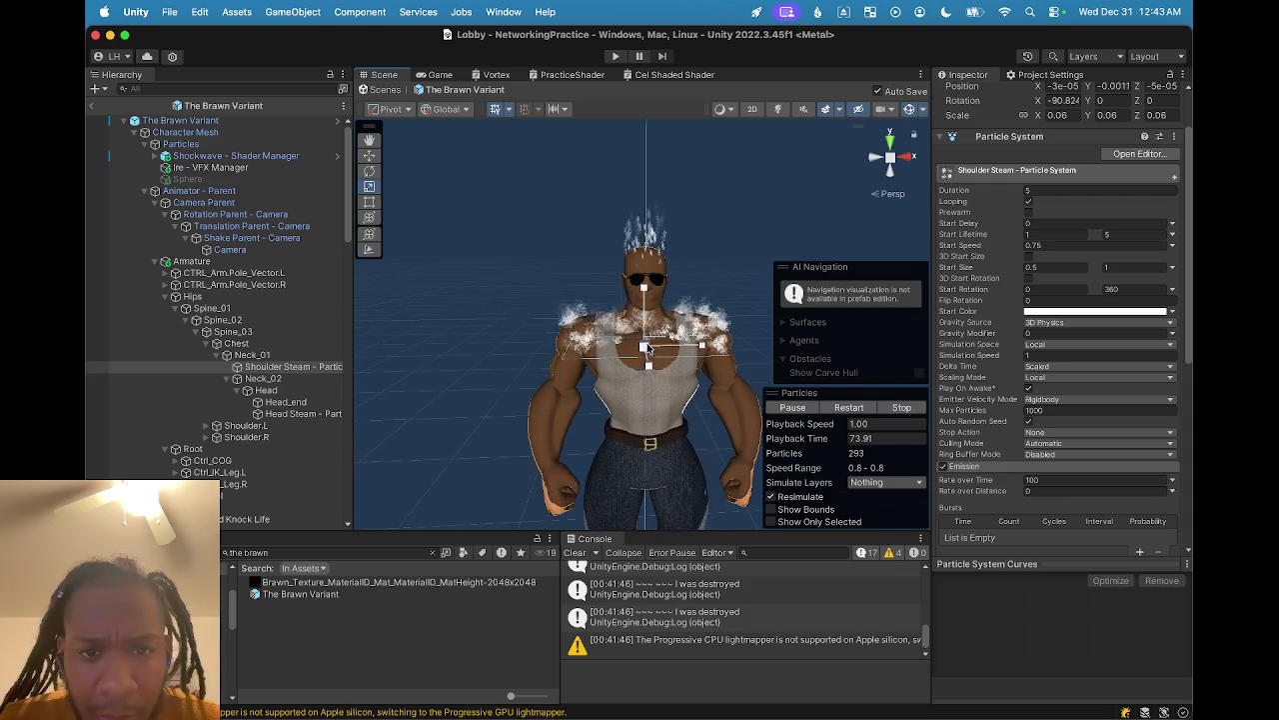
- Reselect the steam systems in the Hierarchy, ending with Head Steam selected
click(646, 195)
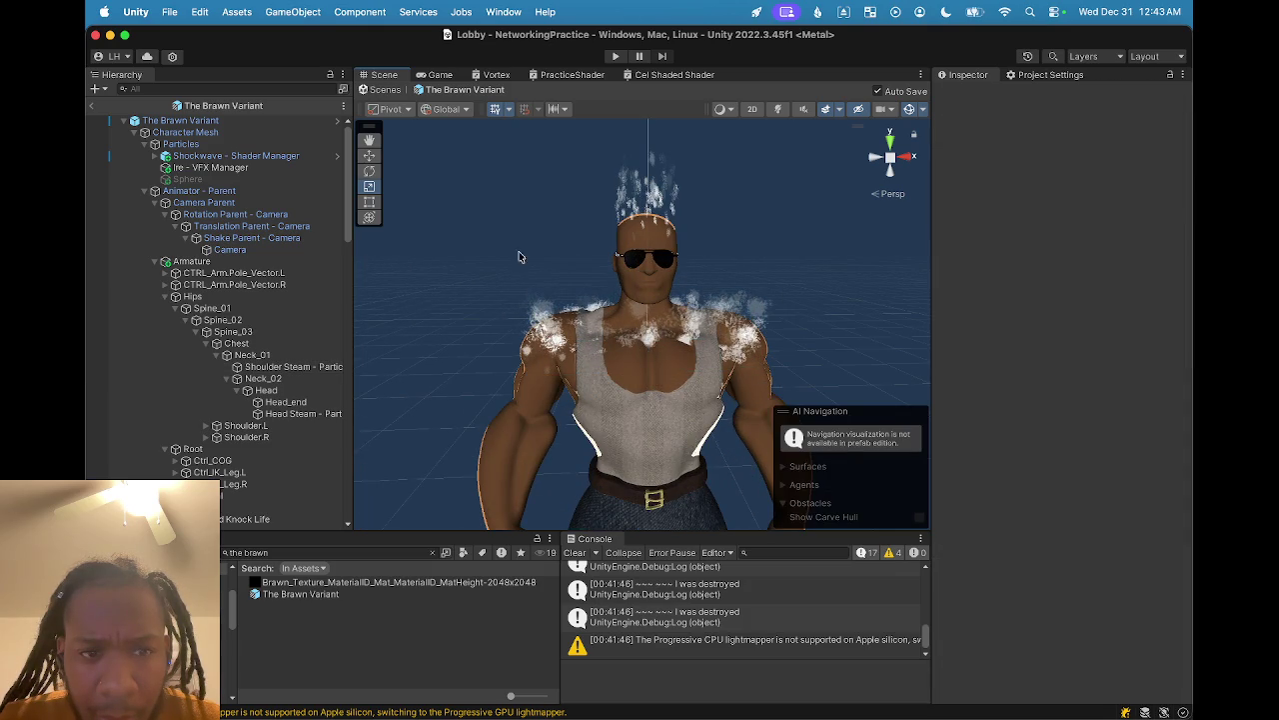
click(288, 365)
shift+click(289, 414)
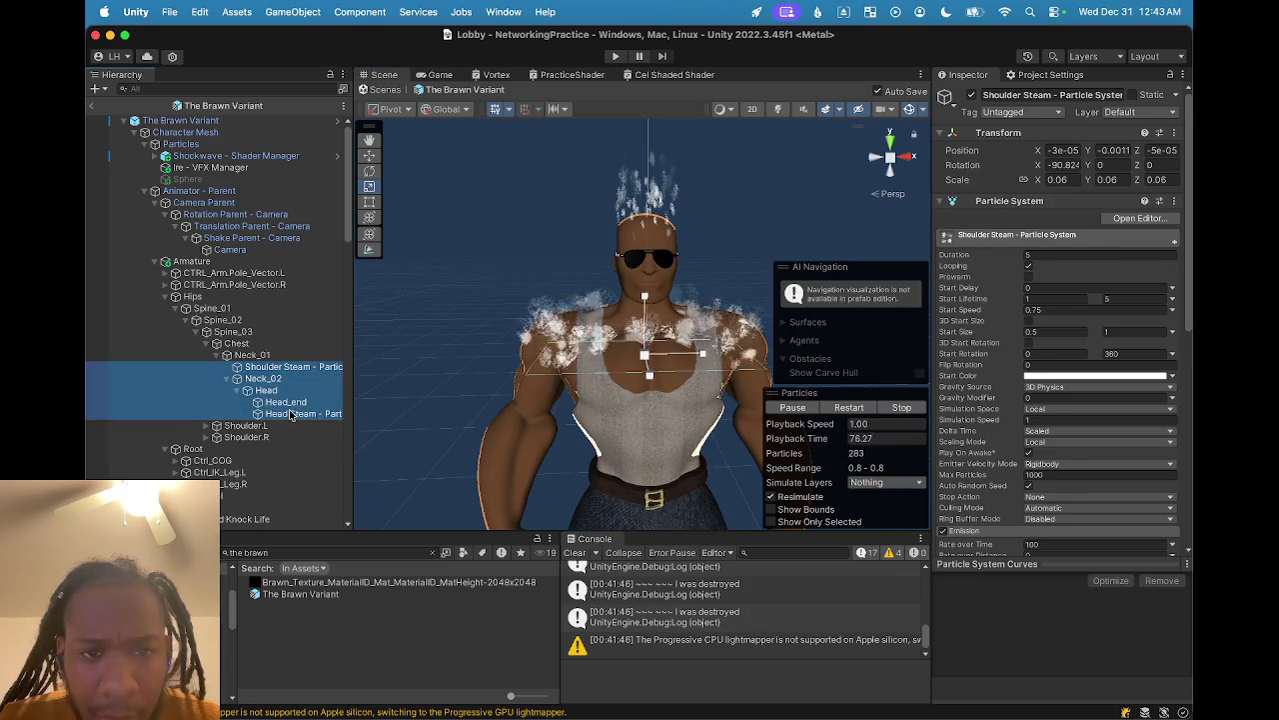
scroll(600, 330, down, 3)
scroll(598, 328, up, 5)
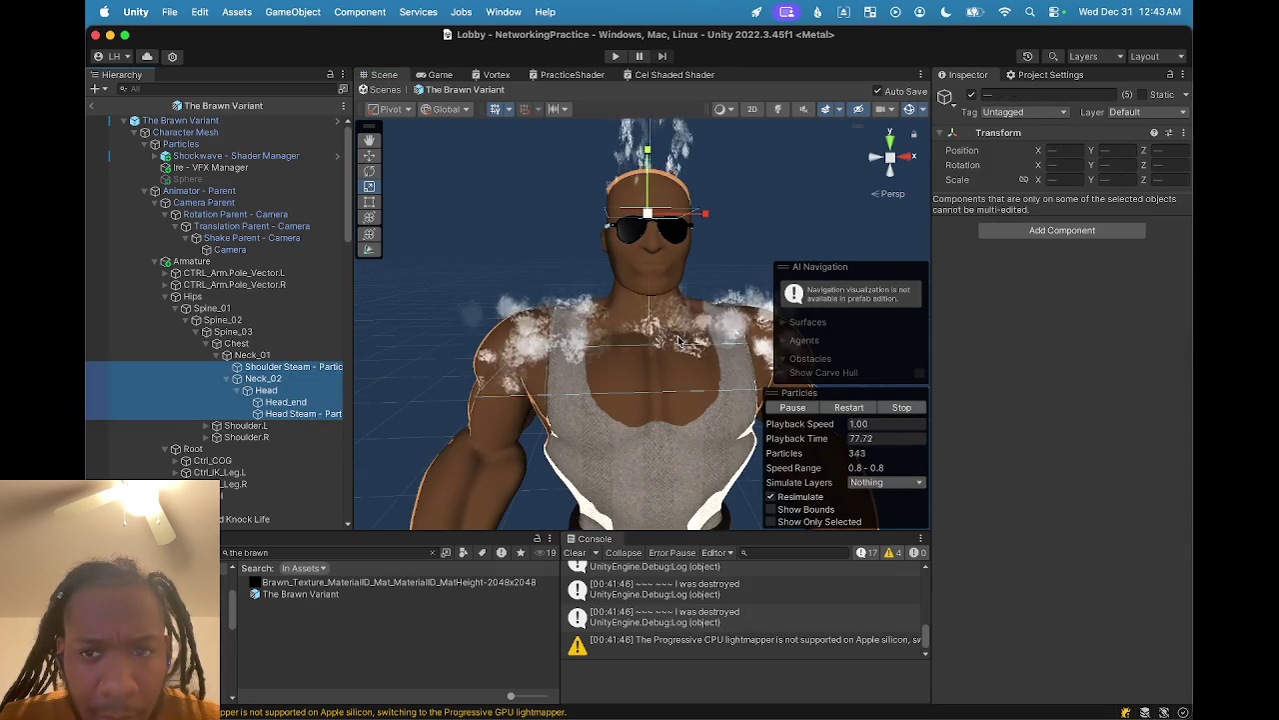
scroll(614, 326, down, 5)
scroll(620, 325, up, 5)
click(560, 325)
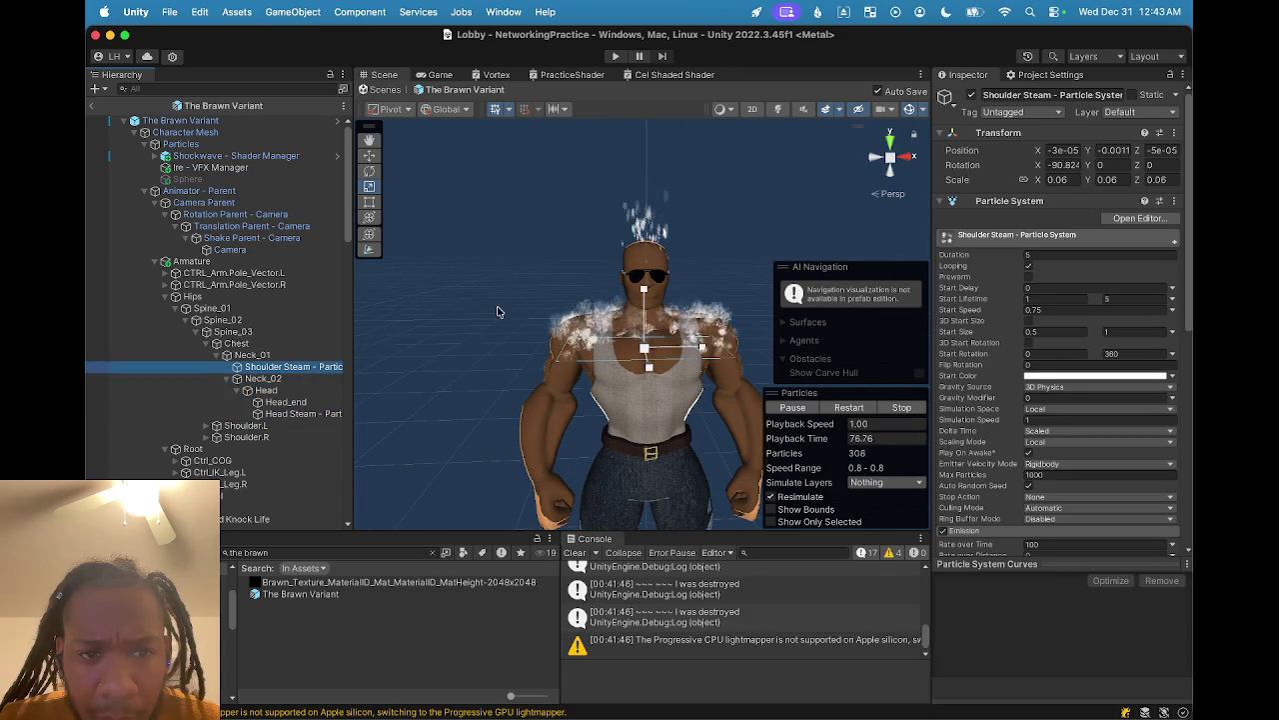
click(295, 413)
scroll(677, 260, up, 2)
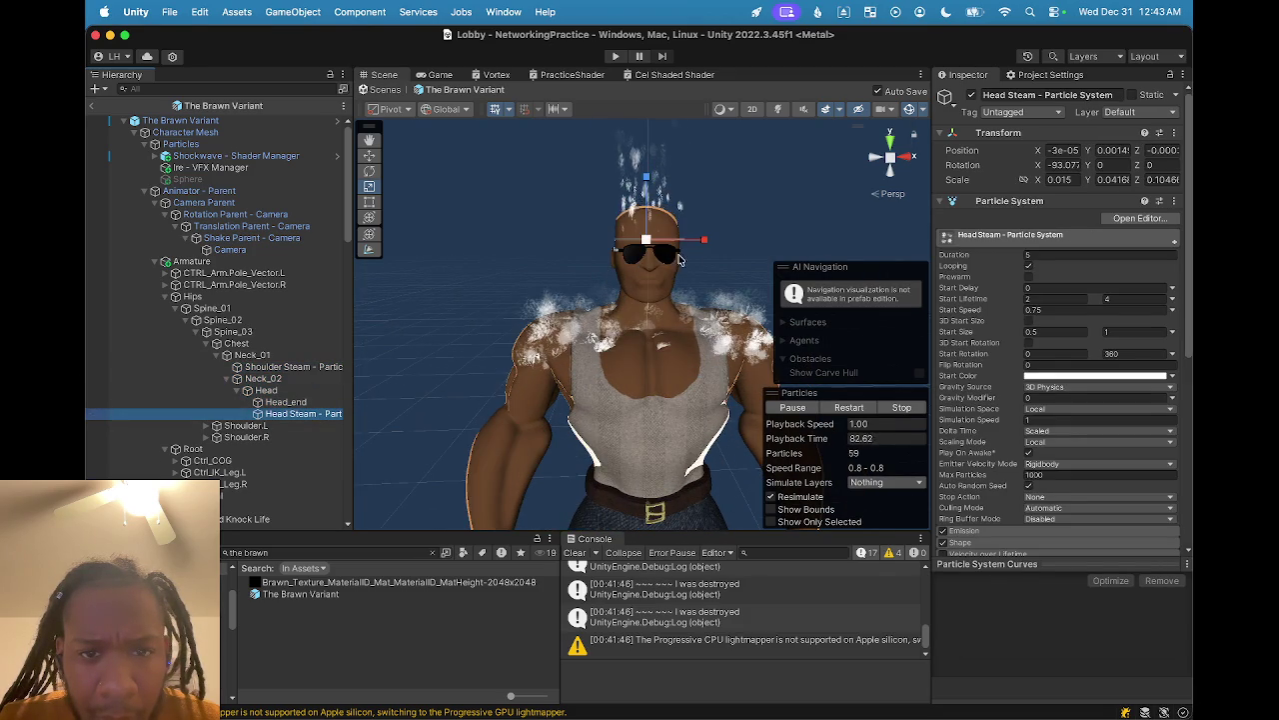
- Set Head Steam's Z scale to 0.25 and adjust its Y scale
drag(704, 244, 738, 253)
key(super+z)
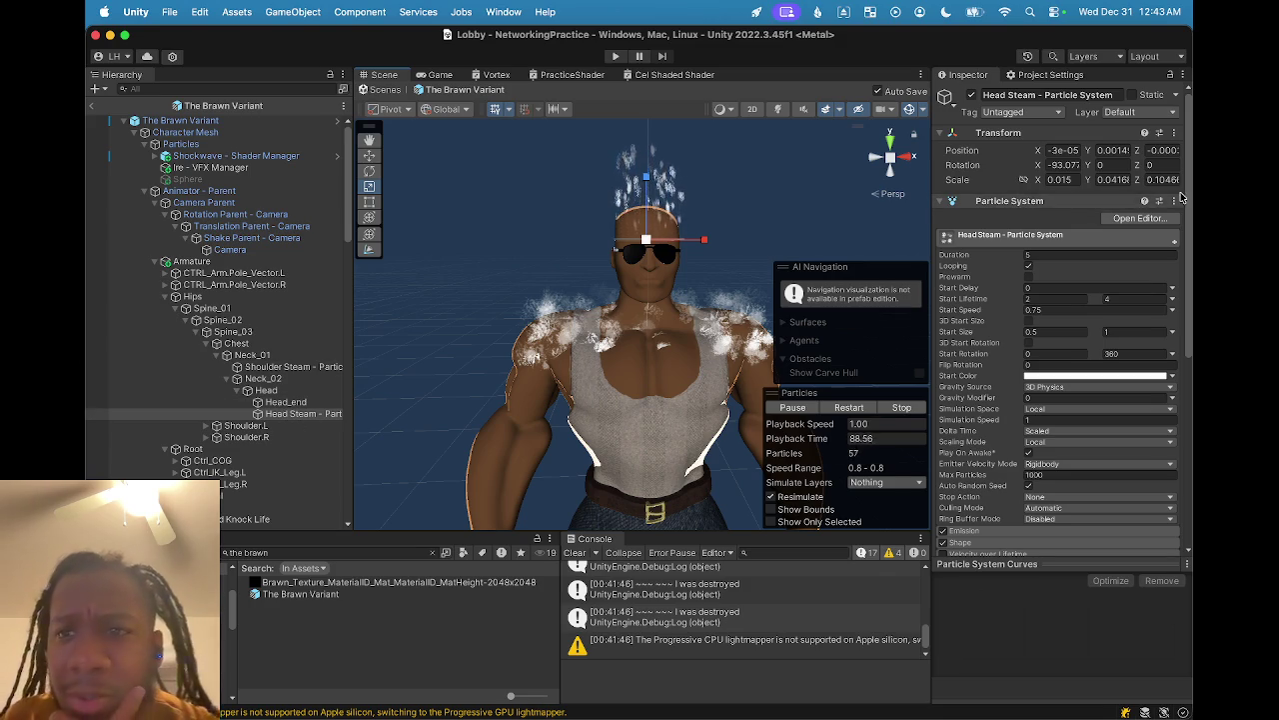
drag(802, 240, 739, 257)
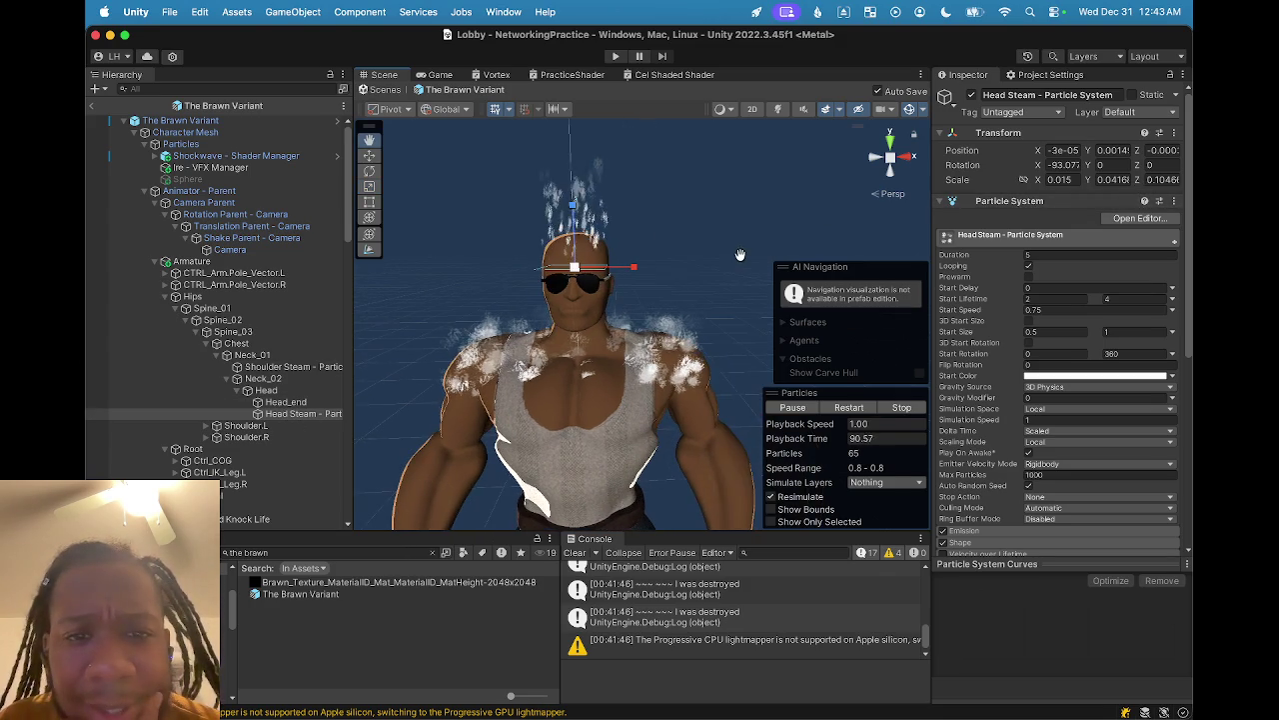
click(1151, 180)
text(0.25)
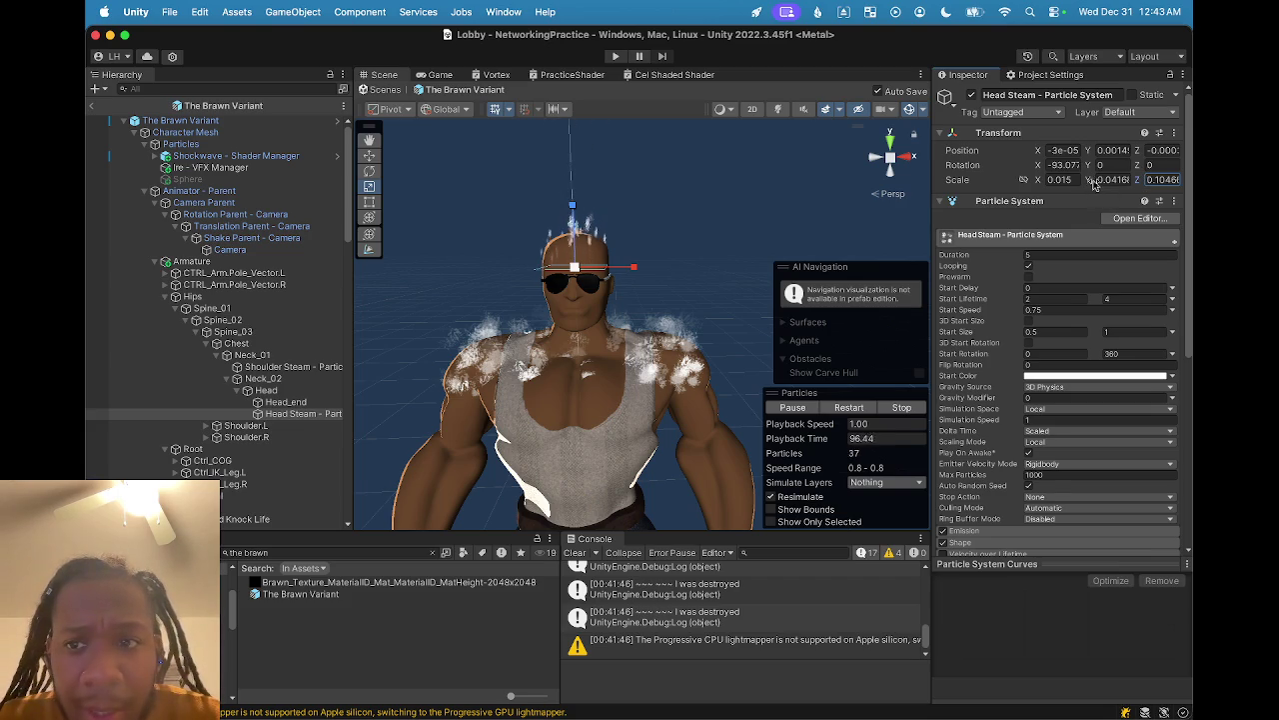
drag(1090, 187, 1061, 181)
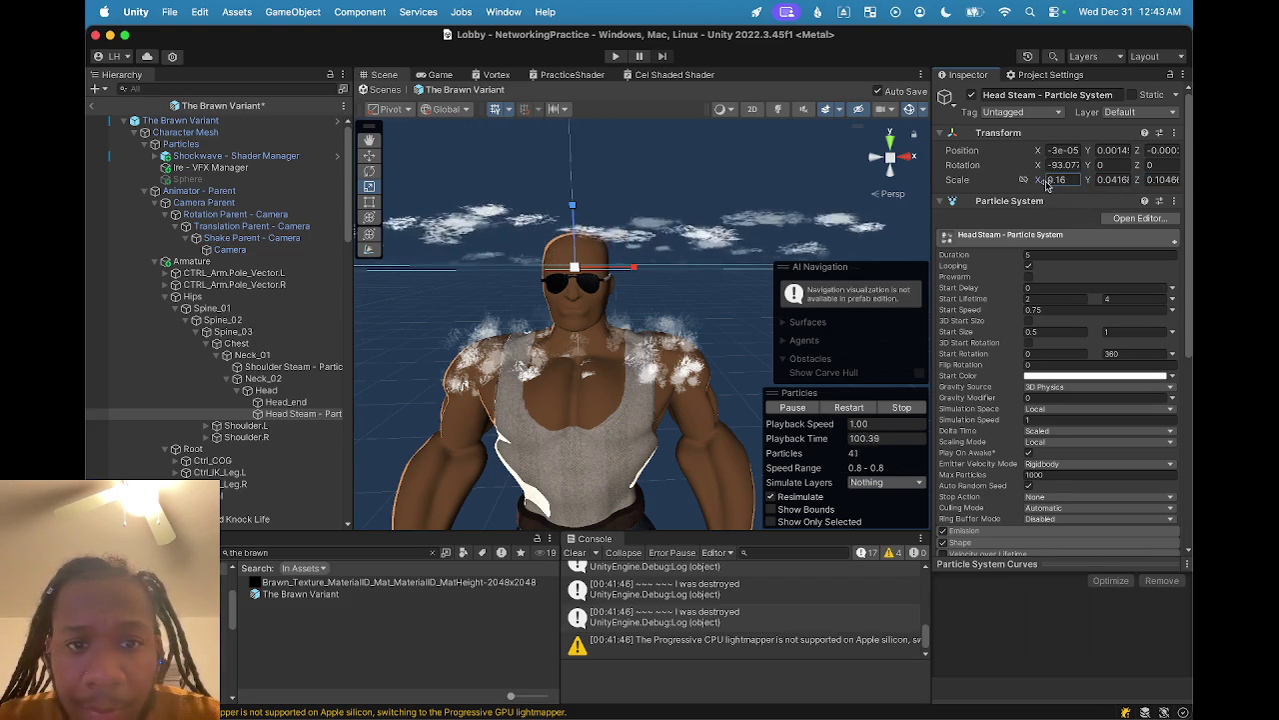
- Expand Head Steam's Shape module to review its rectangle emitter values
scroll(590, 247, down, 2)
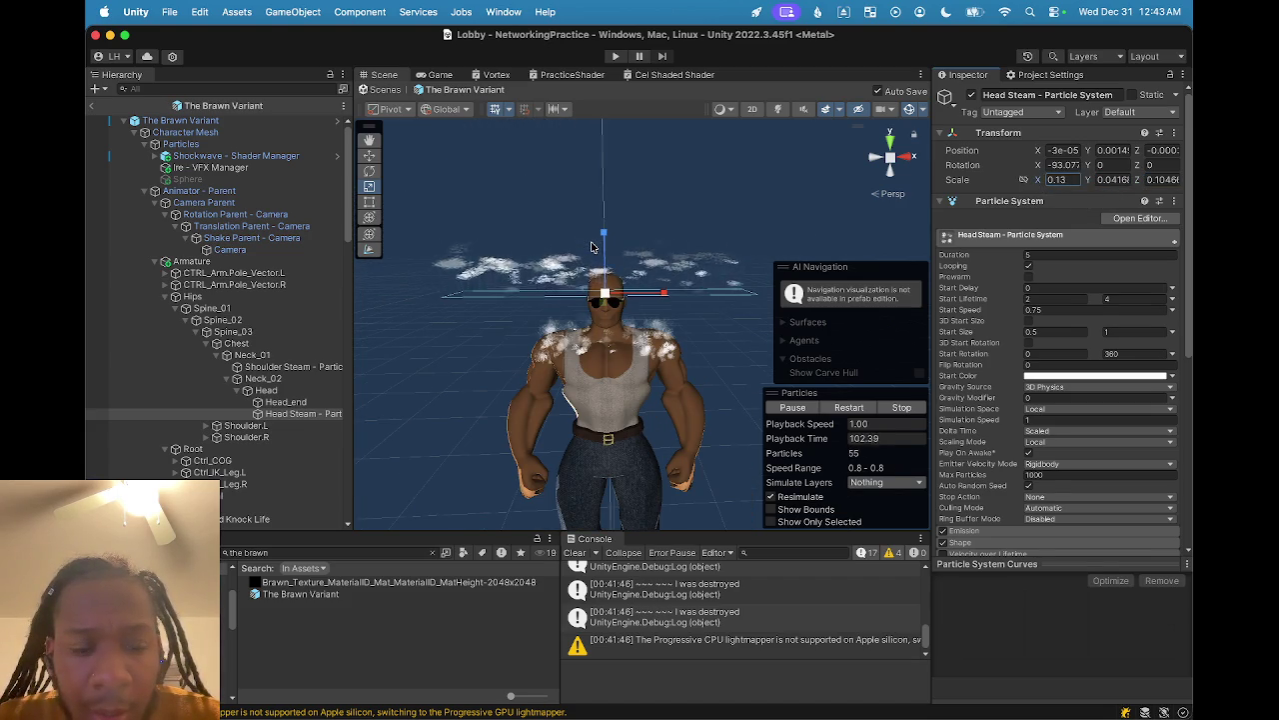
scroll(980, 391, down, 5)
click(979, 394)
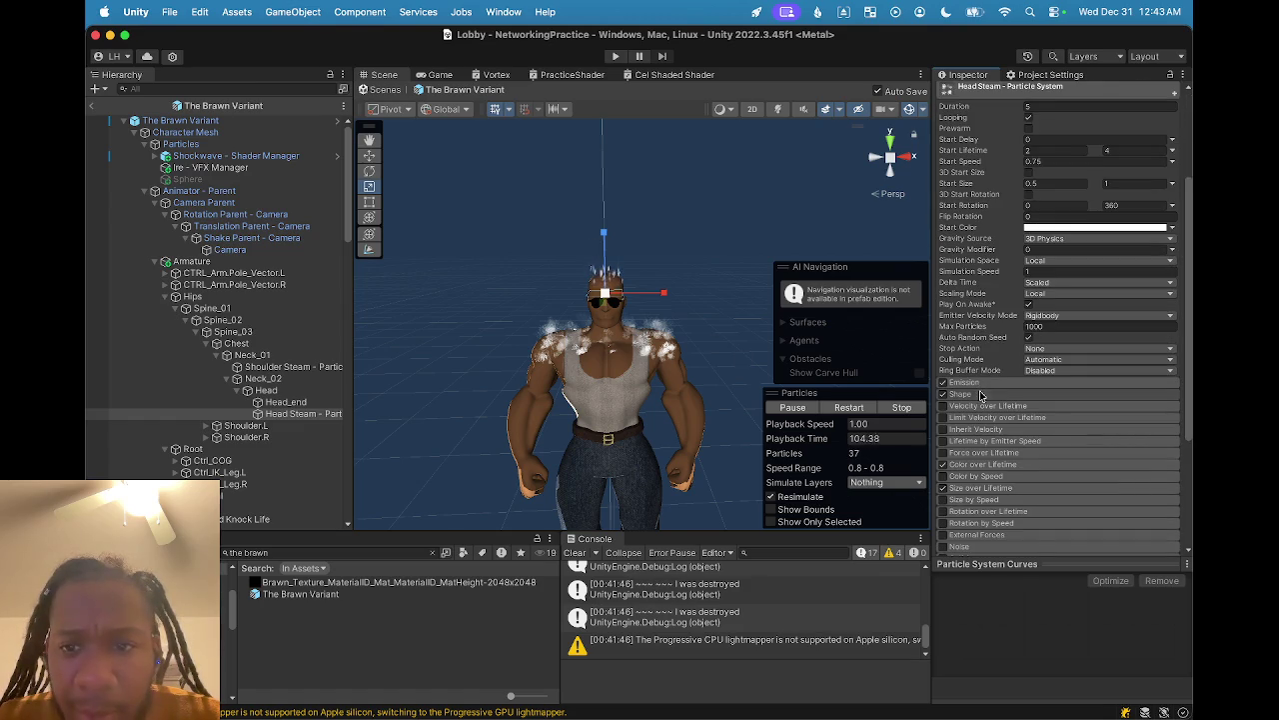
scroll(999, 400, down, 1)
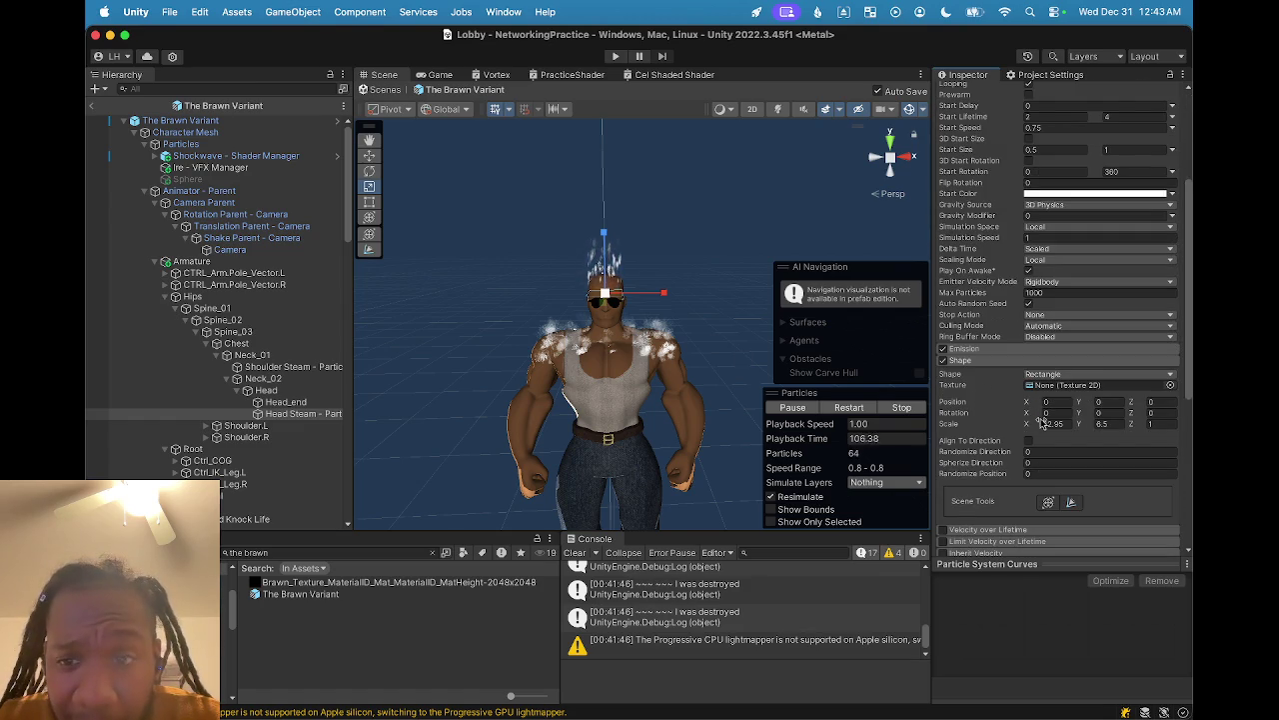
scroll(1039, 433, down, 1)
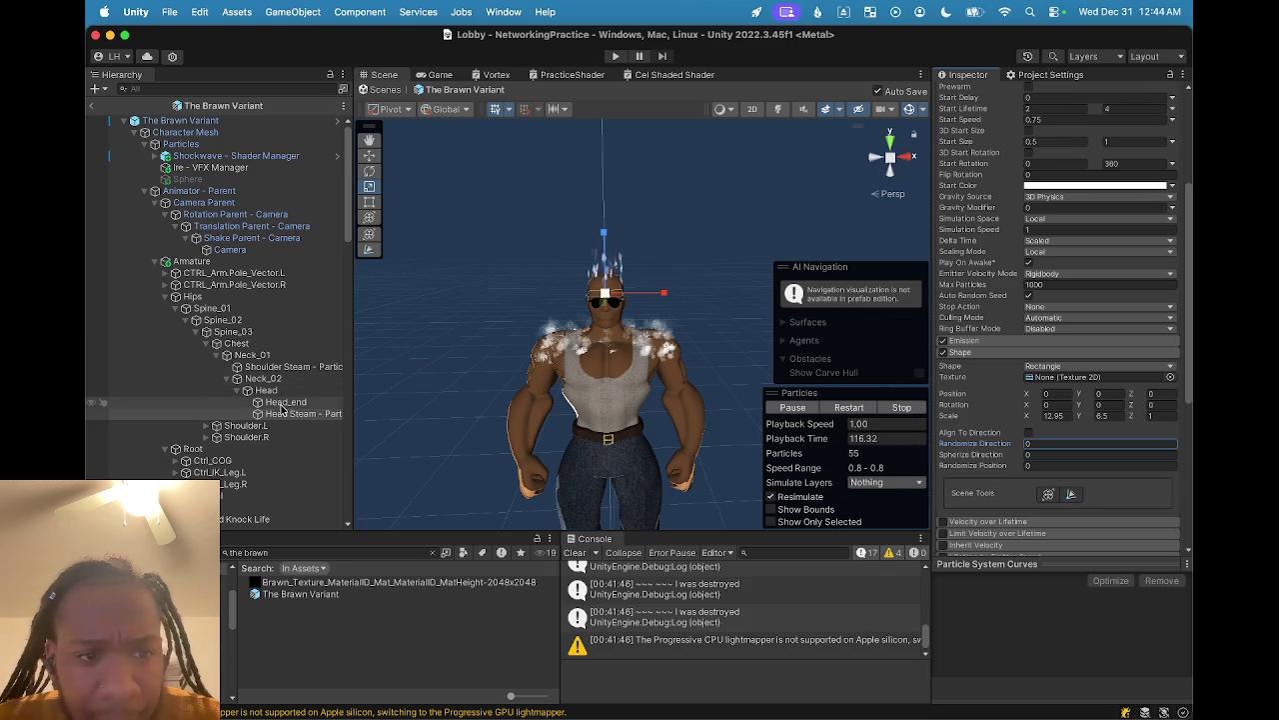
click(299, 366)
- Expand Shoulder Steam's Shape module and set Randomize Position to 0
scroll(958, 285, down, 5)
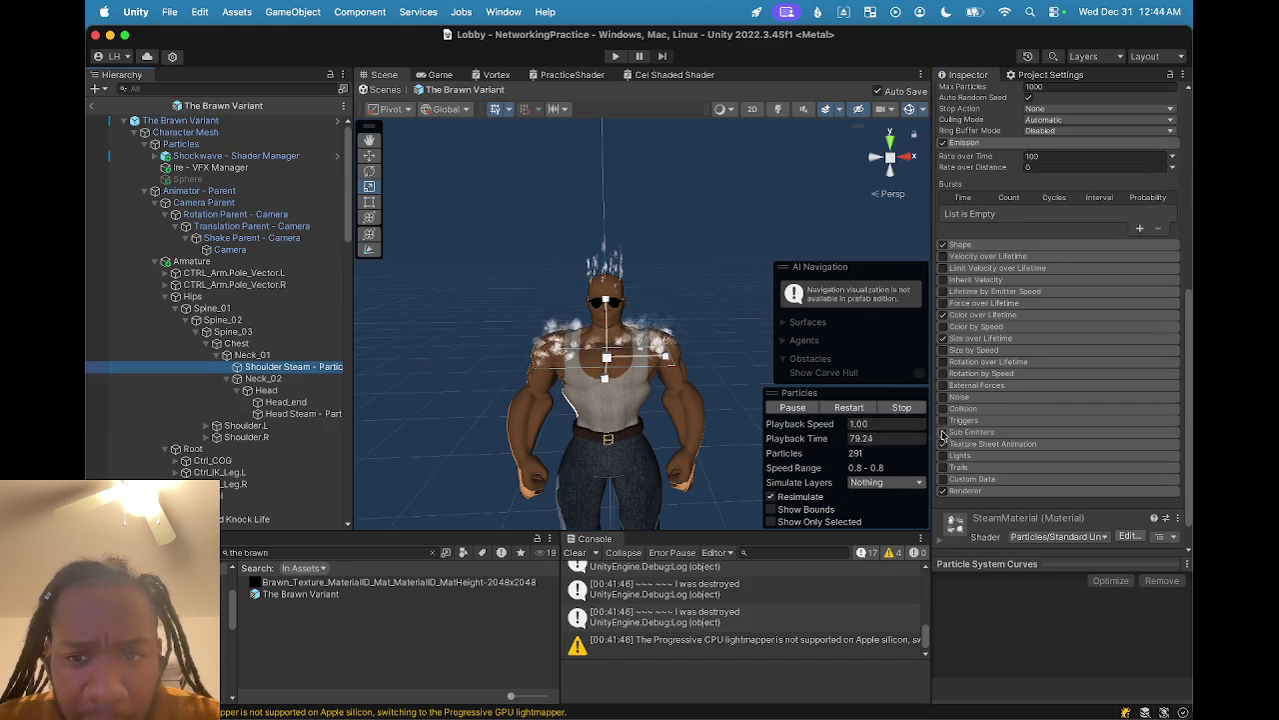
scroll(975, 270, up, 1)
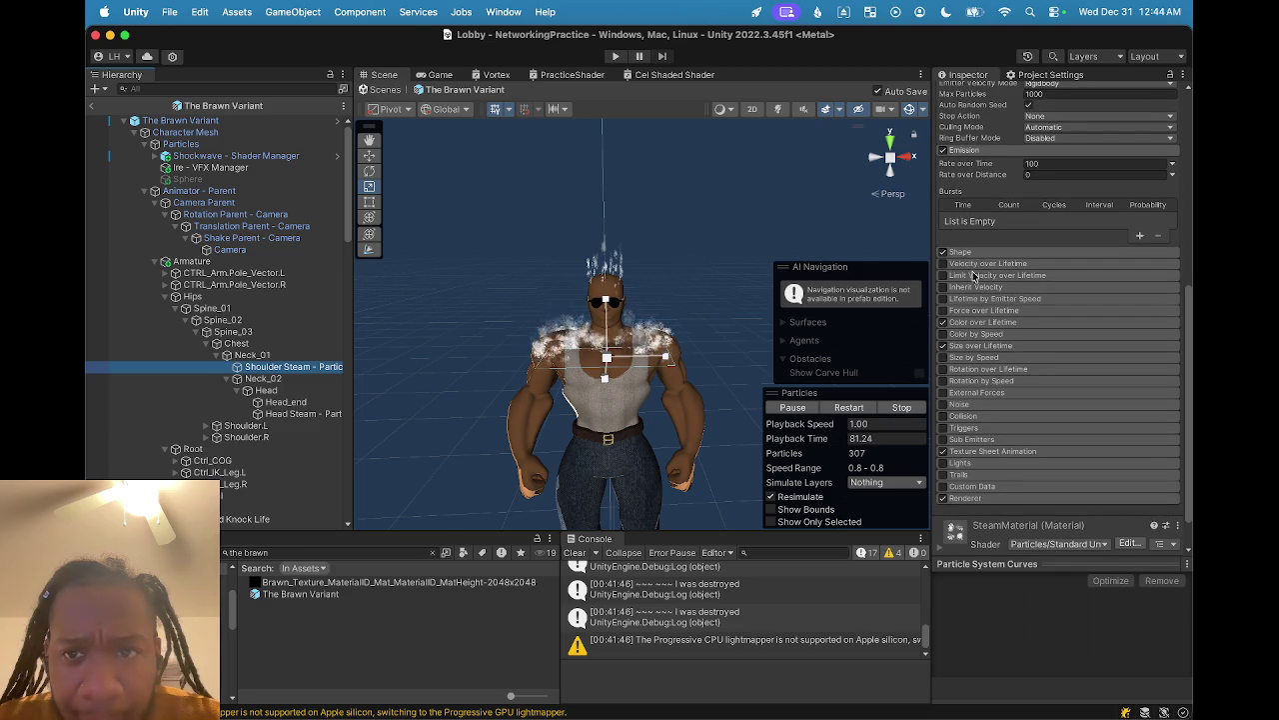
click(981, 256)
scroll(989, 284, down, 1)
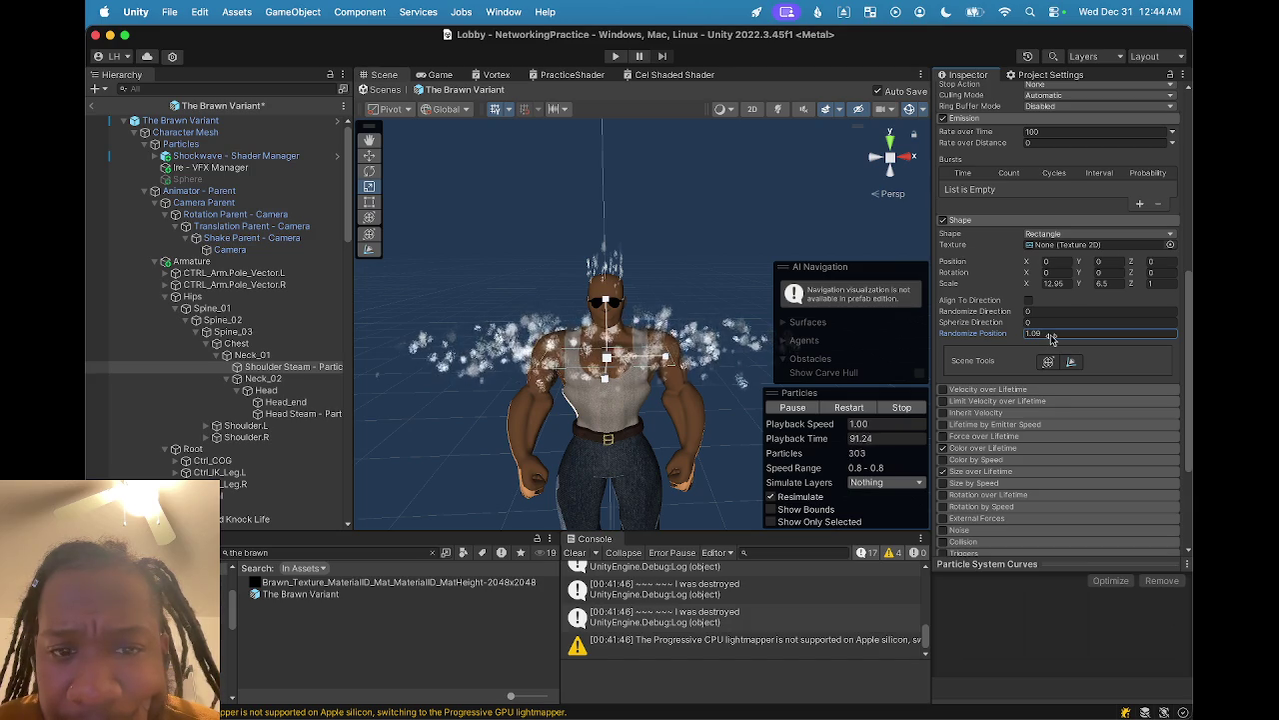
text(0)
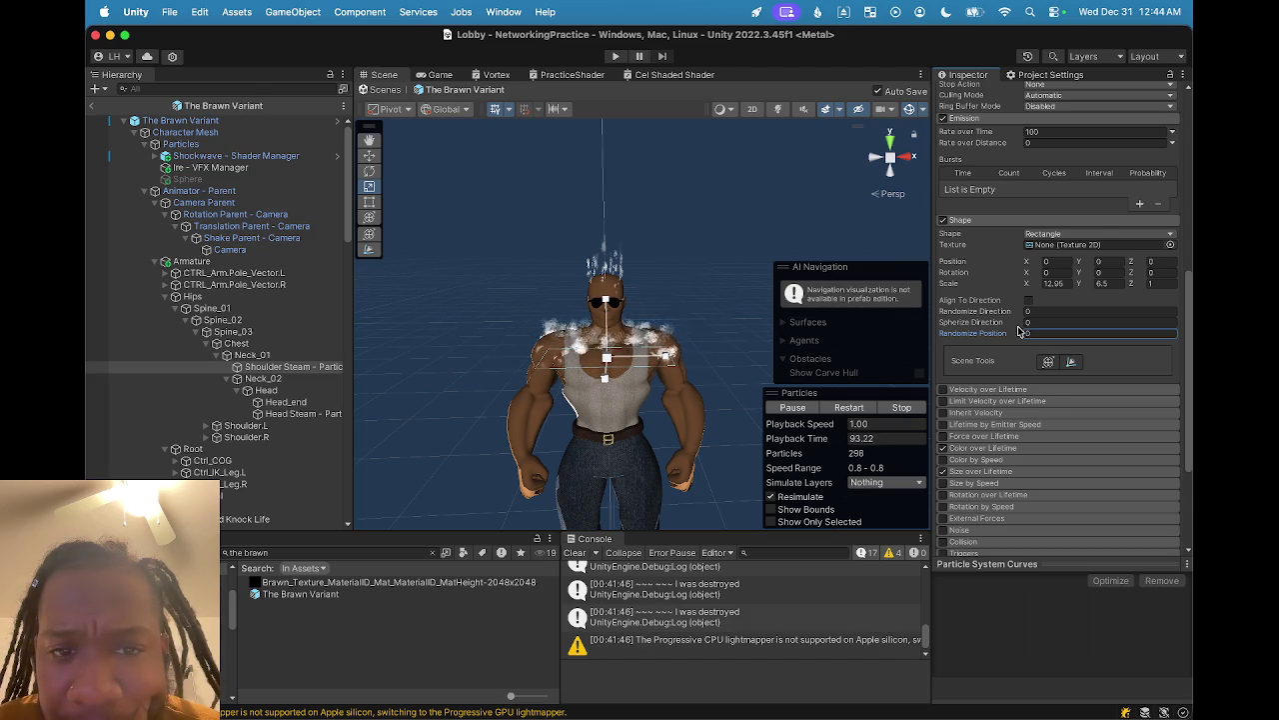
click(1019, 325)
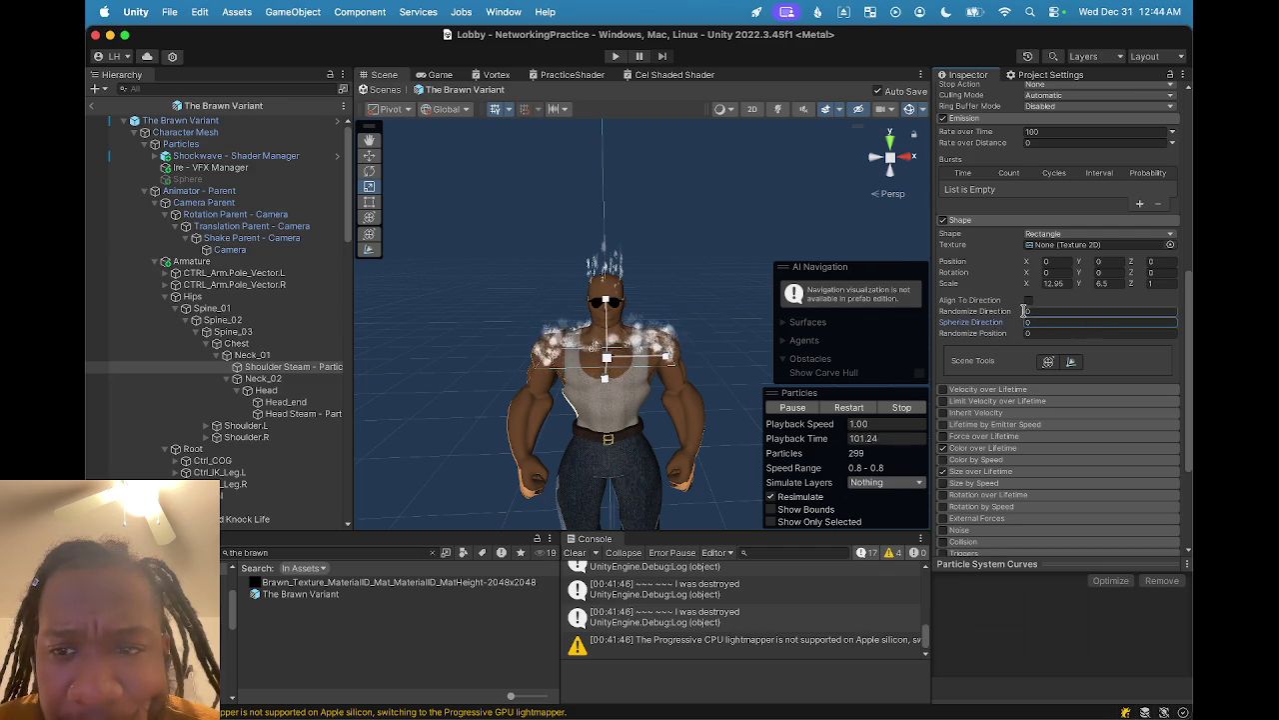
- Set Randomize Direction to 0.06 and frame the view on the shoulder particles
drag(987, 313, 1003, 313)
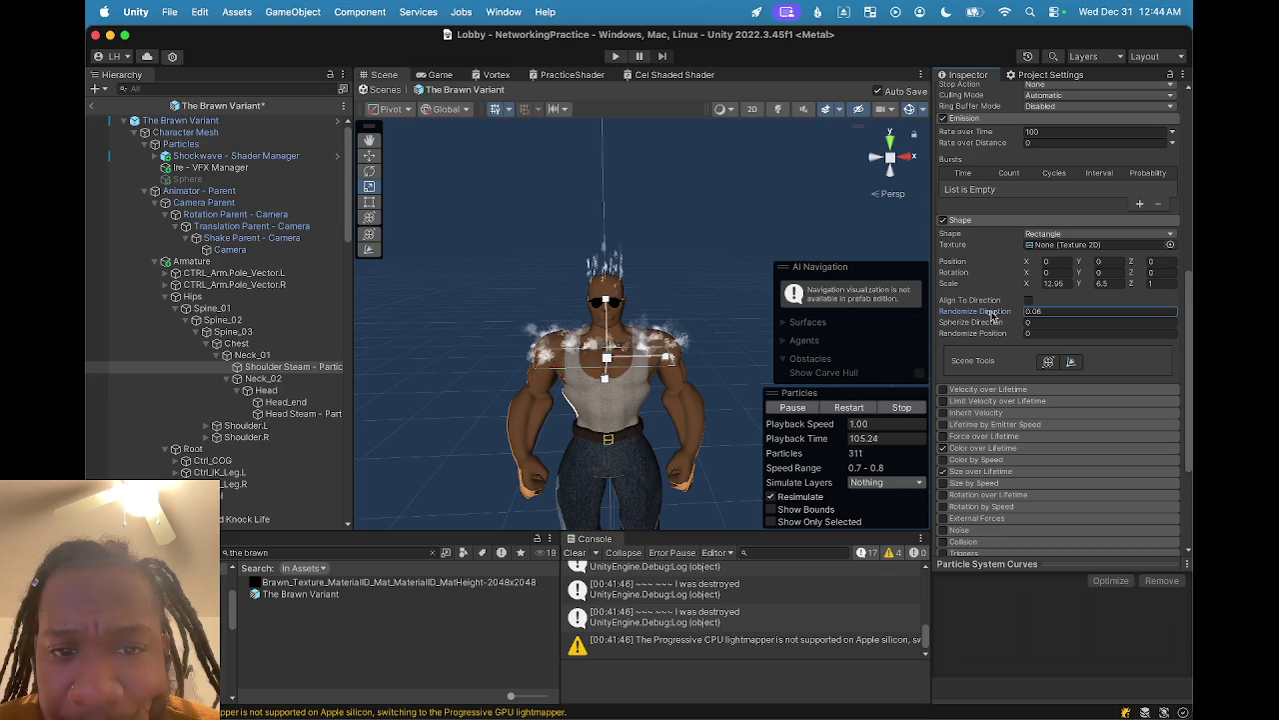
scroll(613, 320, up, 5)
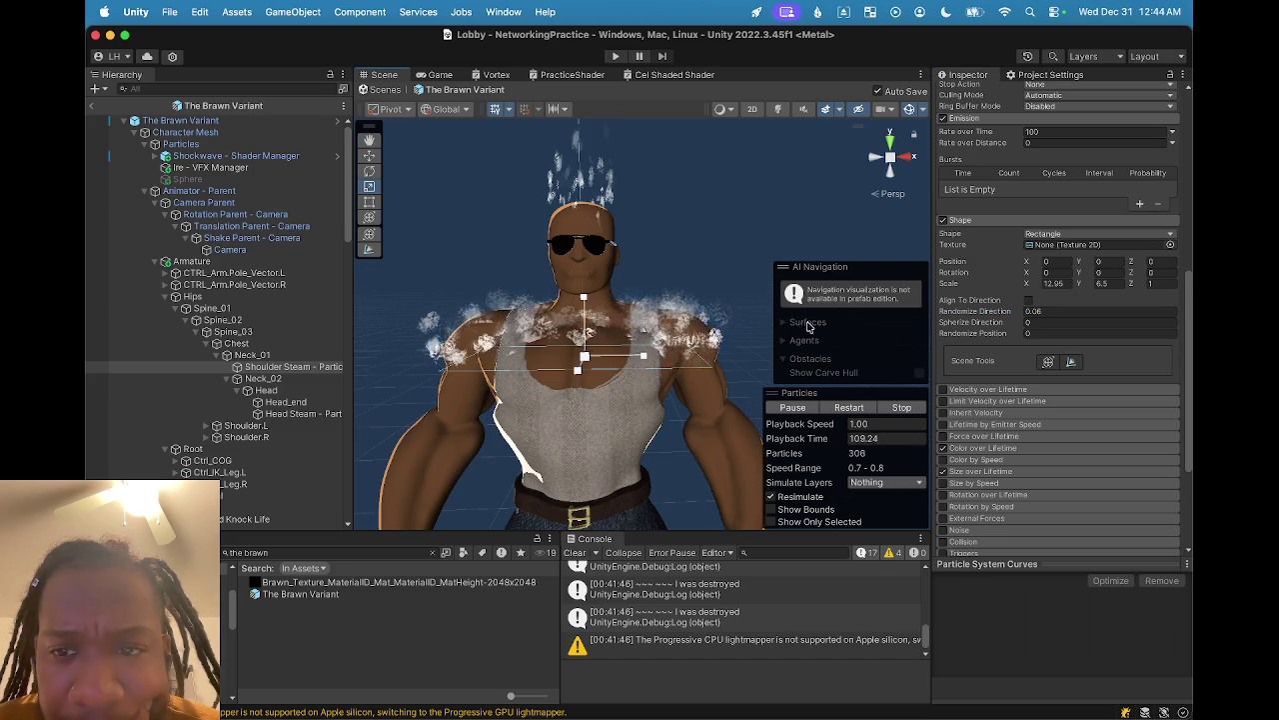
mouse_move(994, 313)
mouse_down()
mouse_move(1106, 327)
mouse_move(1065, 320)
mouse_up()
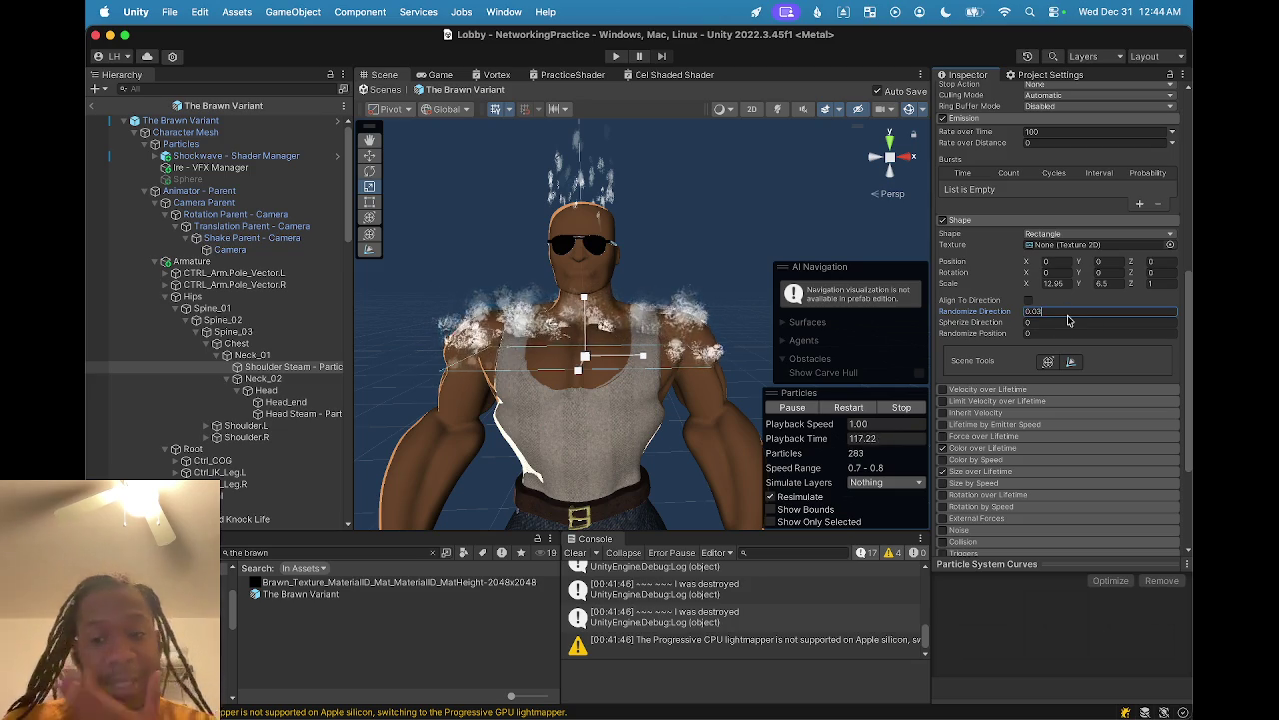
key(BackSpace)
text(6)
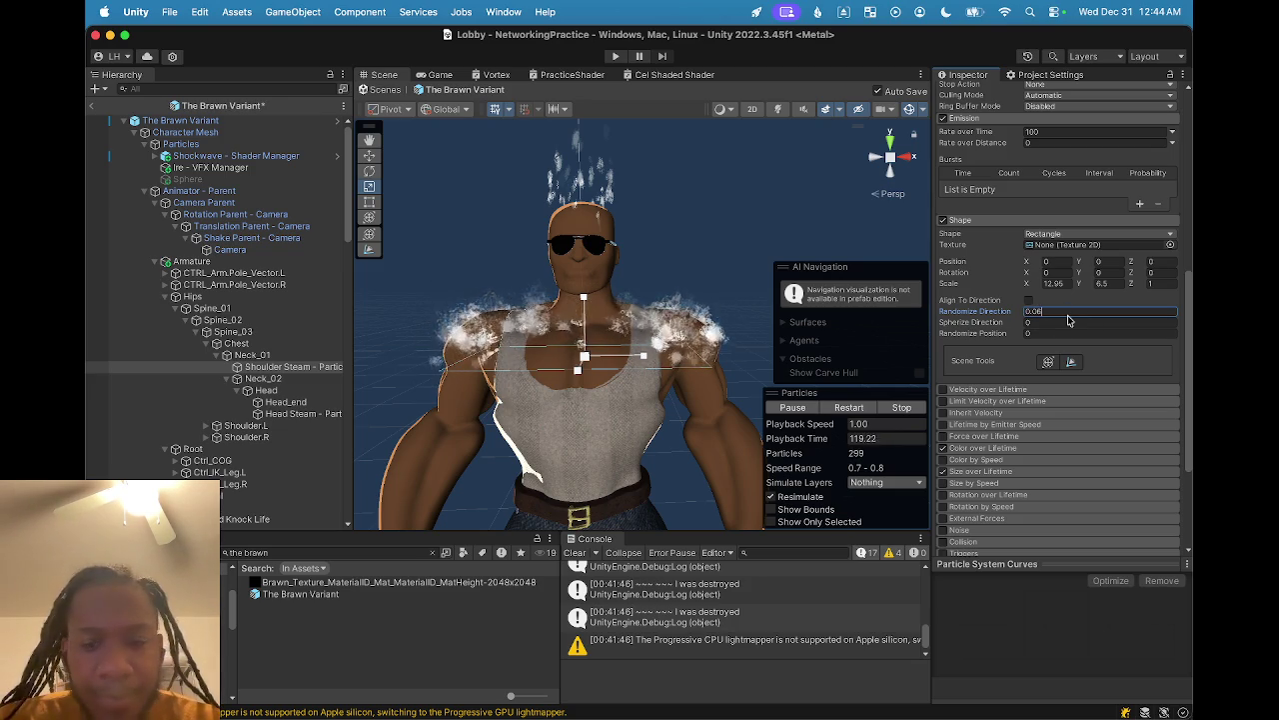
scroll(599, 320, down, 5)
mouse_move(599, 320)
mouse_down()
mouse_move(567, 293)
mouse_move(520, 310)
mouse_move(470, 333)
mouse_move(476, 374)
mouse_move(686, 329)
mouse_move(623, 354)
mouse_move(656, 374)
mouse_up()
key(f)
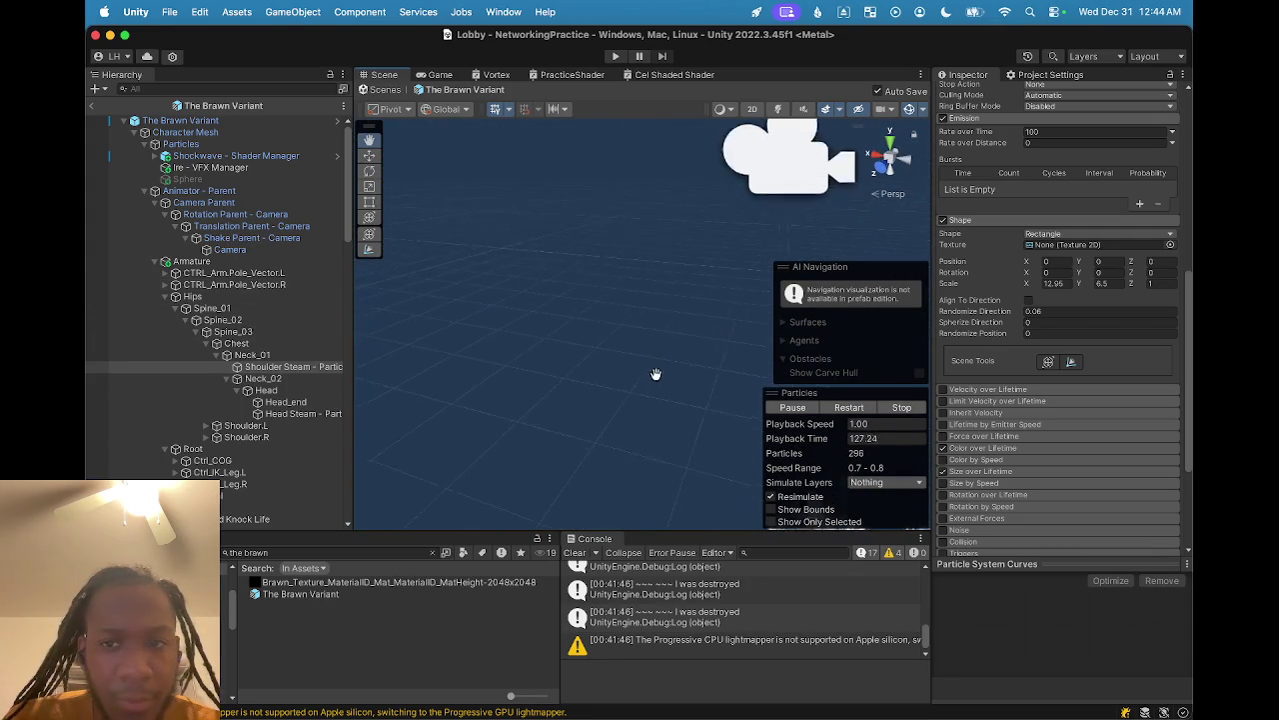
key(f)
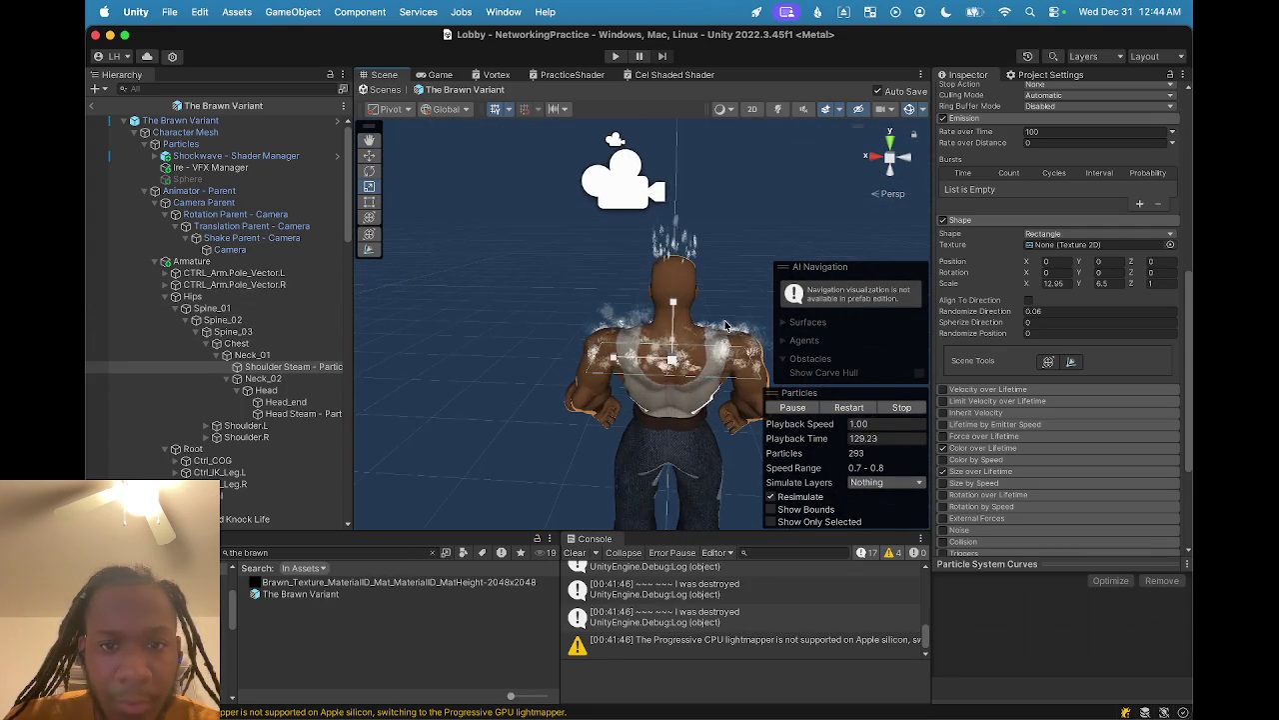
- Select only Shoulder Steam and Head Steam and expand their Color over Lifetime module
click(565, 265)
click(777, 170)
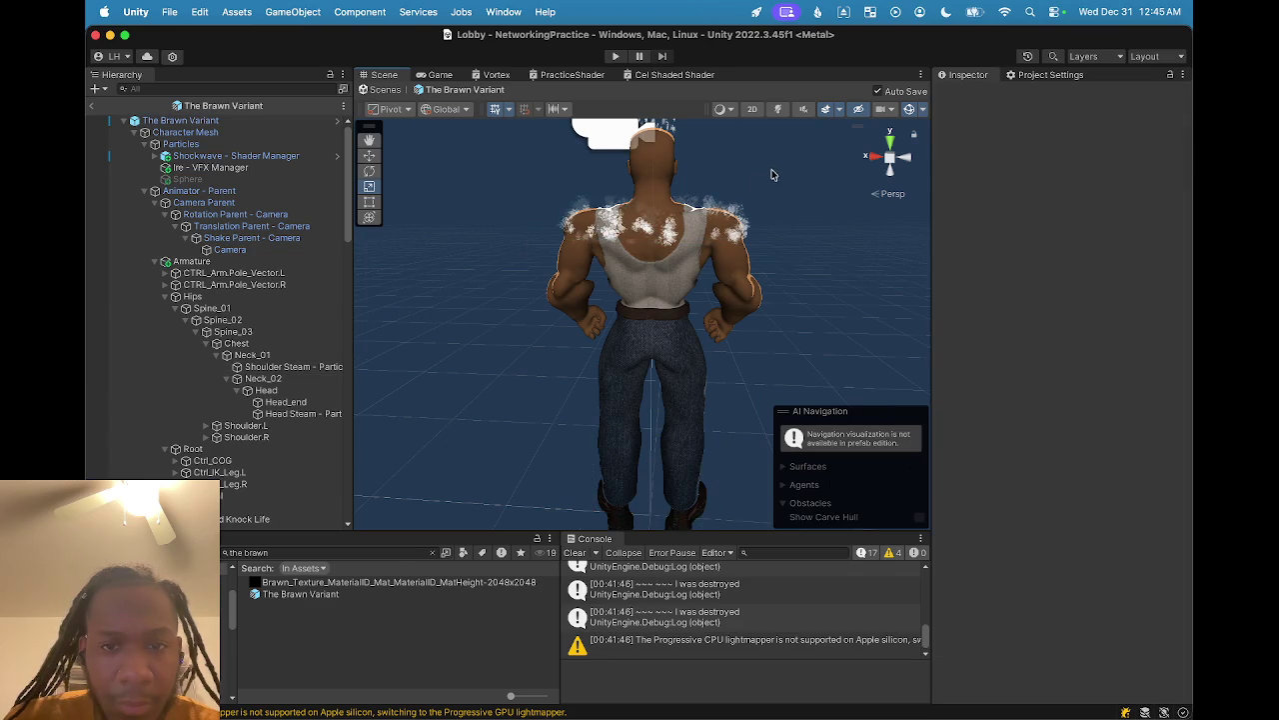
scroll(680, 236, up, 2)
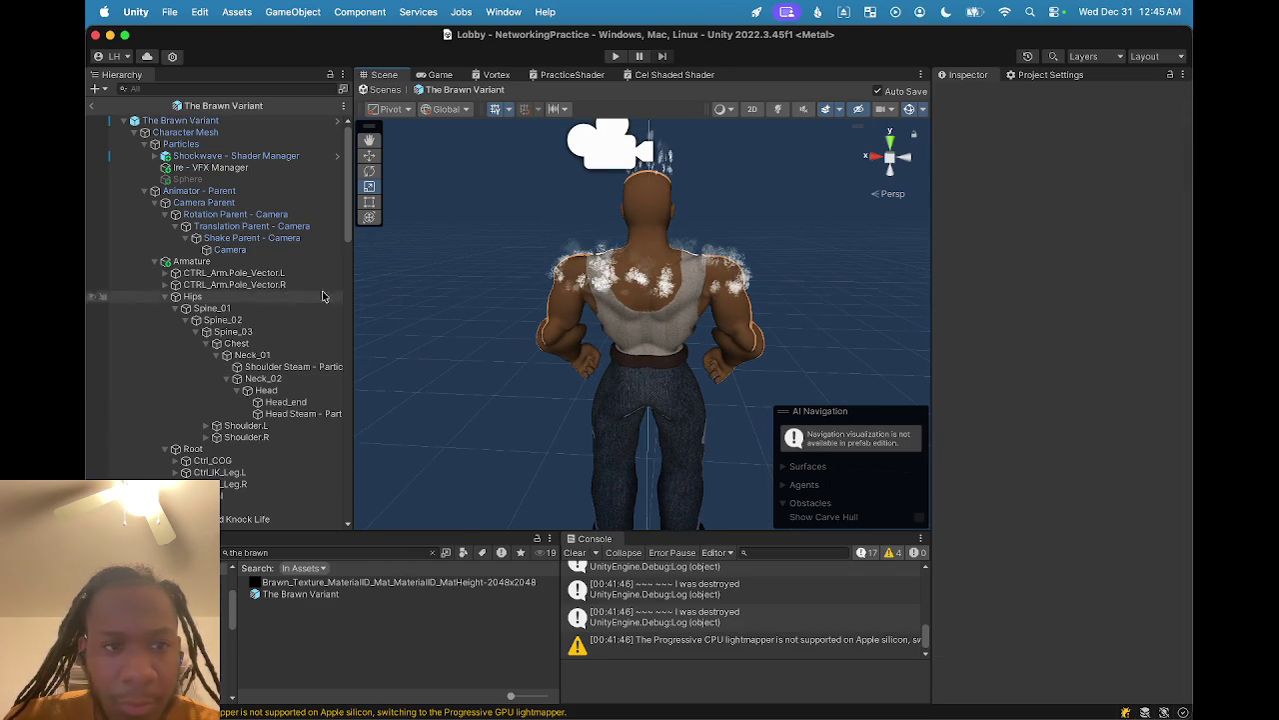
click(290, 368)
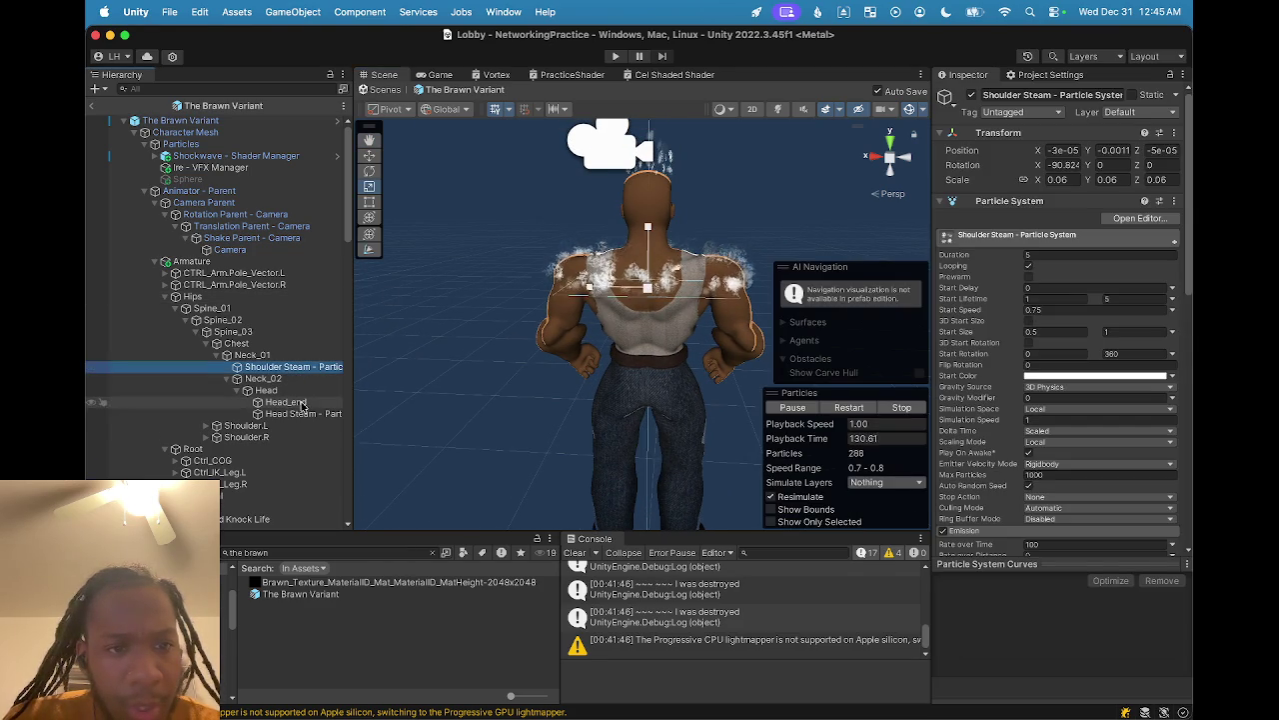
shift+click(307, 416)
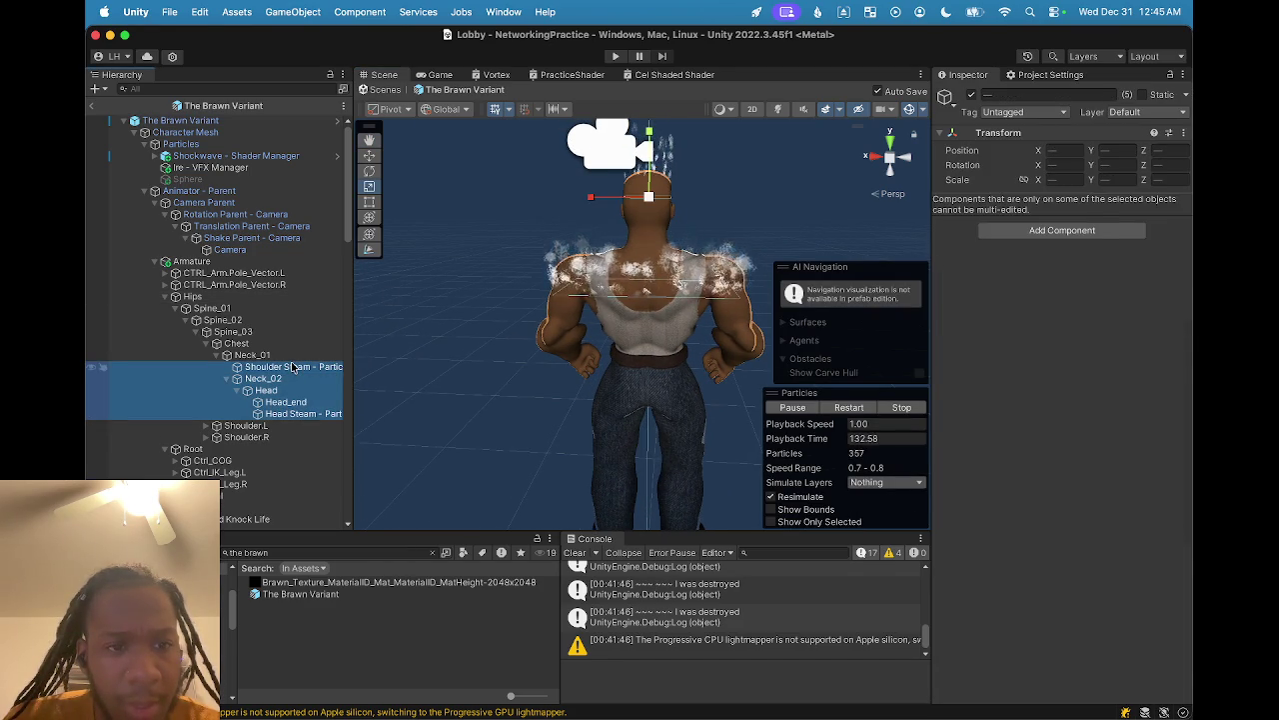
click(293, 368)
super+click(303, 414)
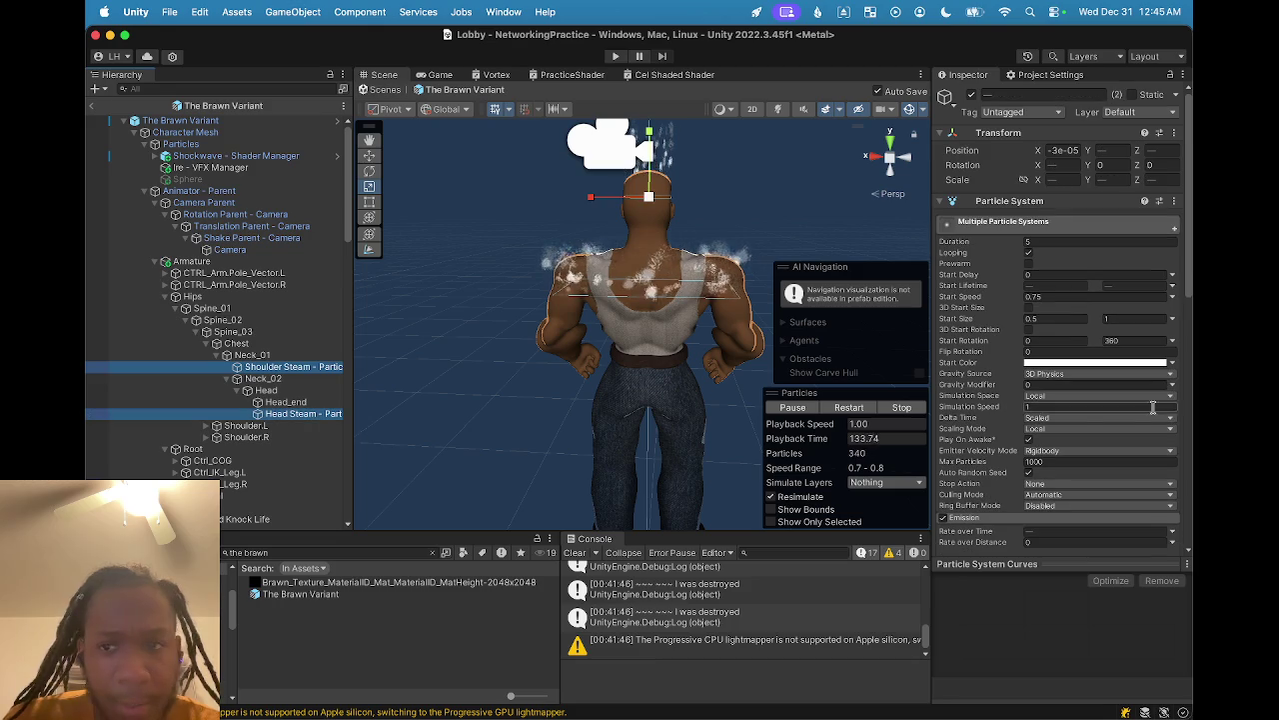
scroll(1099, 430, down, 6)
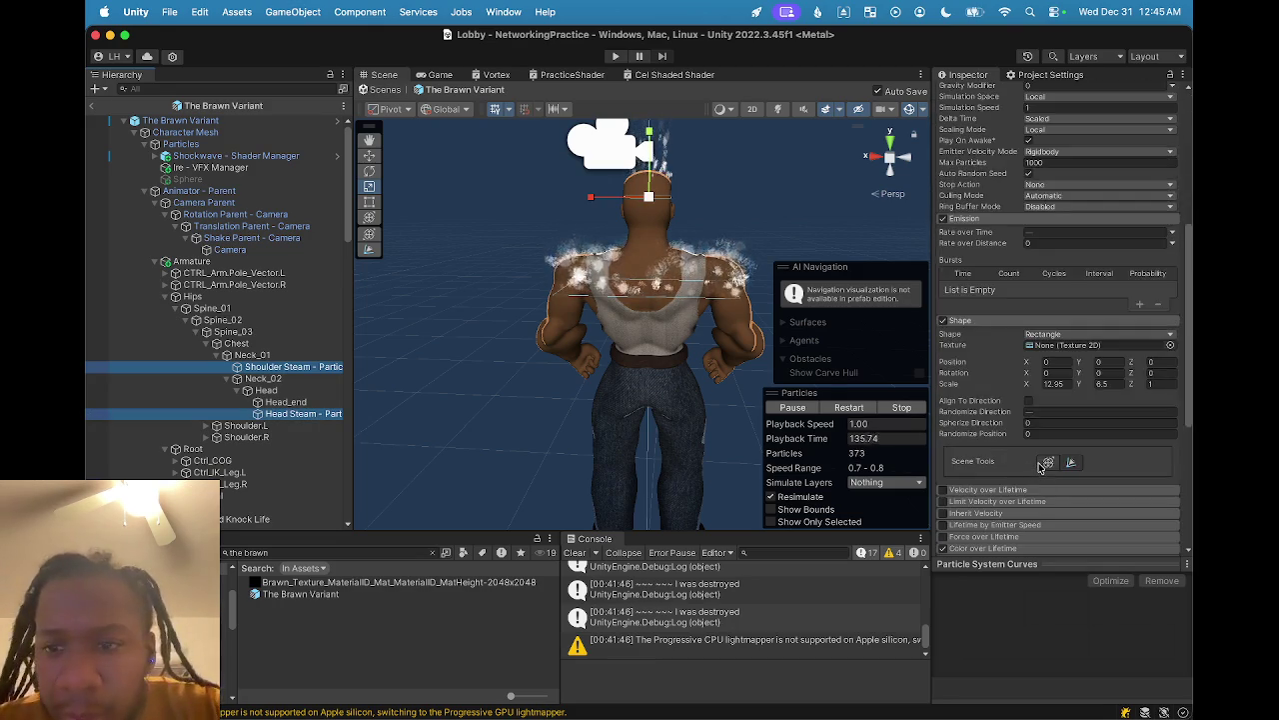
scroll(1040, 465, down, 4)
click(998, 370)
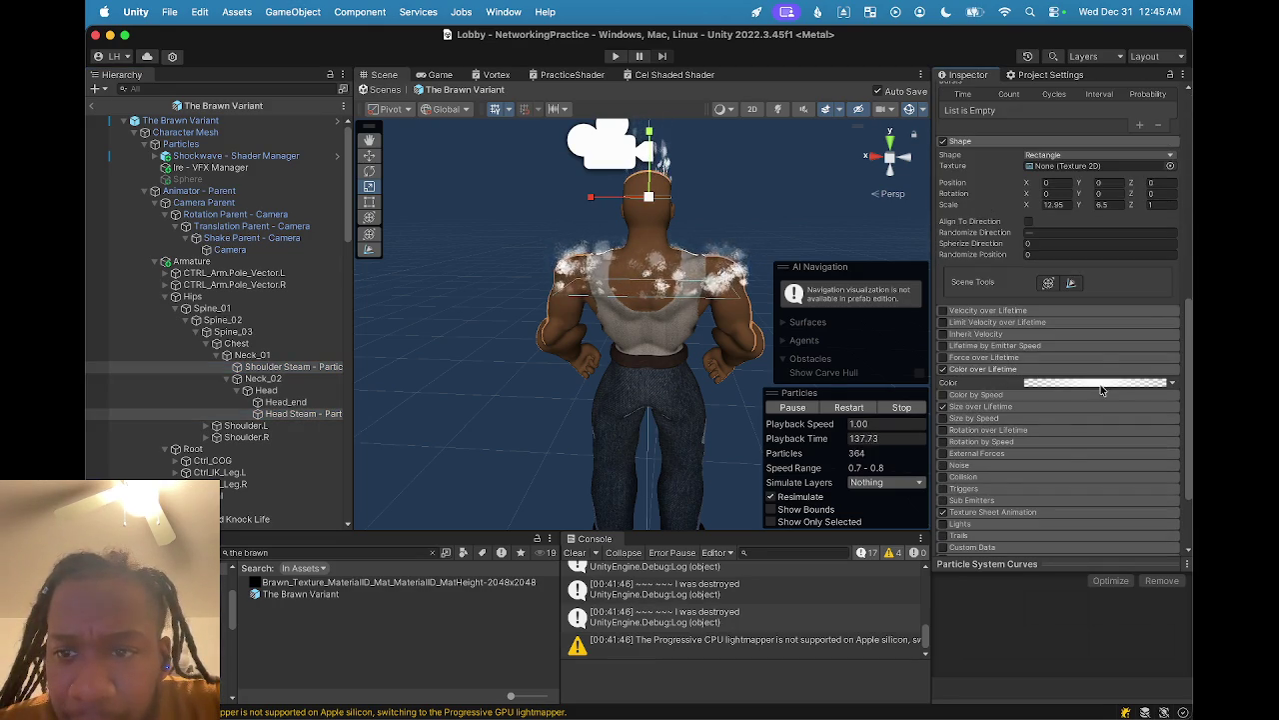
- Add a mid-life alpha key near 51% with alpha 141 to the steam colour gradient
click(1102, 384)
click(1064, 348)
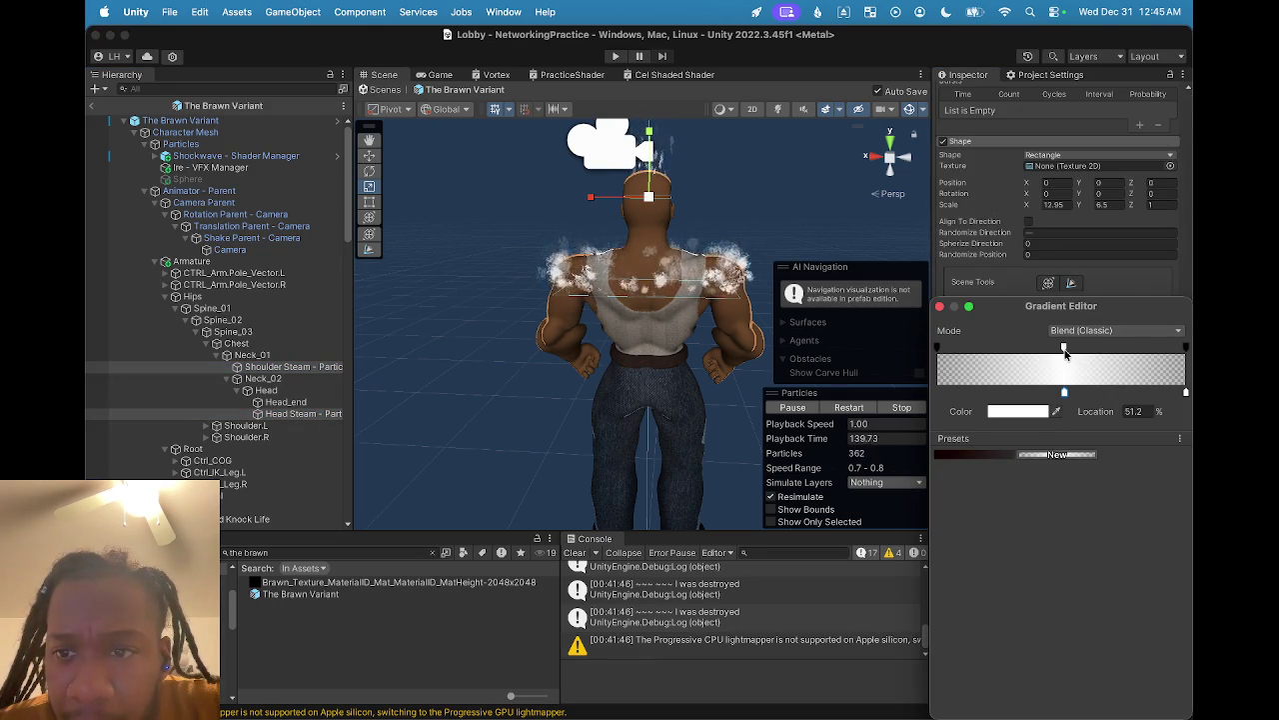
click(1063, 349)
drag(1045, 411, 1014, 416)
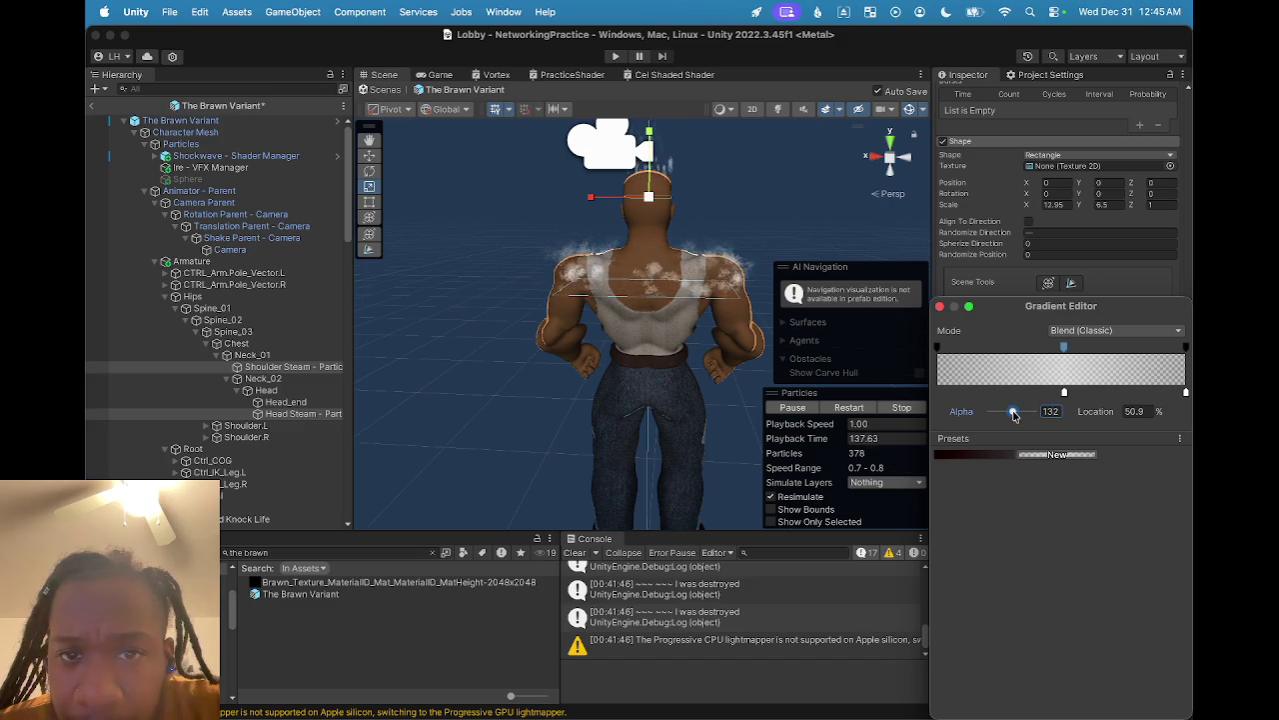
drag(1015, 416, 1017, 416)
mouse_move(579, 300)
mouse_down()
mouse_move(563, 263)
mouse_move(523, 343)
mouse_move(539, 332)
mouse_move(578, 365)
mouse_move(543, 370)
mouse_move(464, 329)
mouse_move(559, 322)
mouse_move(481, 325)
mouse_move(563, 343)
mouse_move(520, 330)
mouse_up()
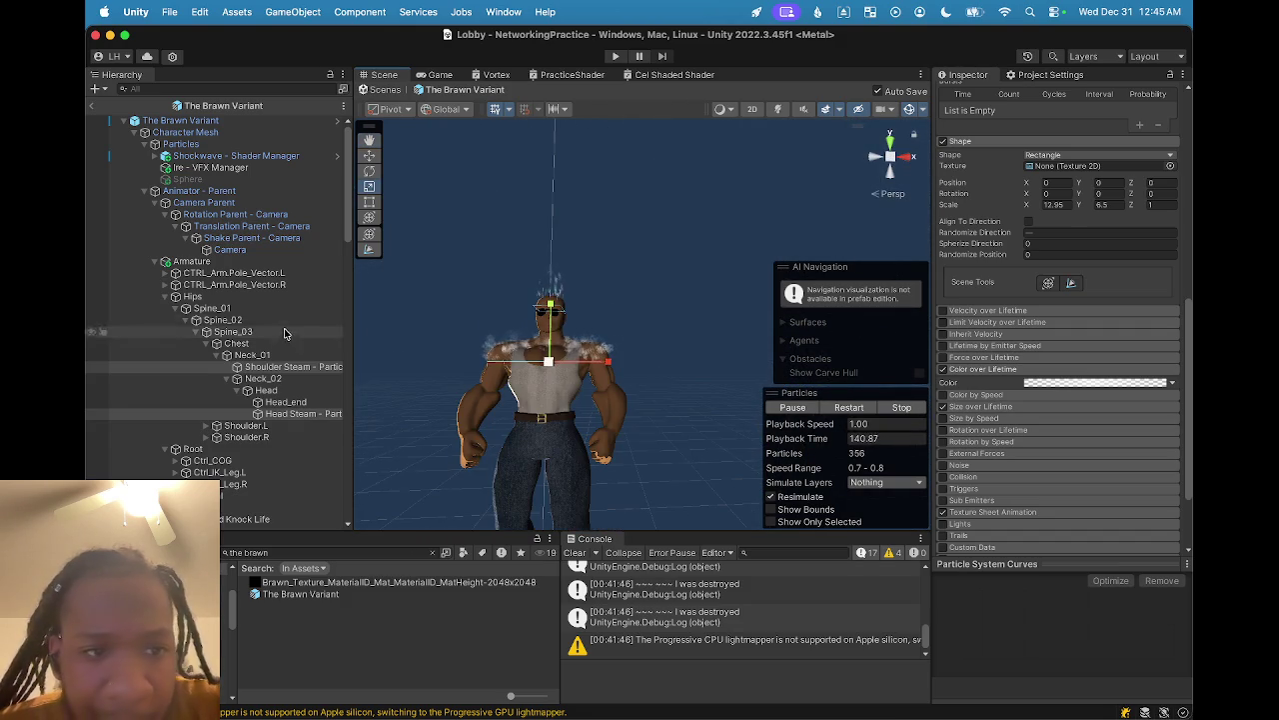
click(293, 413)
scroll(510, 290, up, 5)
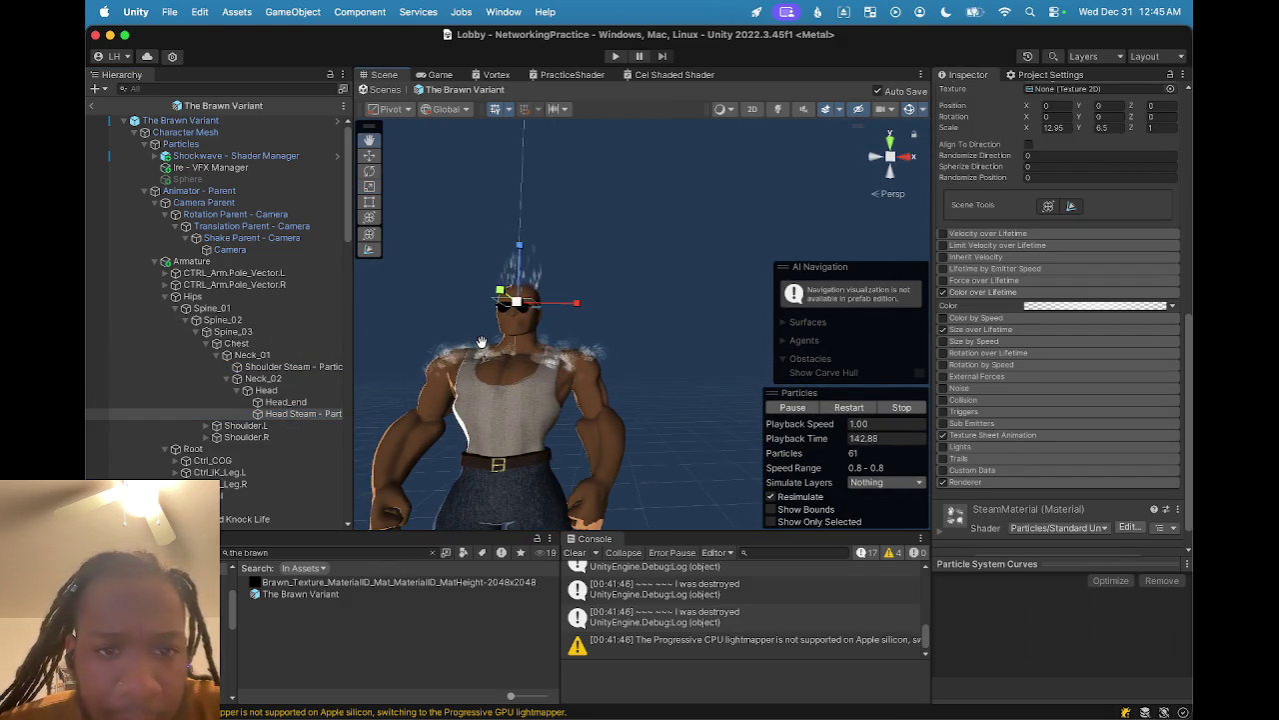
scroll(510, 290, up, 5)
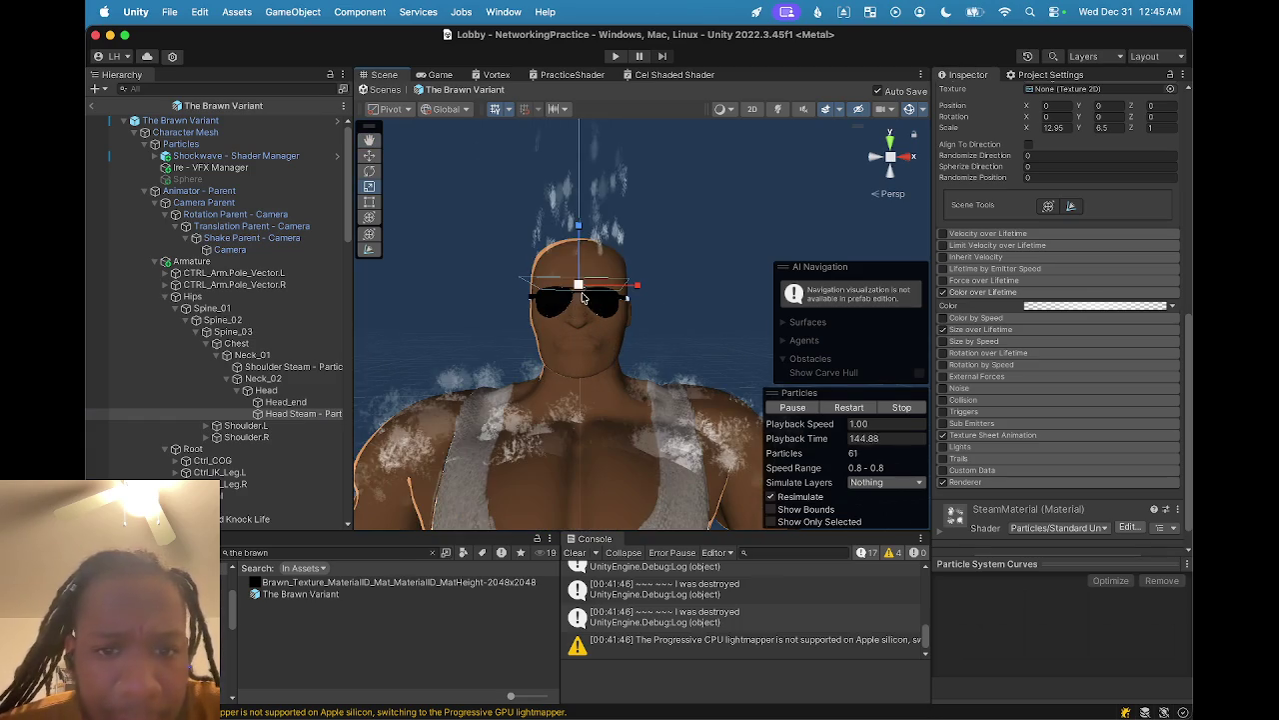
scroll(582, 290, down, 2)
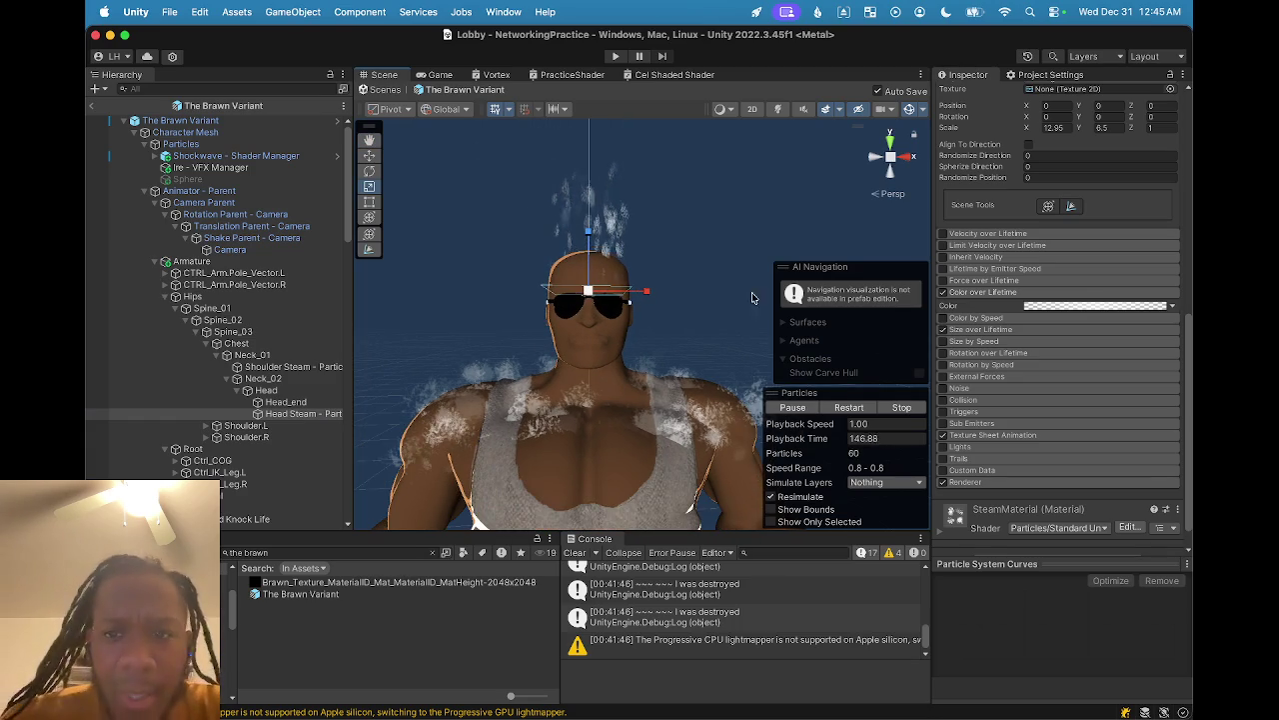
scroll(974, 300, up, 3)
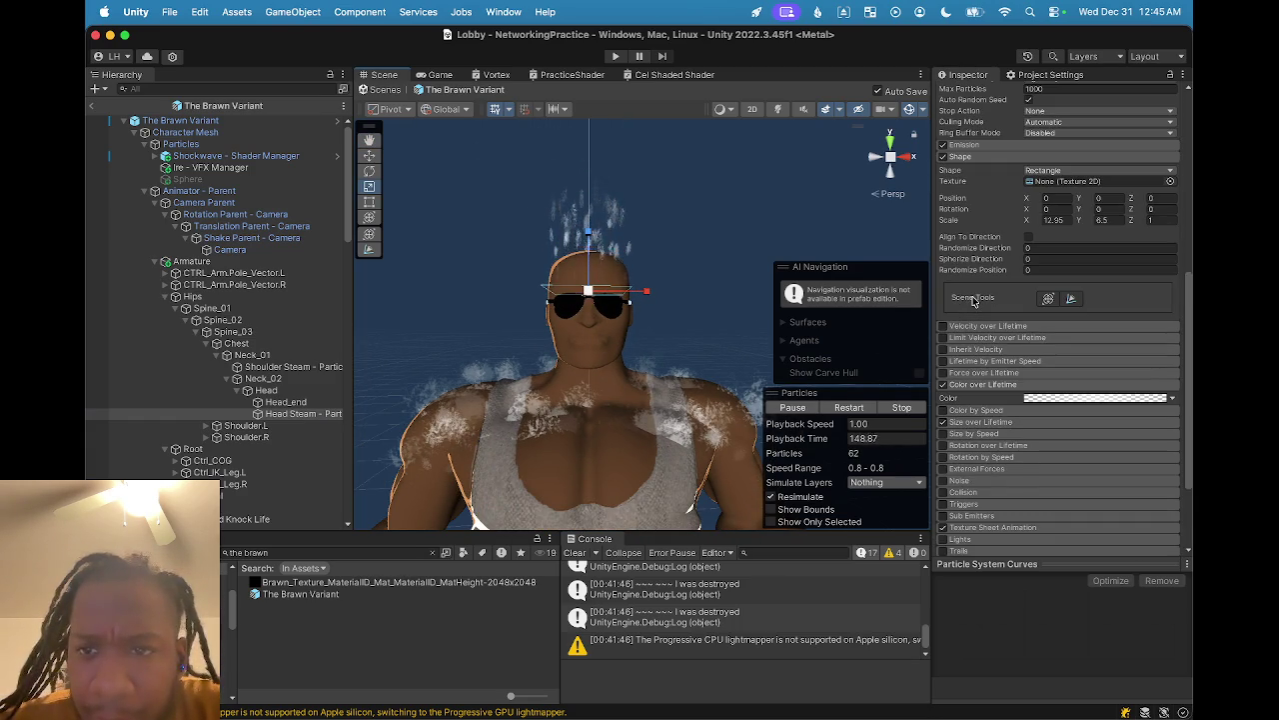
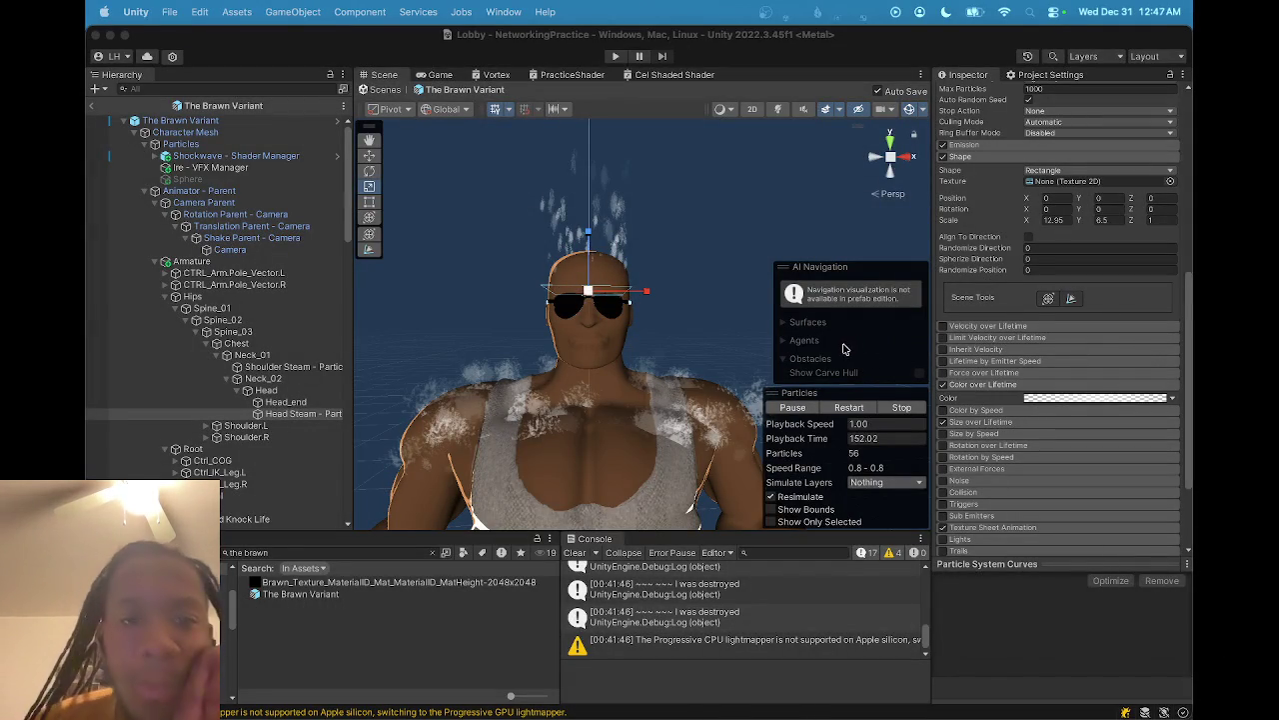
- Select the Head Steam particle system and scroll to its modules in the Inspector
click(317, 401)
click(317, 413)
scroll(599, 320, up, 5)
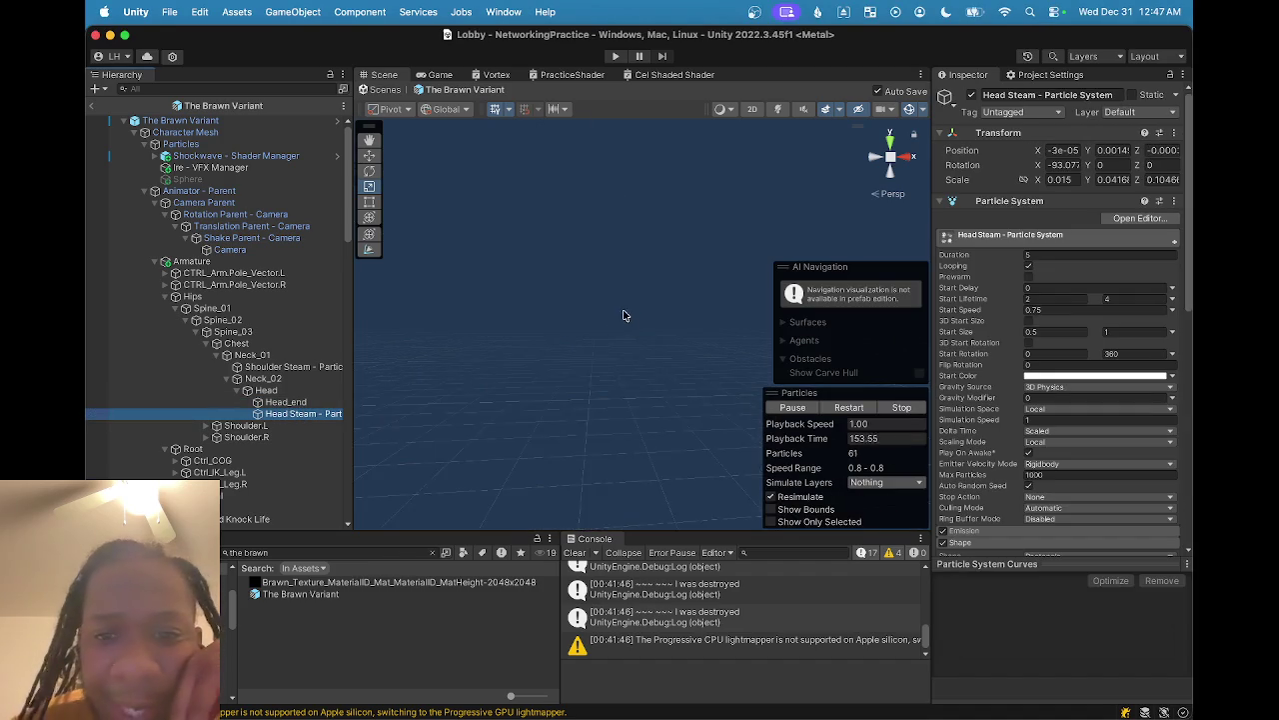
scroll(540, 253, down, 5)
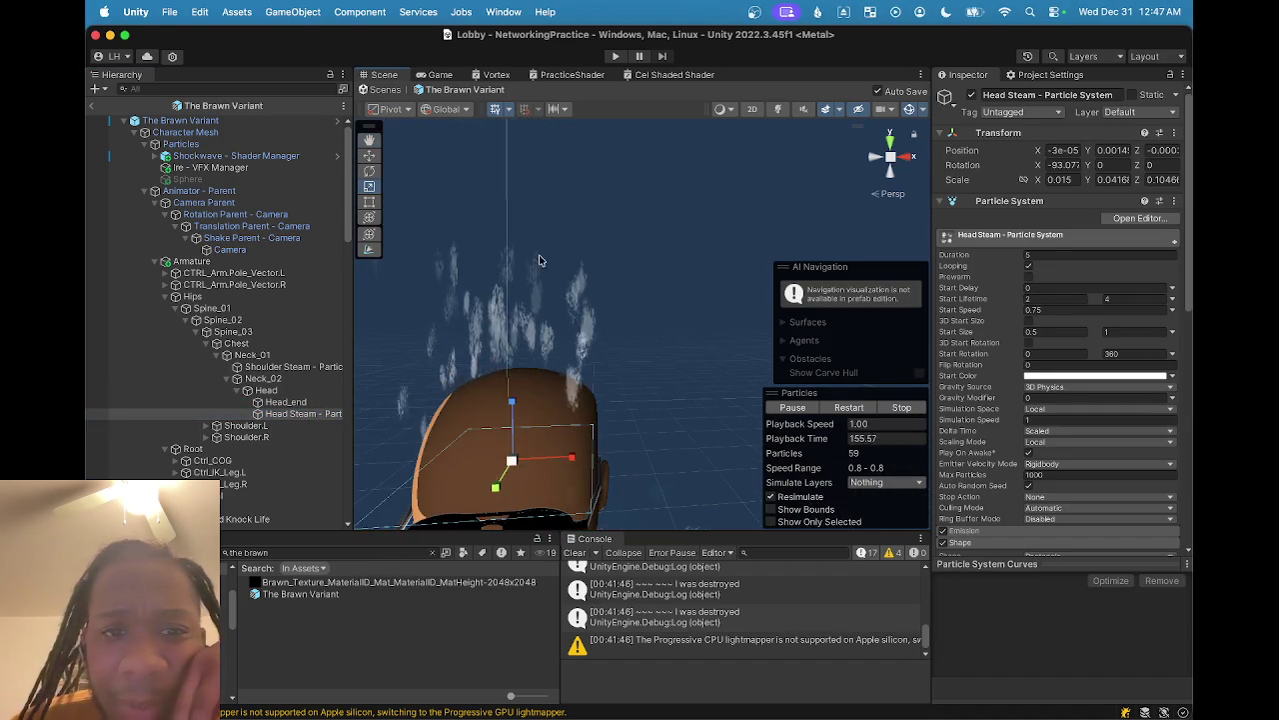
scroll(543, 251, down, 3)
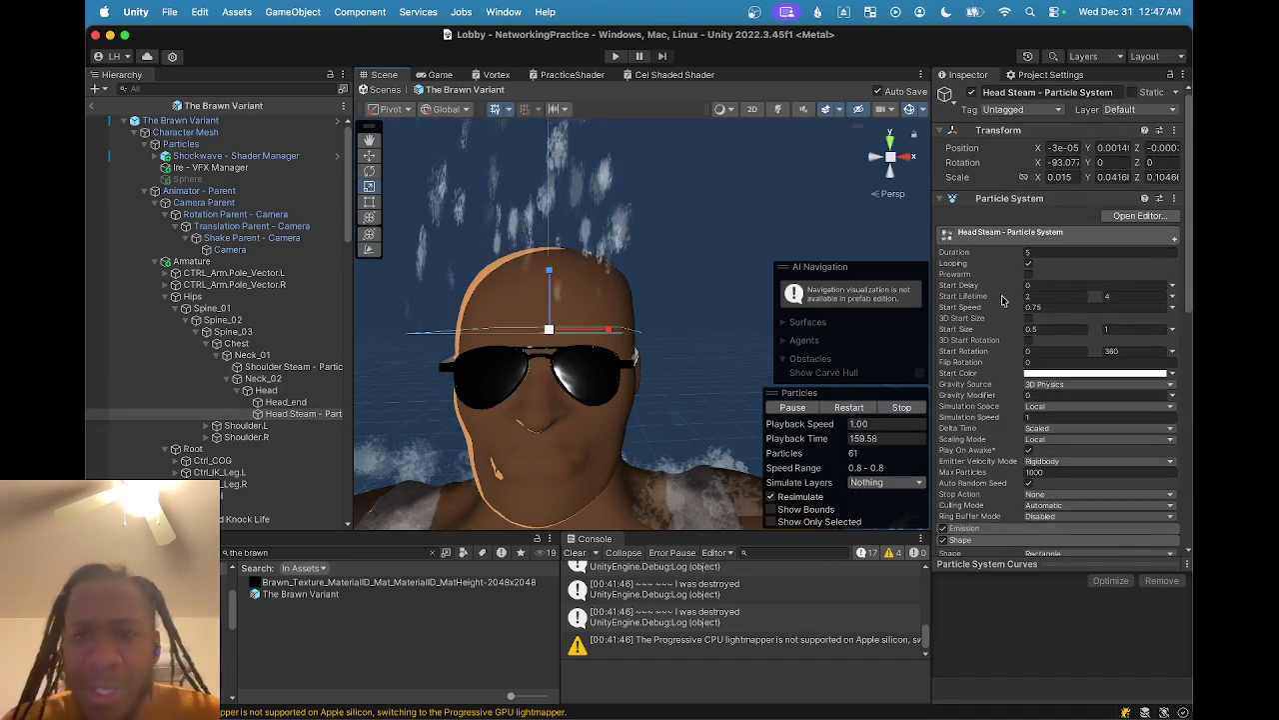
scroll(995, 304, down, 3)
scroll(995, 304, down, 3)
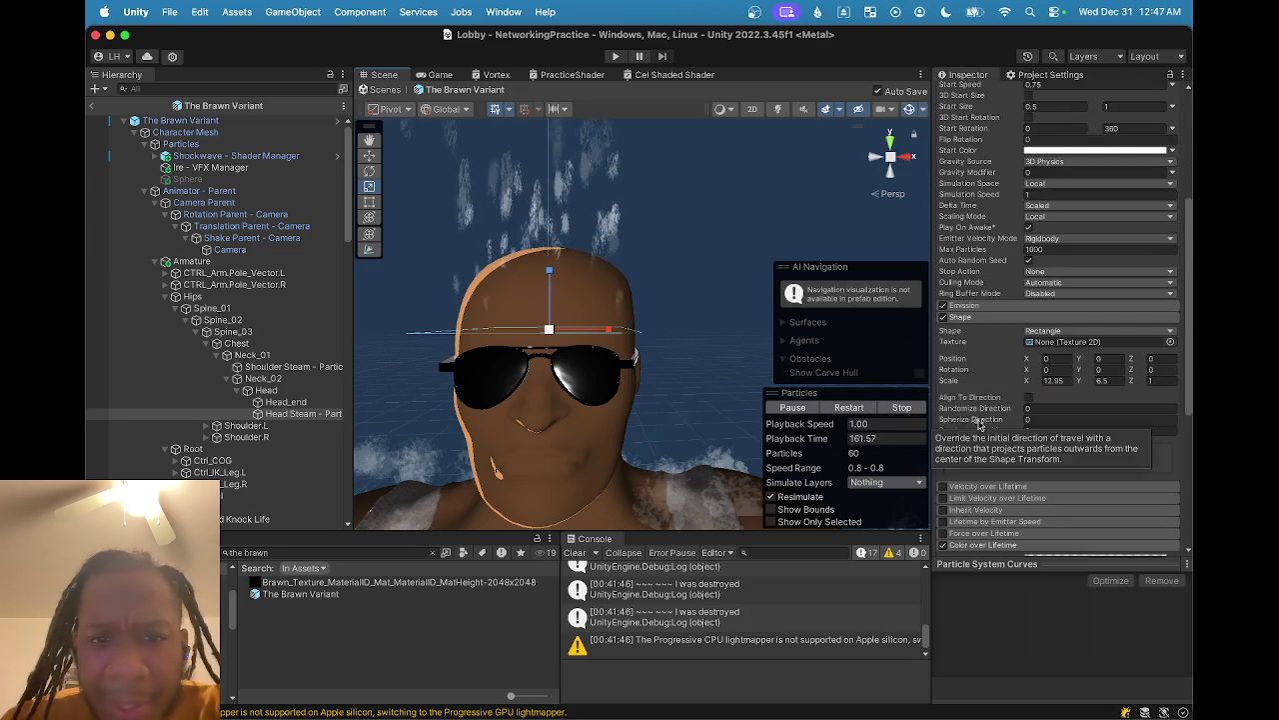
scroll(975, 412, down, 2)
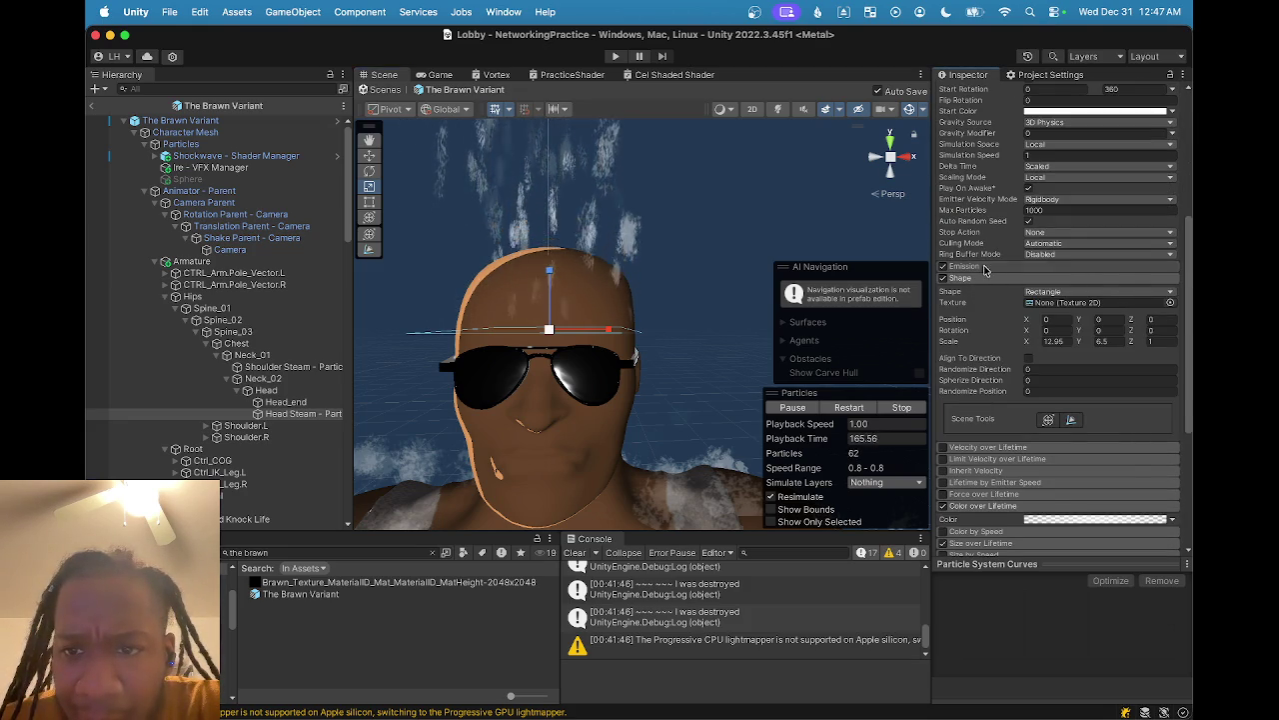
- Expand Emission and set the Shape module's Randomize Direction to 0.2
click(988, 267)
click(1015, 462)
drag(1015, 461, 1018, 463)
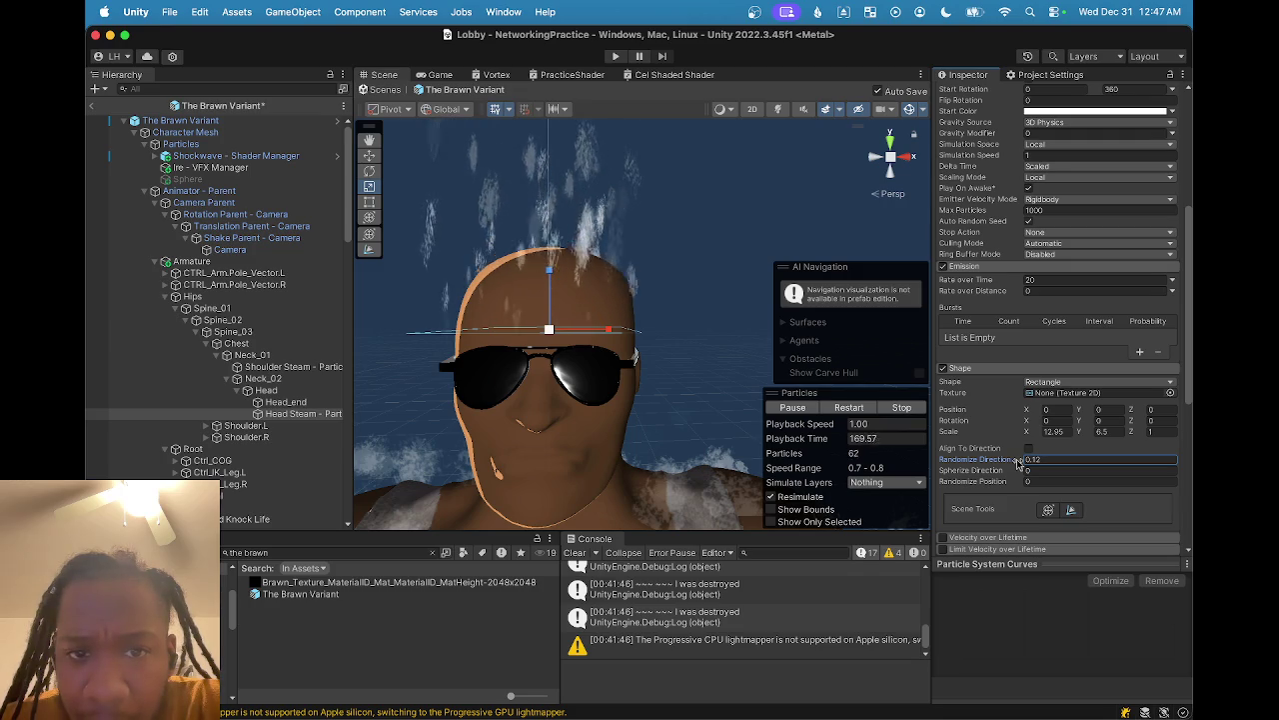
key(f)
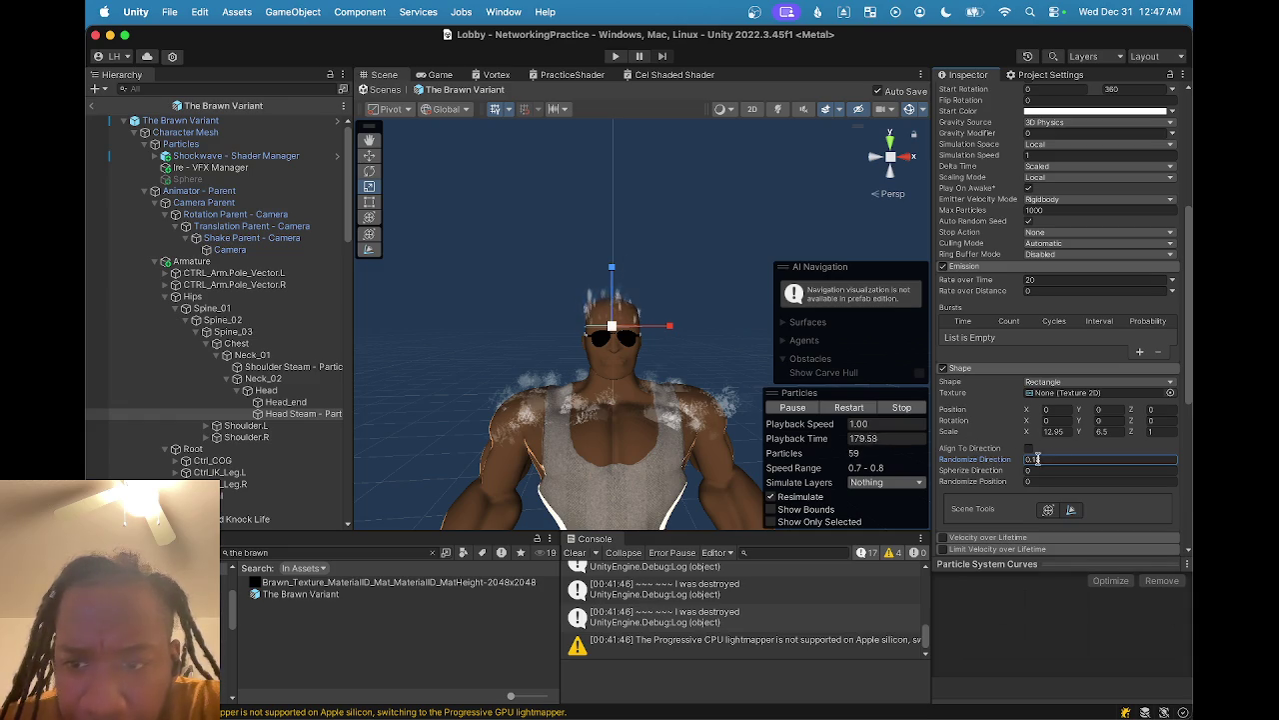
text(0.2)
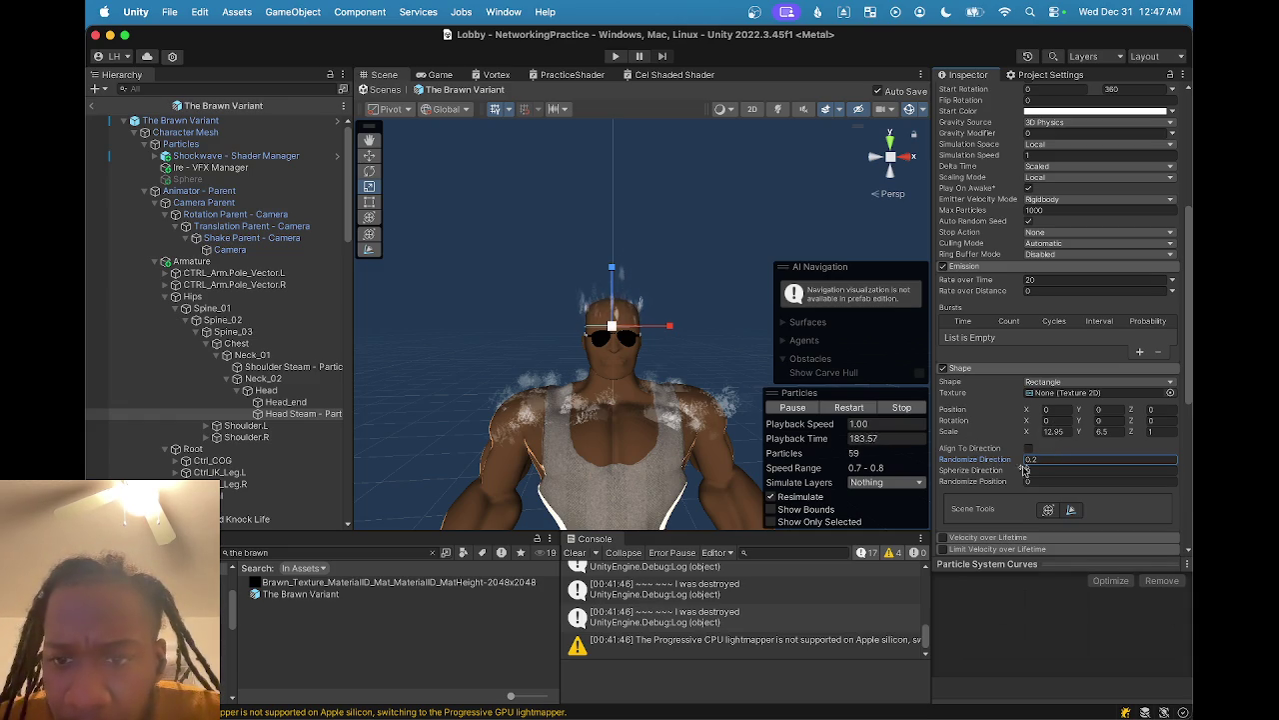
click(1012, 473)
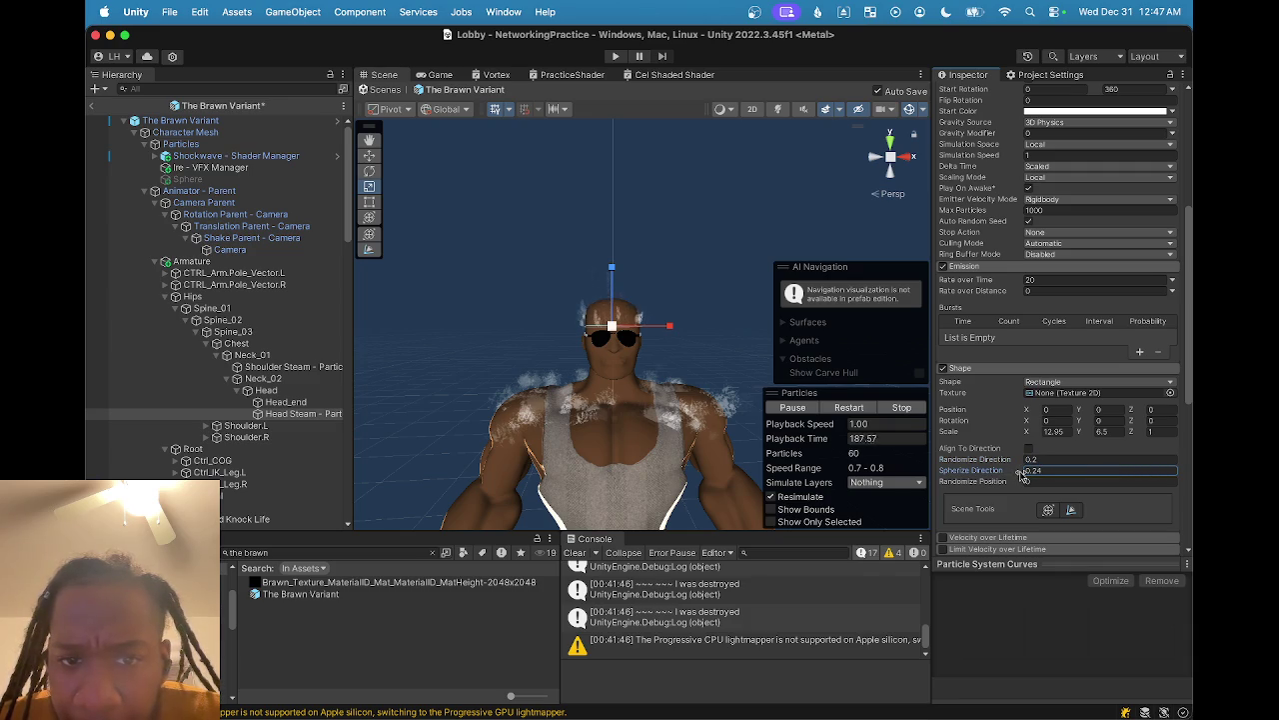
text(0)
- Adjust Randomize Position and begin editing the Rate over Time value
drag(1006, 483, 1010, 485)
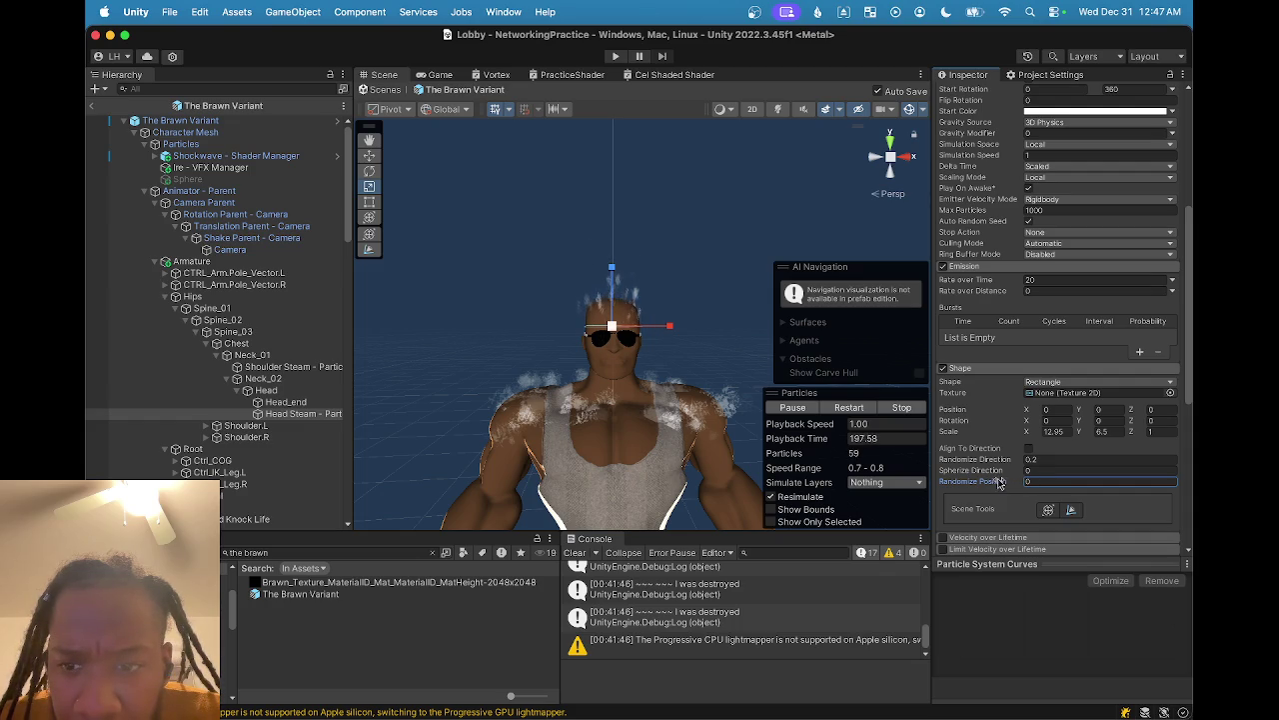
scroll(960, 302, up, 2)
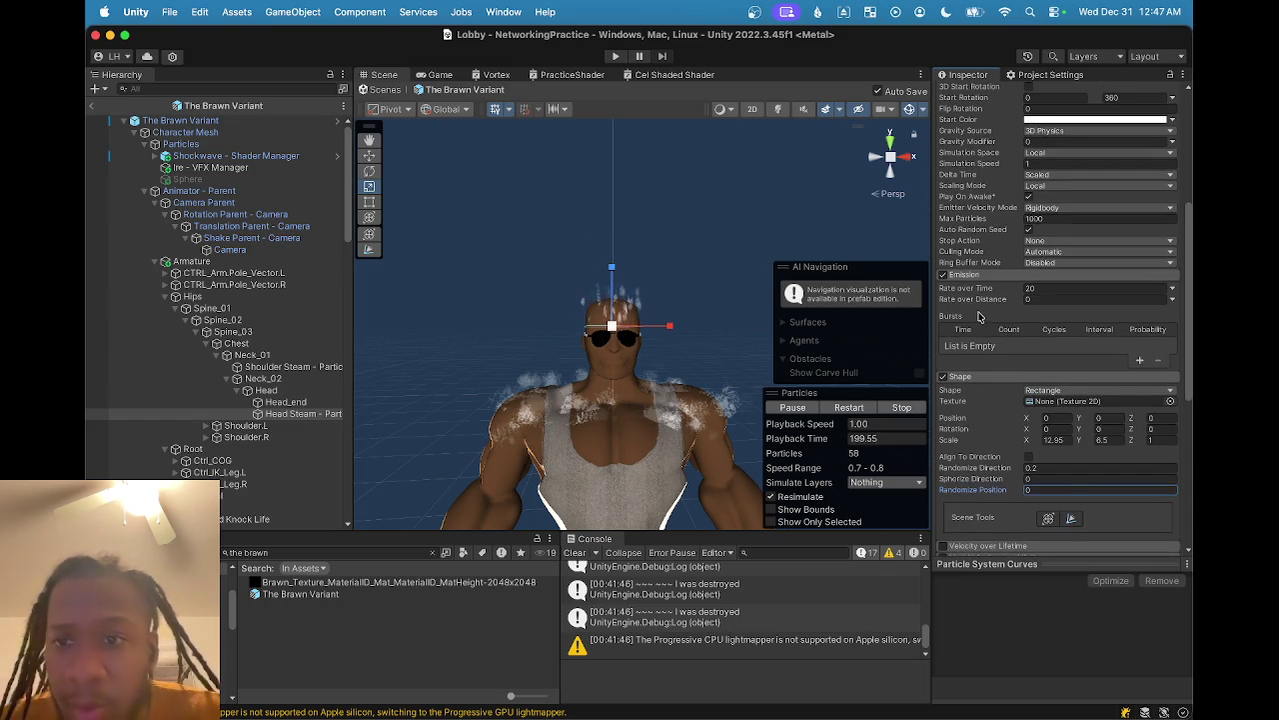
click(1045, 298)
text(430)
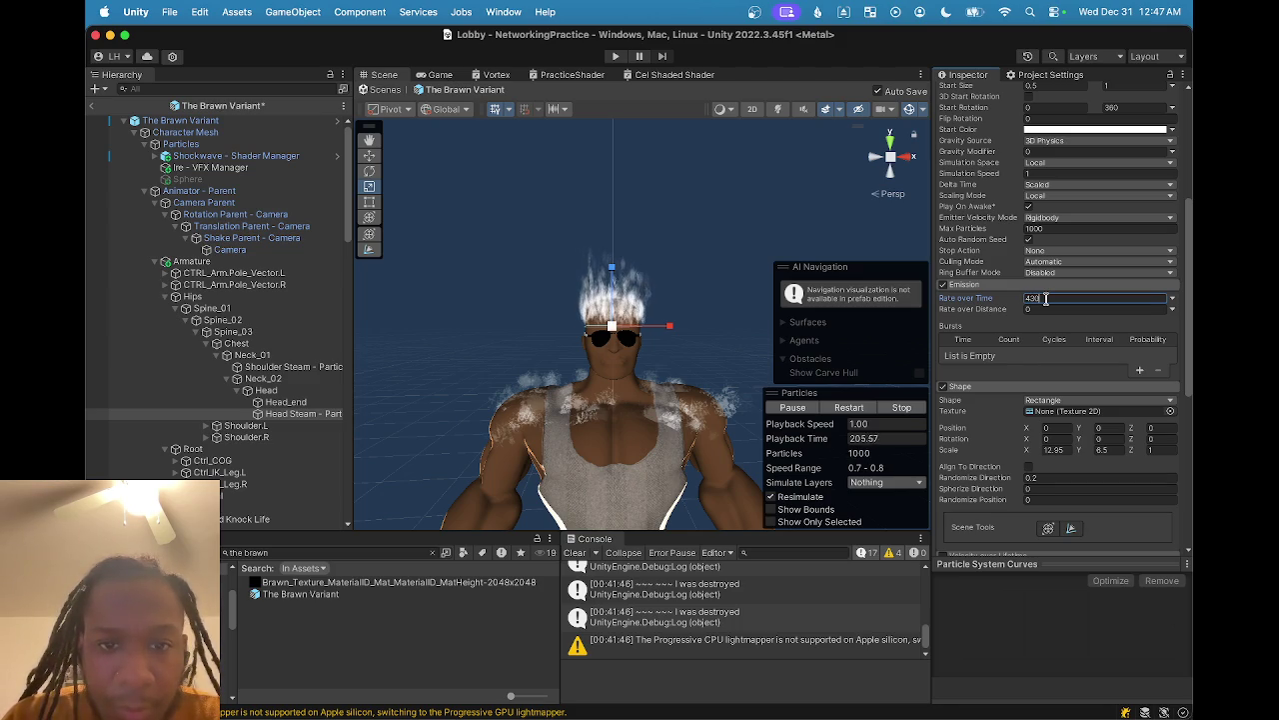
- Set the Head Steam Rate over Time to 50
key(BackSpace)
key(BackSpace)
text(40)
key(BackSpace)
key(BackSpace)
text(50)
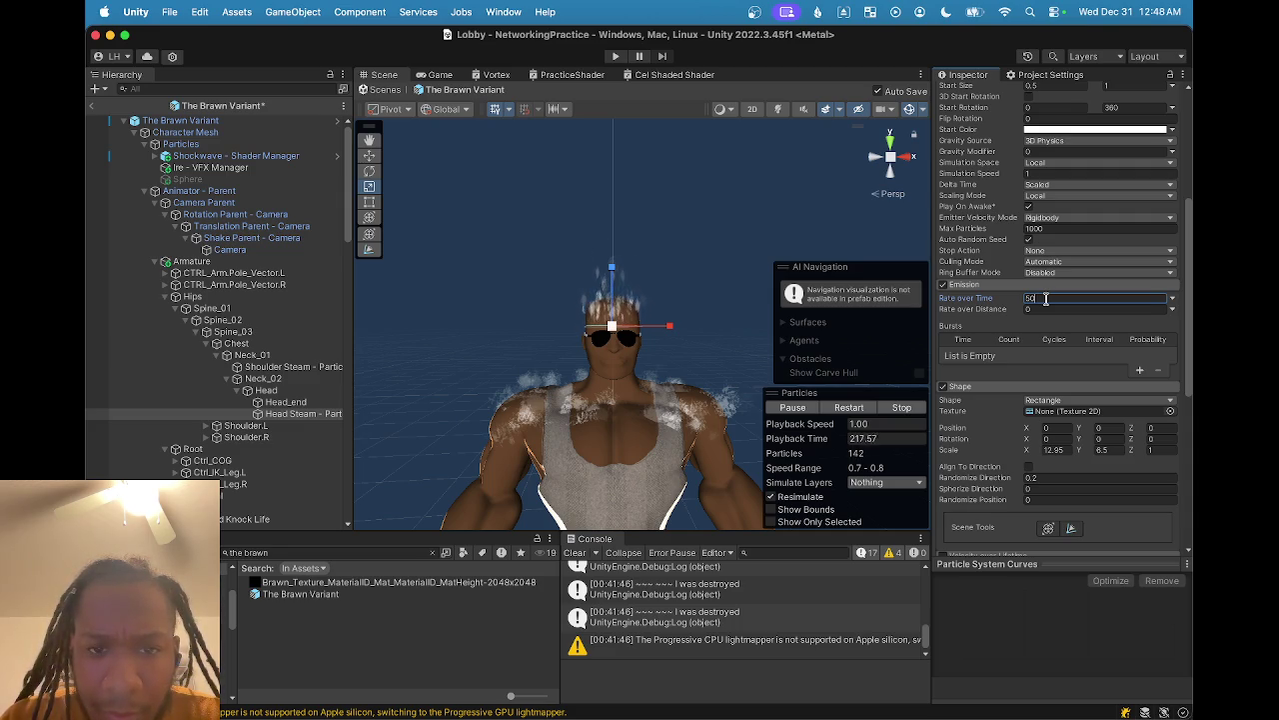
- Orbit around the head and frame the Head Steam emitter to inspect the steam
mouse_move(612, 295)
mouse_down()
mouse_move(620, 314)
mouse_move(602, 320)
mouse_move(714, 352)
mouse_move(886, 363)
mouse_move(590, 321)
mouse_move(620, 318)
mouse_move(434, 316)
mouse_move(428, 349)
mouse_move(466, 349)
mouse_move(464, 325)
mouse_move(509, 390)
mouse_move(500, 368)
mouse_move(483, 374)
mouse_move(517, 437)
mouse_move(596, 449)
mouse_move(649, 441)
mouse_move(576, 300)
mouse_move(621, 320)
mouse_move(605, 391)
mouse_move(526, 400)
mouse_move(581, 388)
mouse_move(461, 266)
mouse_move(507, 365)
mouse_move(670, 340)
mouse_move(688, 323)
mouse_move(633, 398)
mouse_move(620, 395)
mouse_move(645, 389)
mouse_move(591, 392)
mouse_move(474, 438)
mouse_move(429, 306)
mouse_move(406, 346)
mouse_move(460, 349)
mouse_move(457, 337)
mouse_move(571, 379)
mouse_move(538, 340)
mouse_move(519, 182)
mouse_move(605, 284)
mouse_move(557, 357)
mouse_move(685, 366)
mouse_up()
key(f)
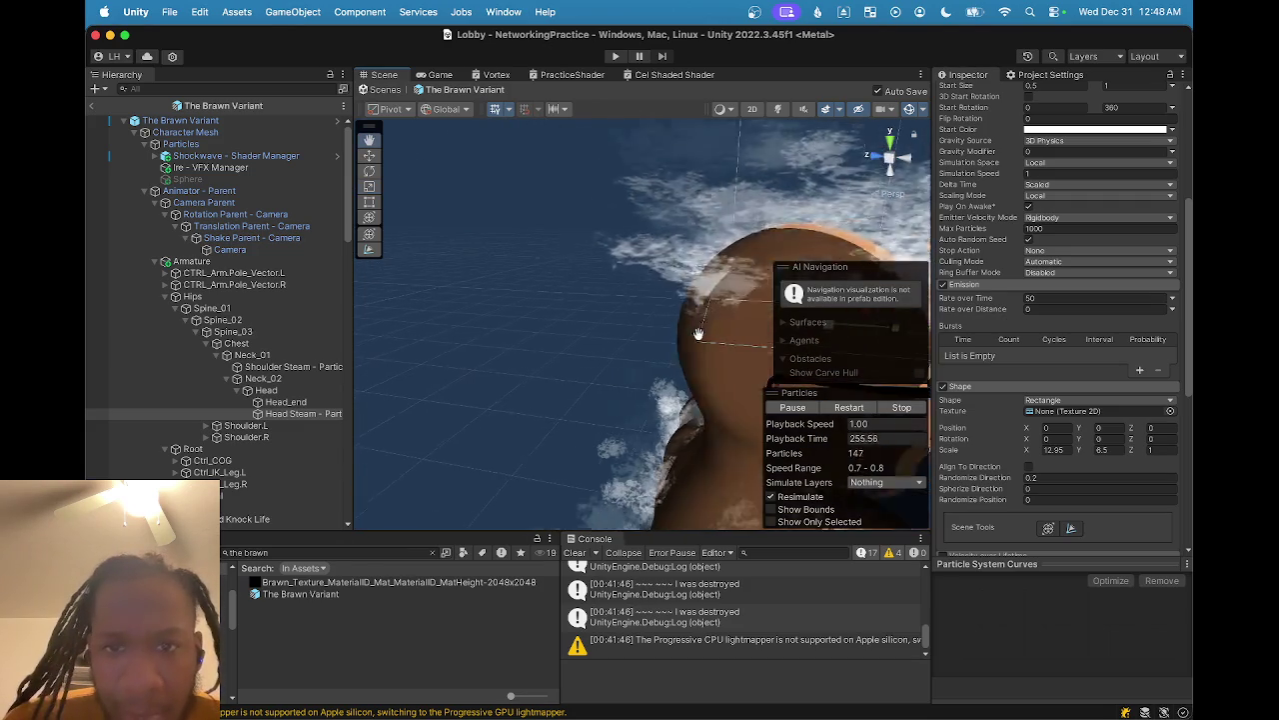
scroll(660, 340, down, 5)
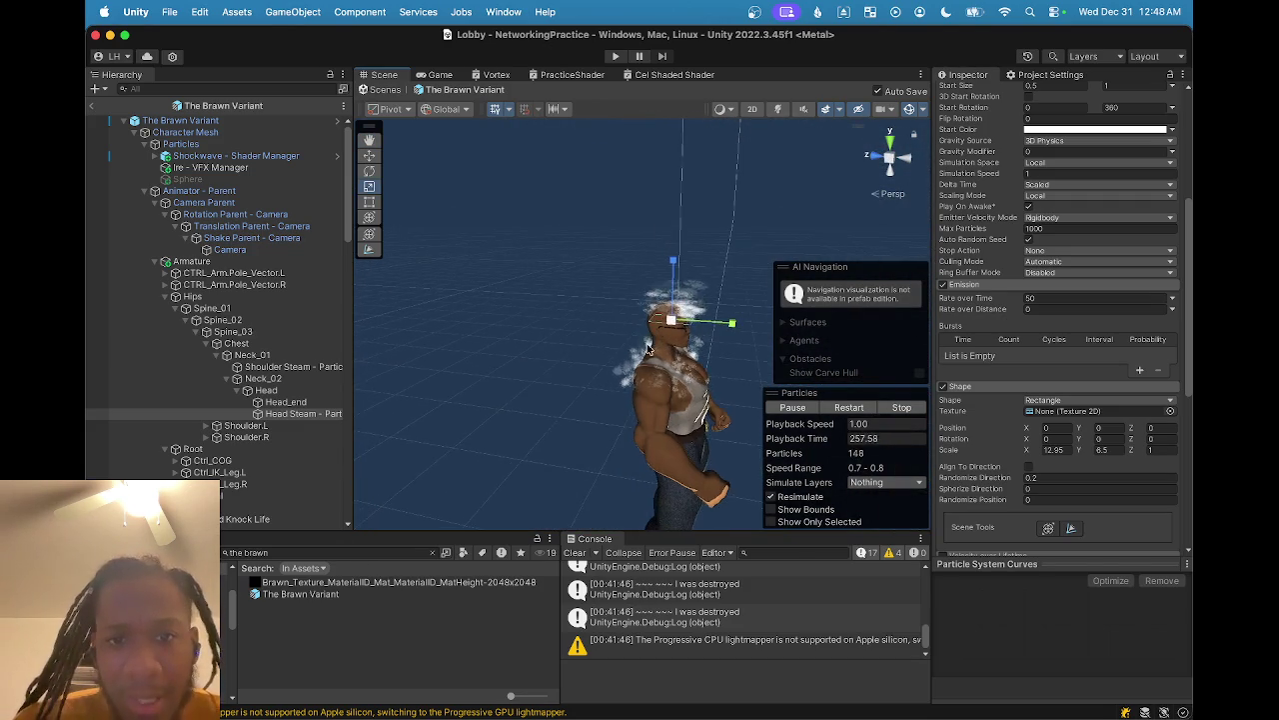
scroll(677, 333, up, 3)
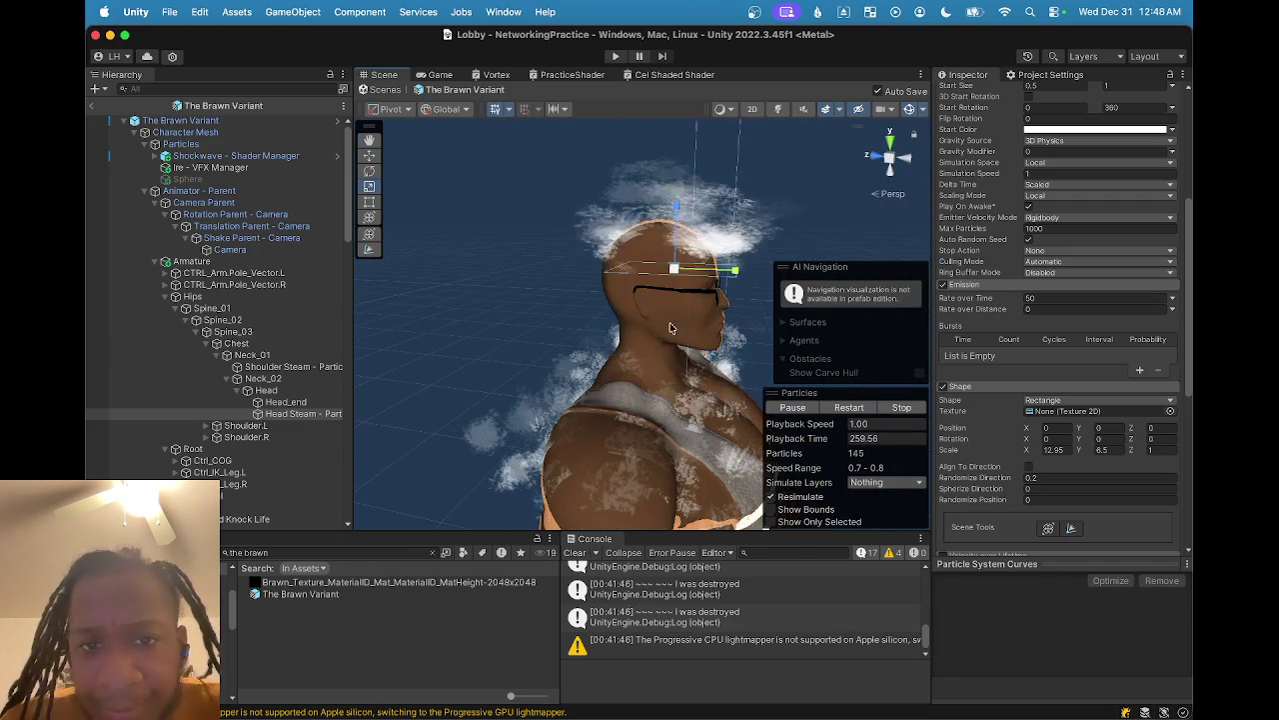
scroll(1030, 264, up, 5)
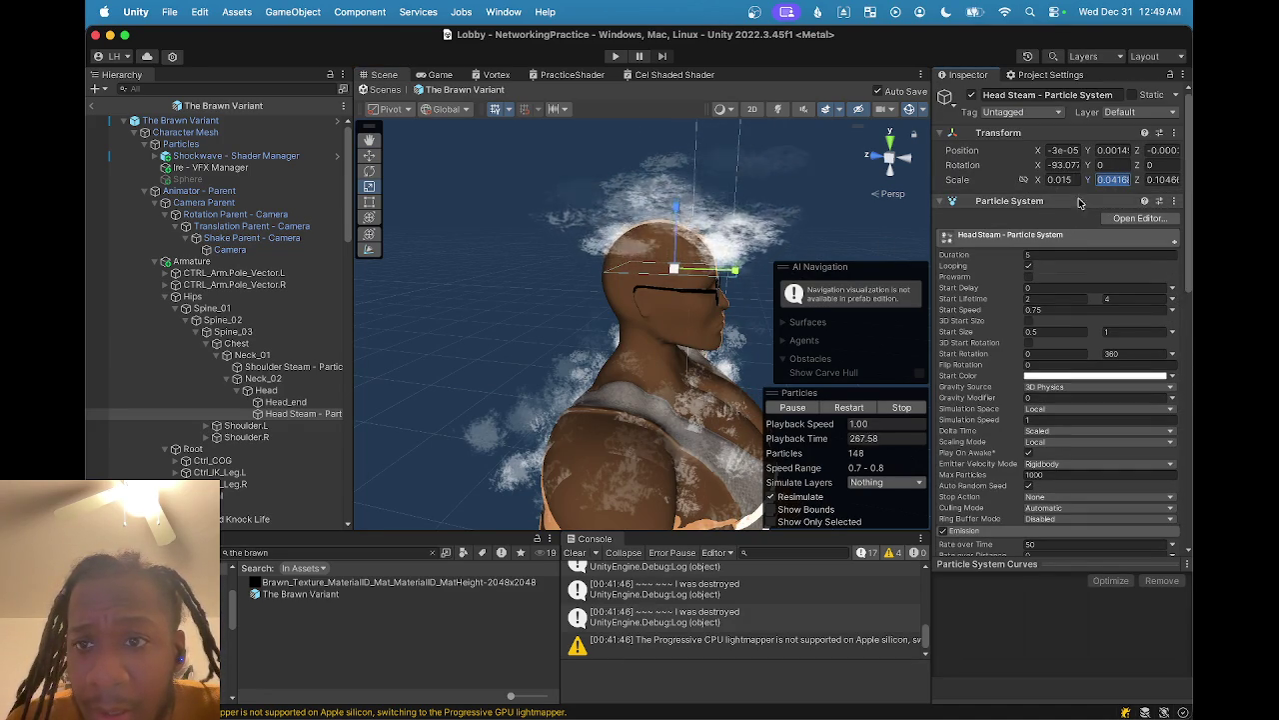
- Set the Head Steam Transform Scale X to 0.05, undoing the Y-scale test
drag(1092, 183, 1094, 183)
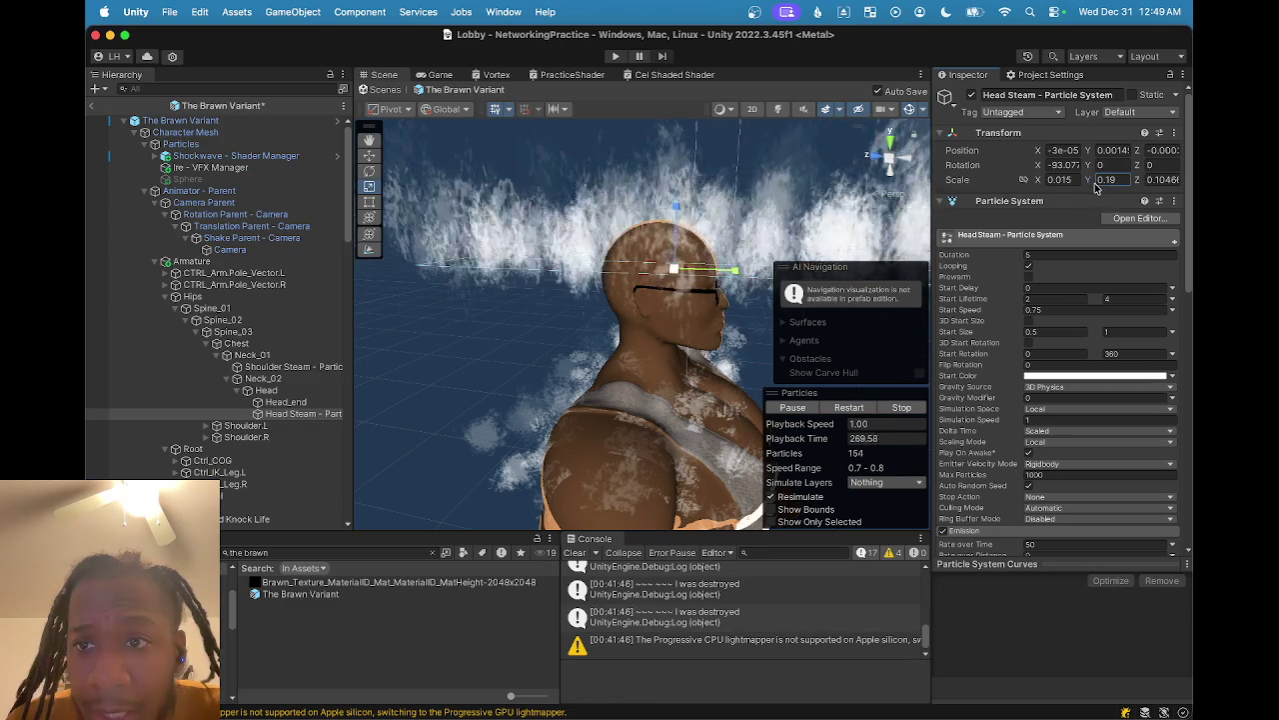
key(super+z)
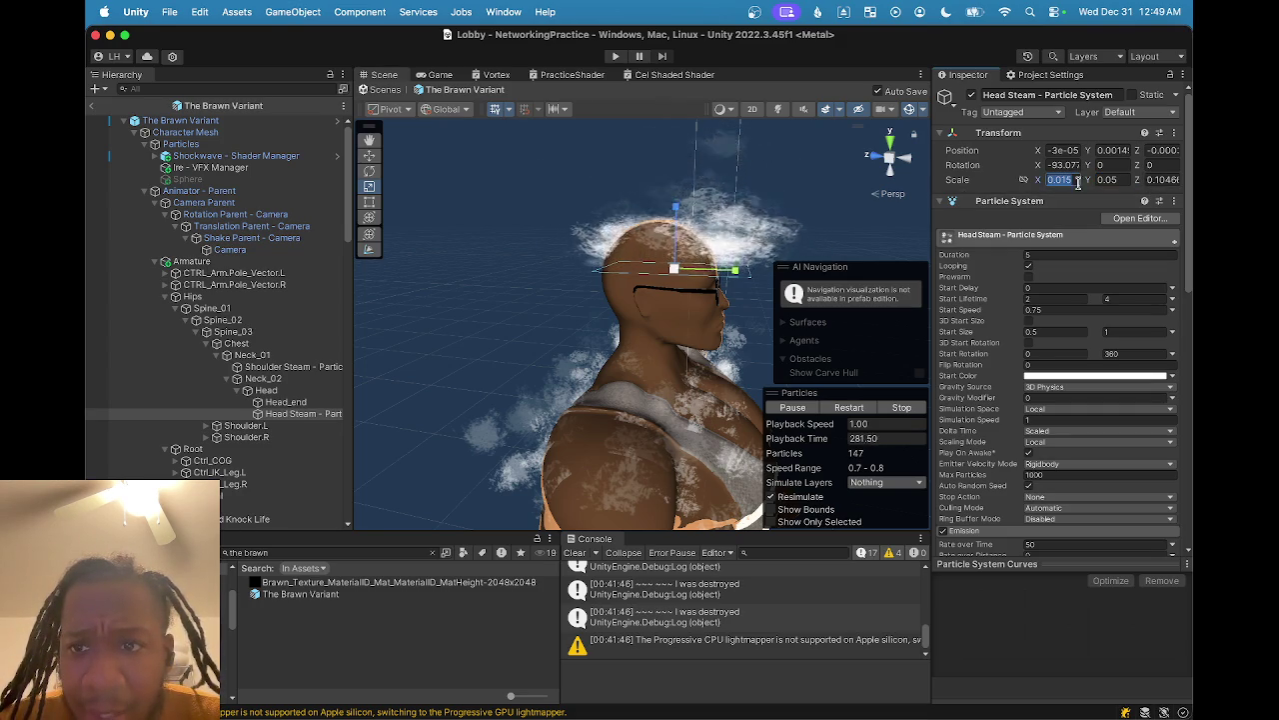
text(5)
mouse_move(600, 300)
mouse_down()
mouse_move(540, 261)
mouse_move(535, 285)
mouse_up()
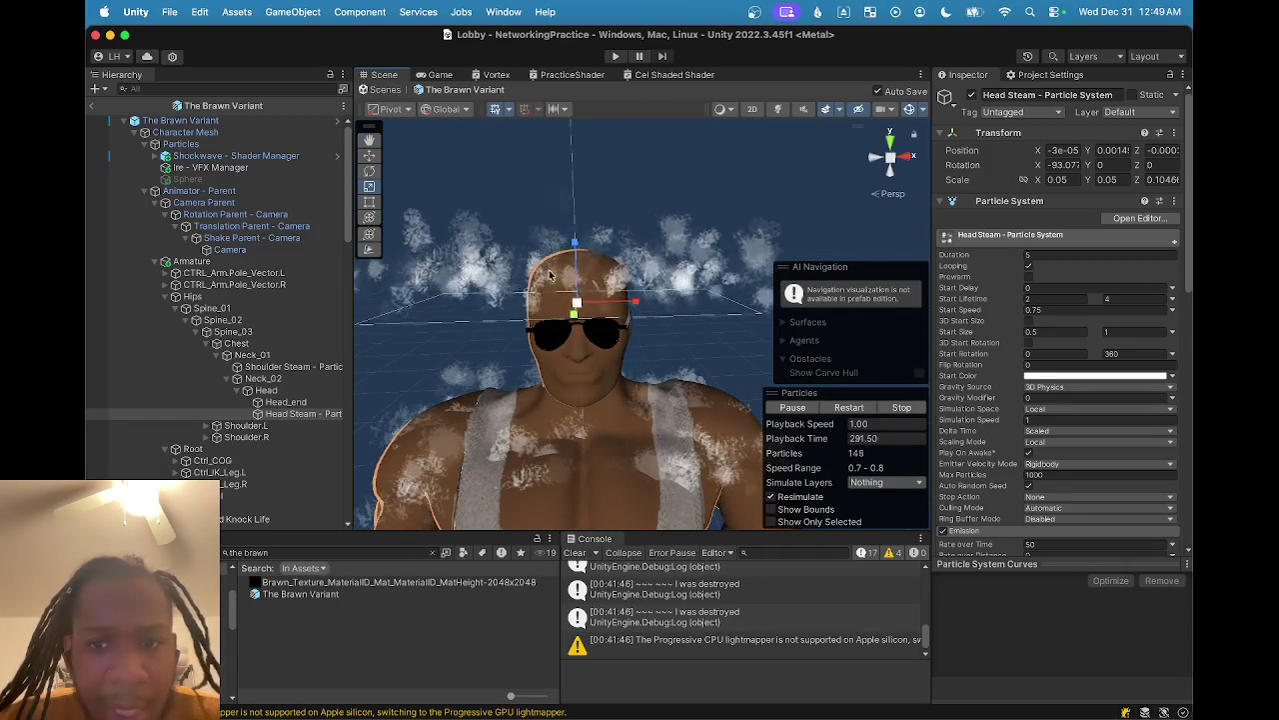
- Reduce the emission Shape's Scale X to 4
scroll(1030, 481, down, 5)
scroll(1030, 482, down, 2)
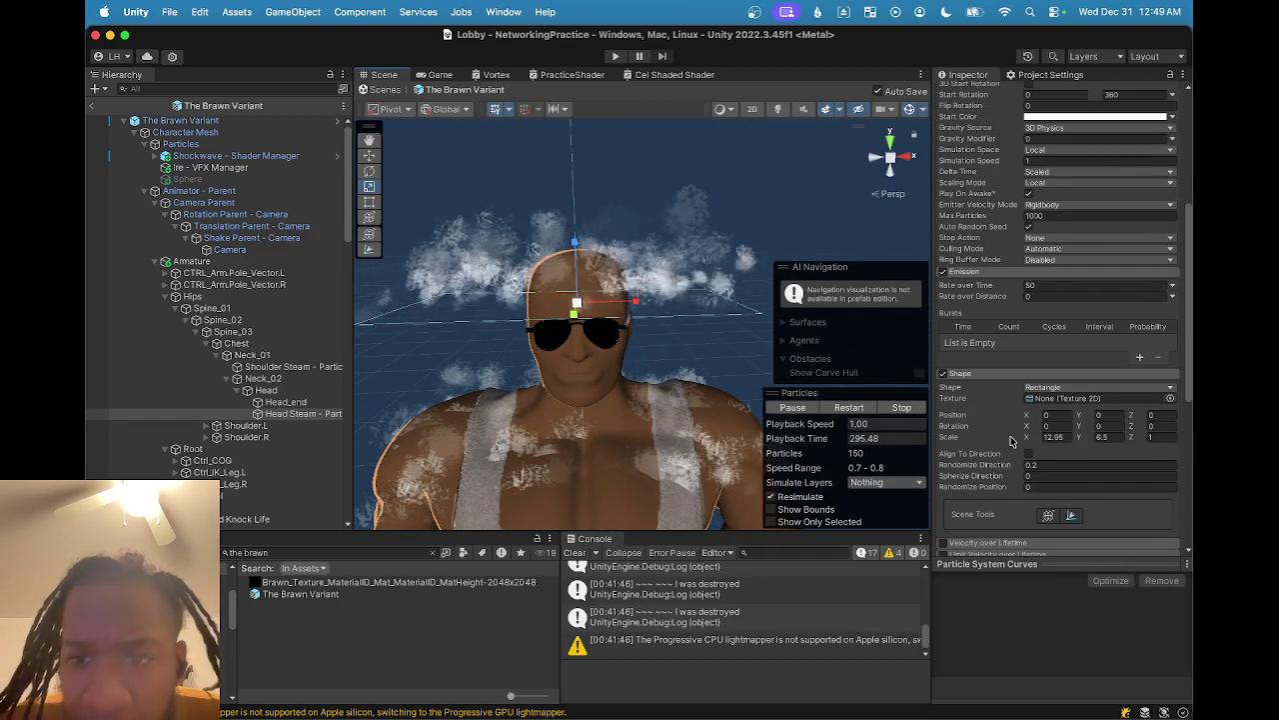
mouse_move(1027, 437)
mouse_down()
mouse_move(940, 440)
mouse_move(797, 414)
mouse_up()
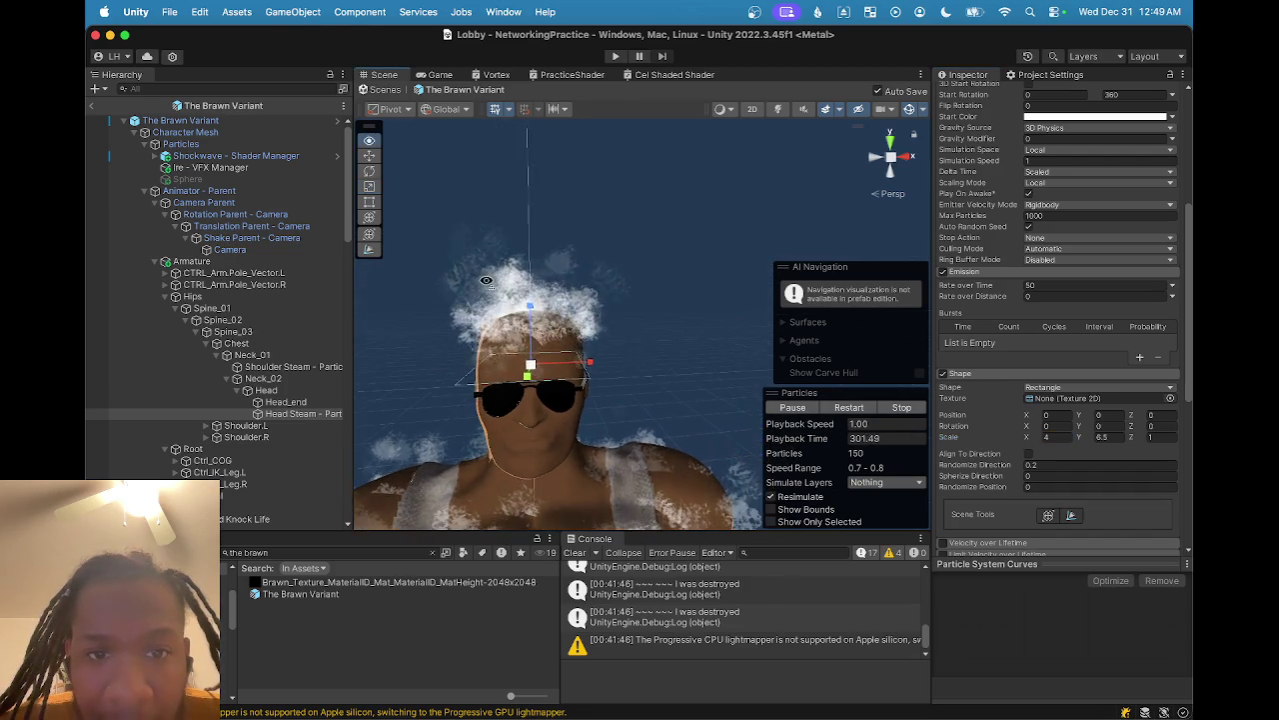
- Re-frame the Head Steam emitter and review its settings with Rate over Time at 40
scroll(523, 329, up, 5)
scroll(510, 318, down, 4)
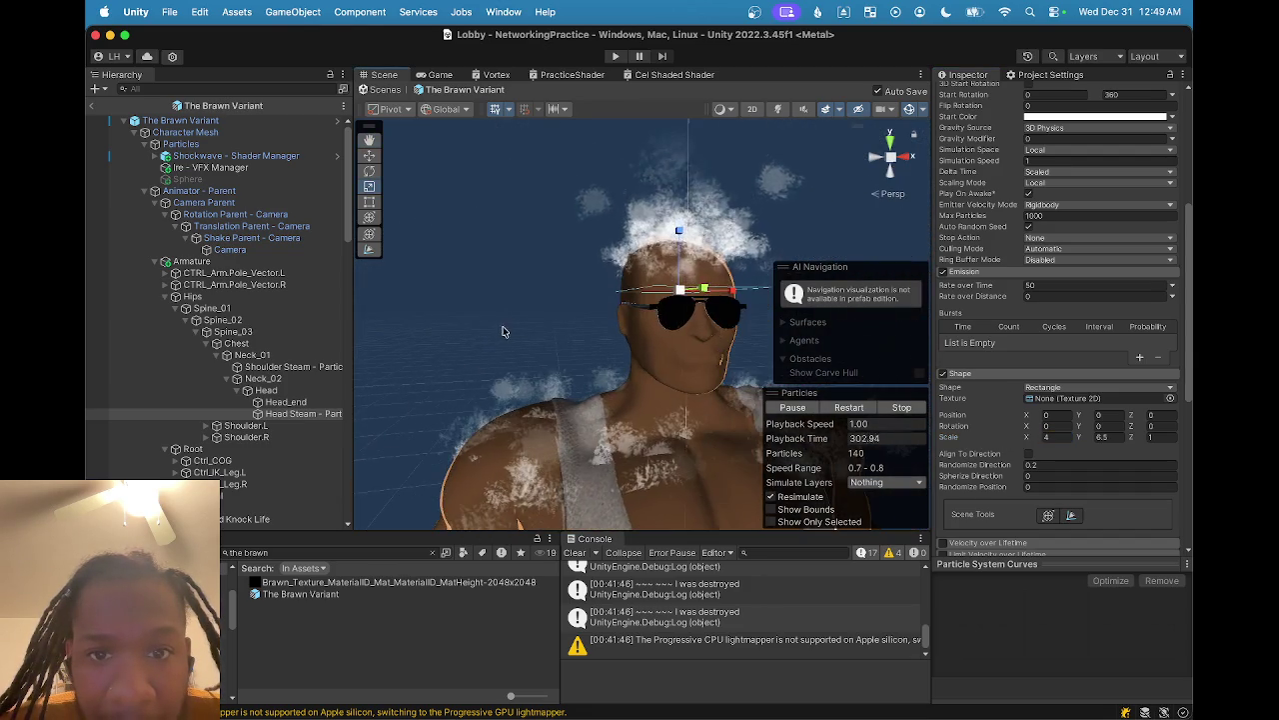
scroll(509, 328, down, 3)
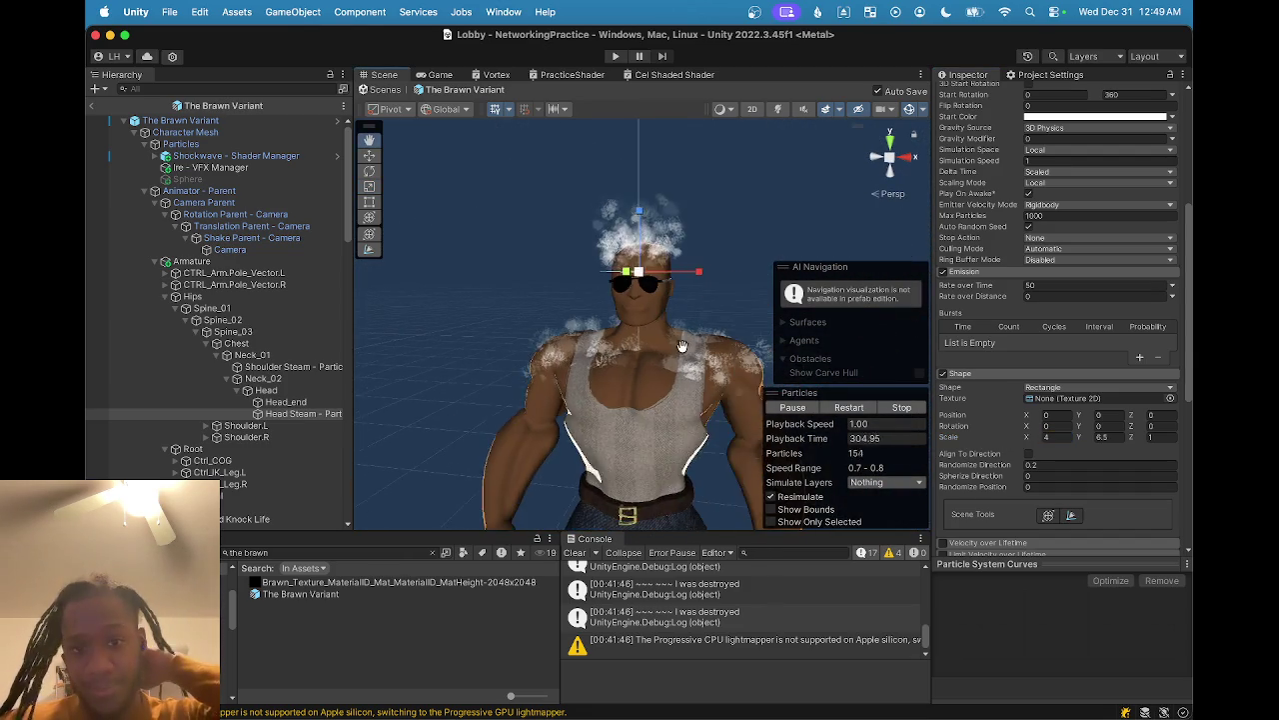
scroll(682, 344, up, 6)
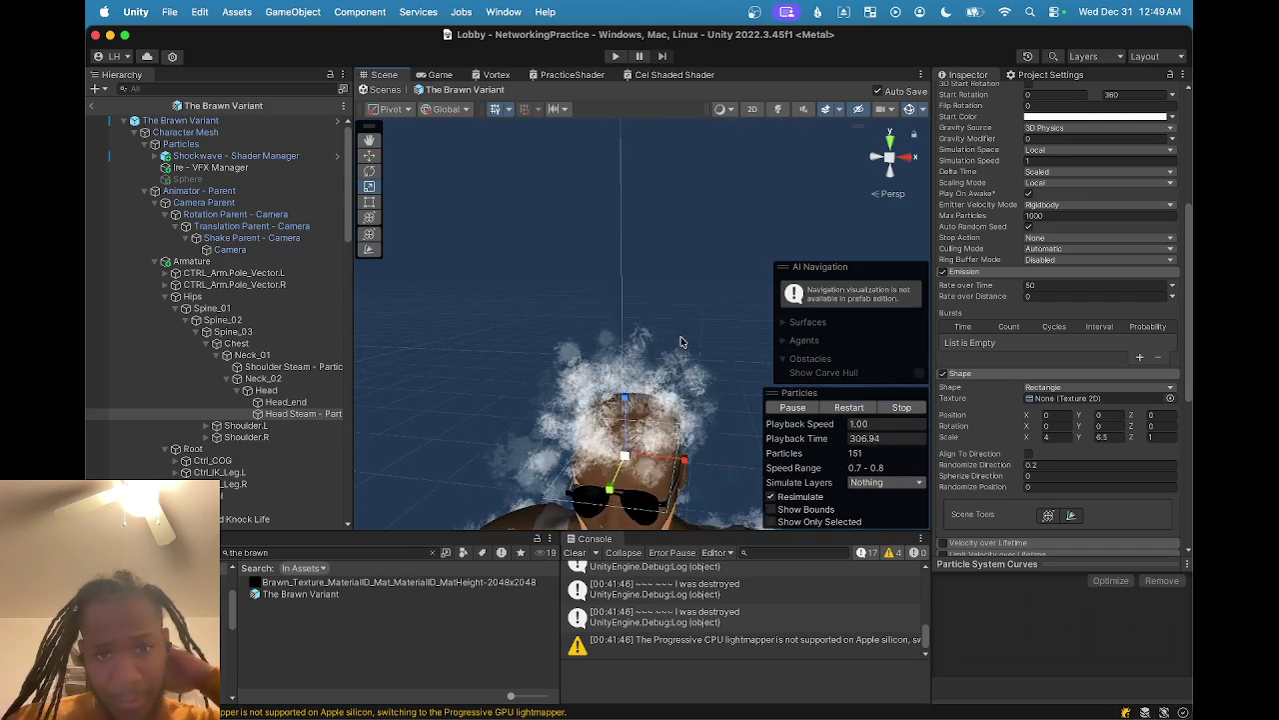
scroll(681, 342, down, 5)
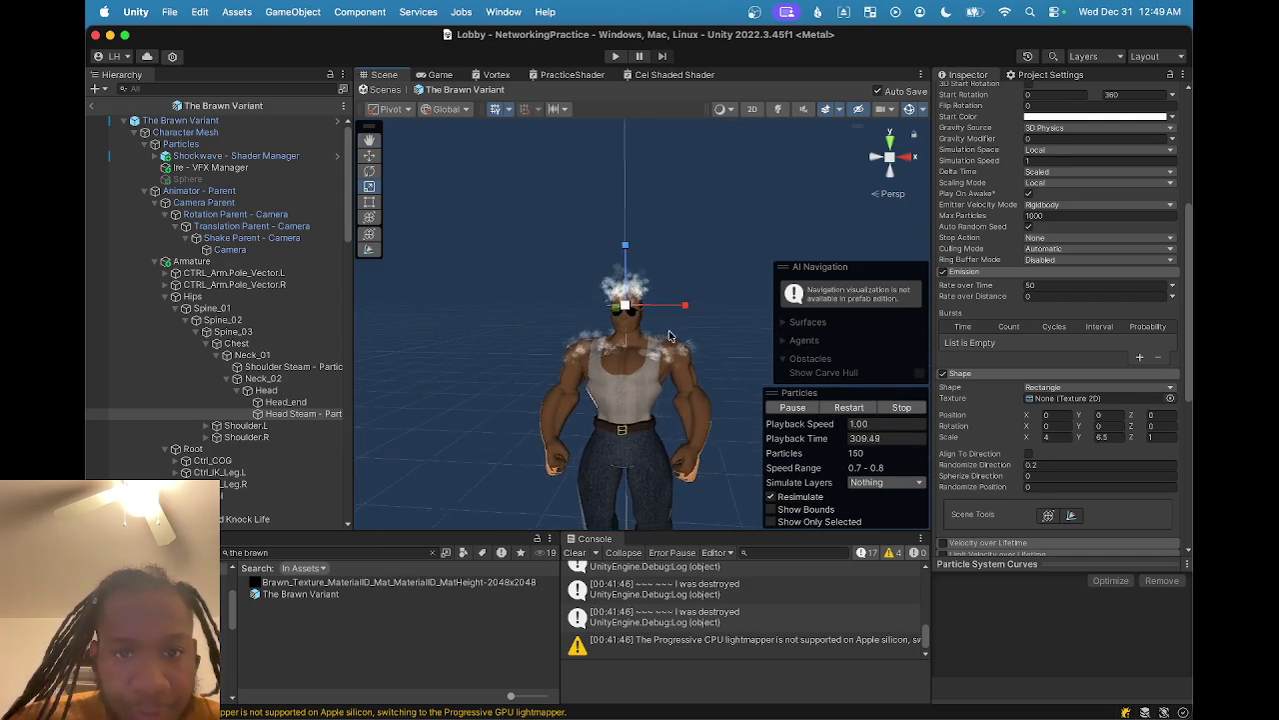
scroll(652, 333, up, 6)
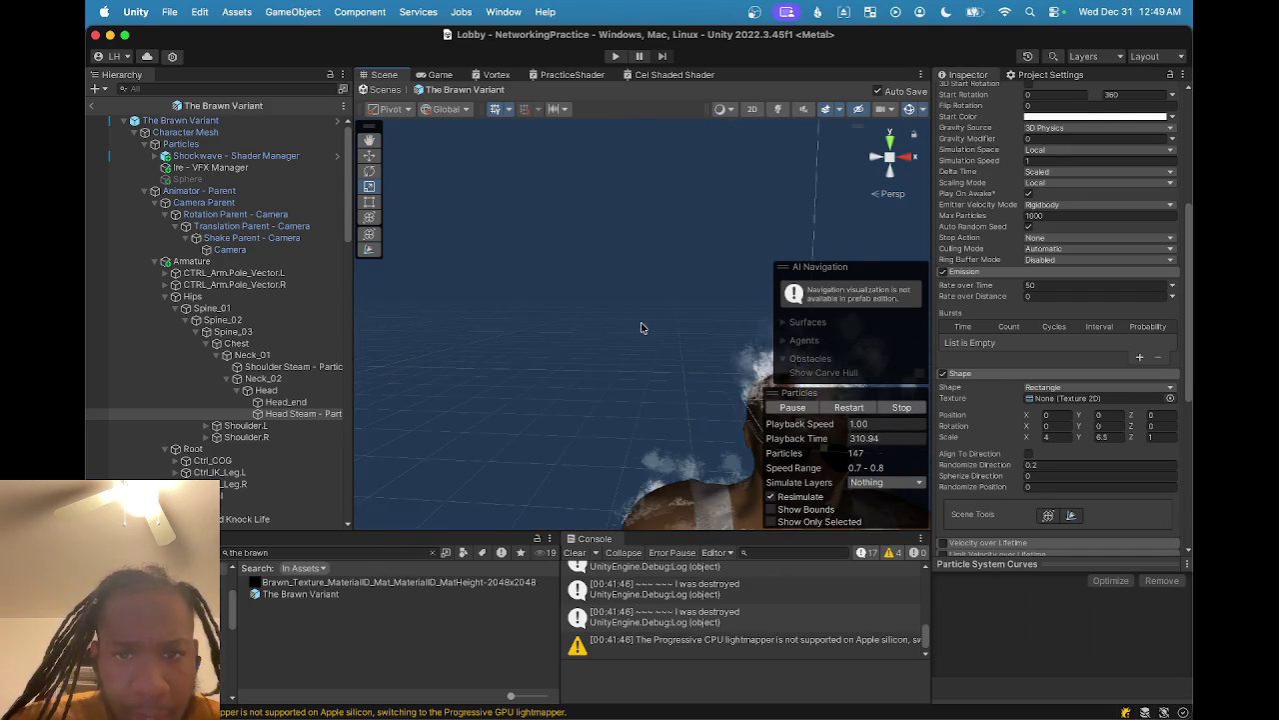
key(f)
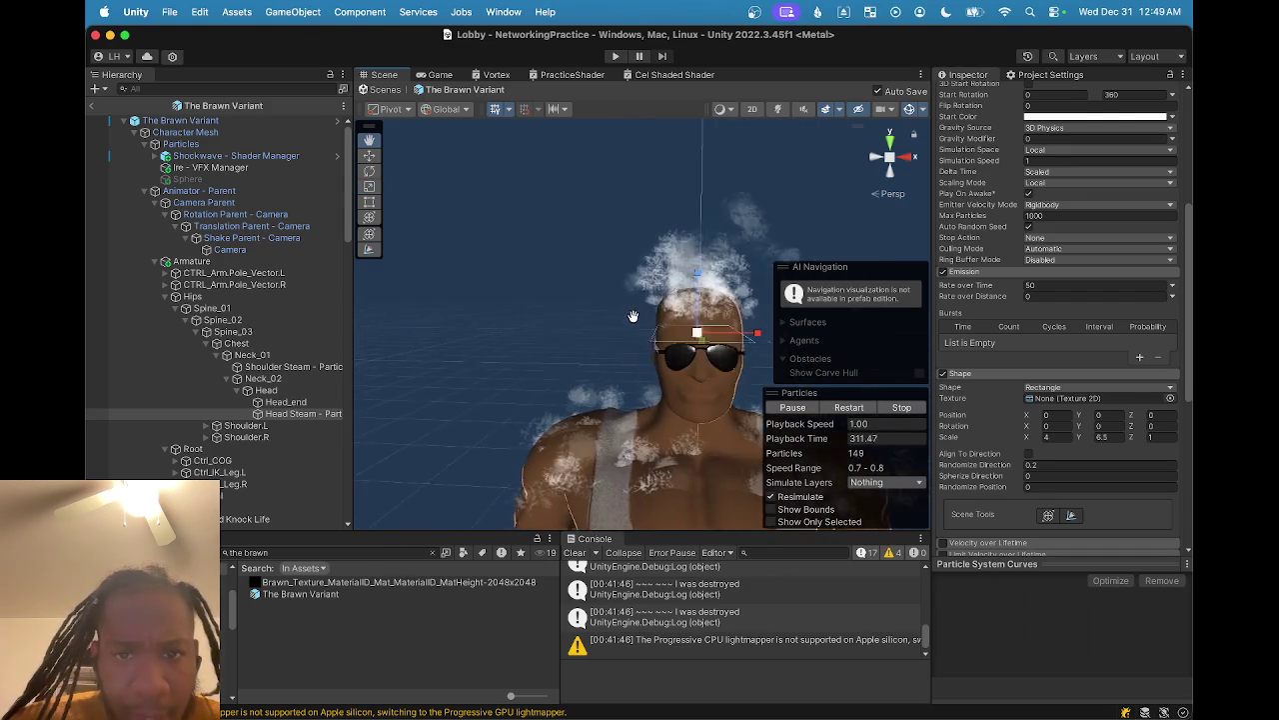
scroll(1005, 332, down, 5)
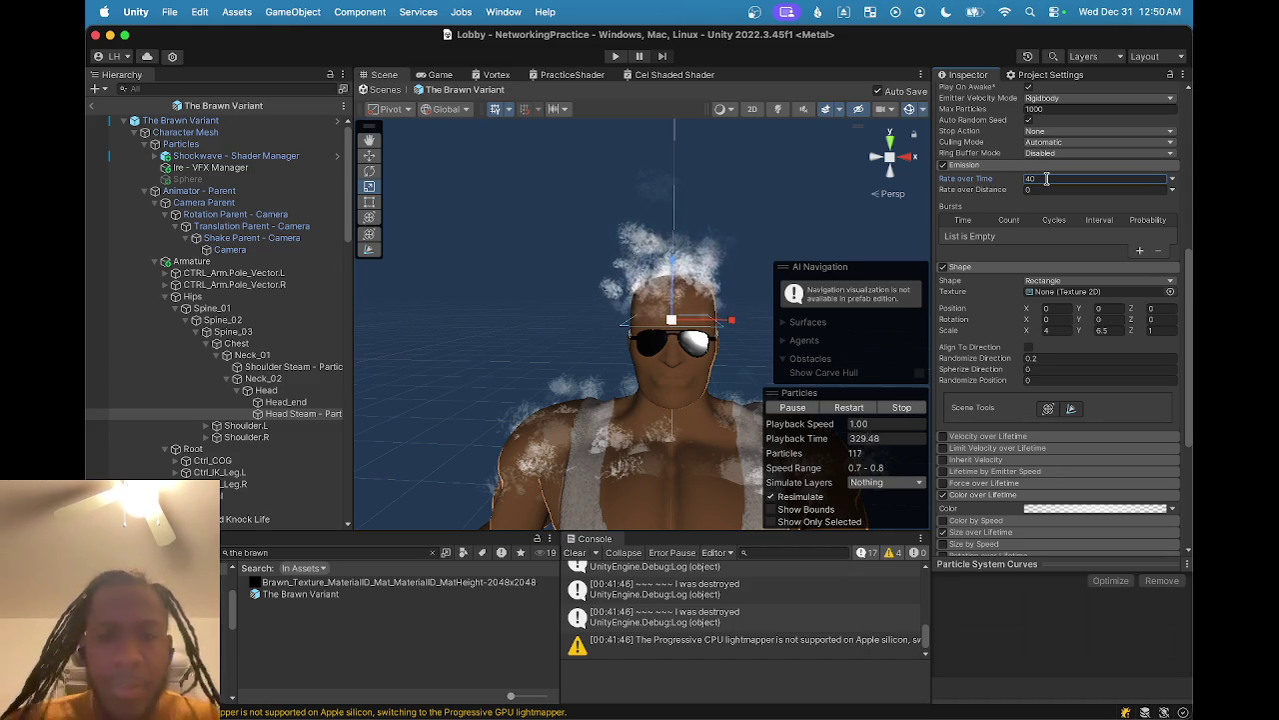
scroll(504, 322, down, 5)
scroll(505, 322, up, 1)
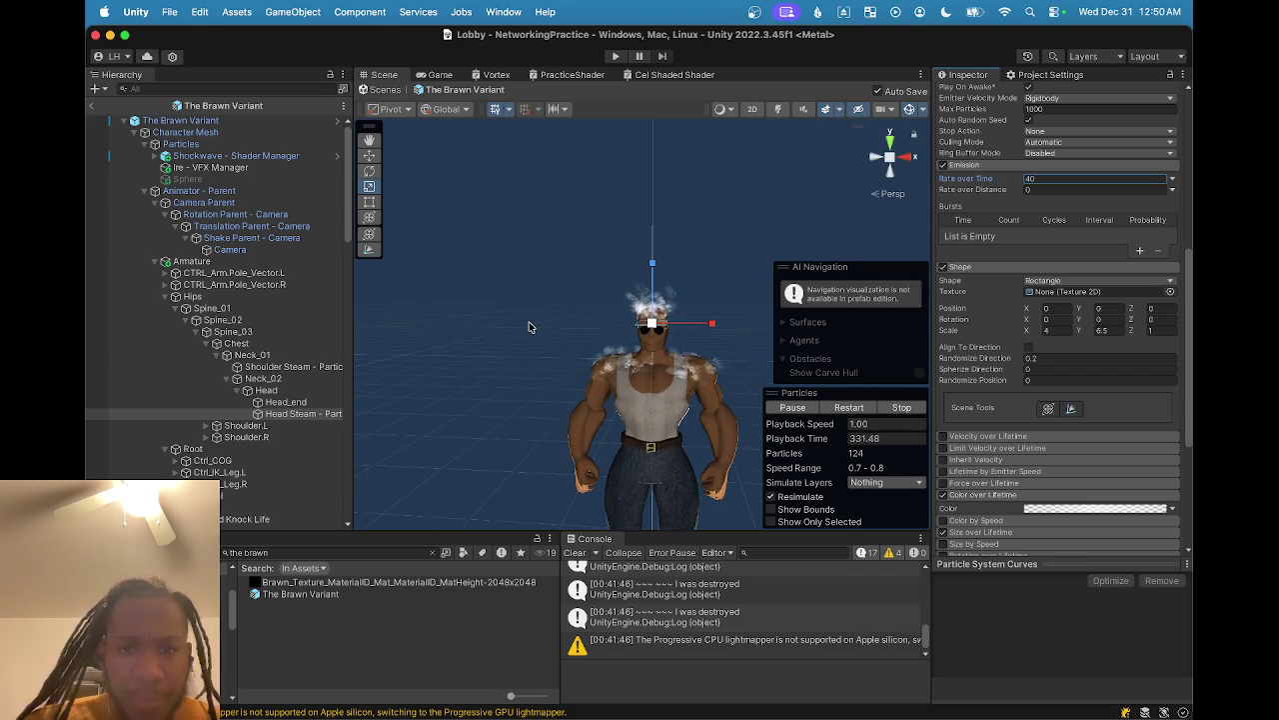
- Frame the steam emitters and orbit to view the character from behind
shift+click(295, 368)
key(f)
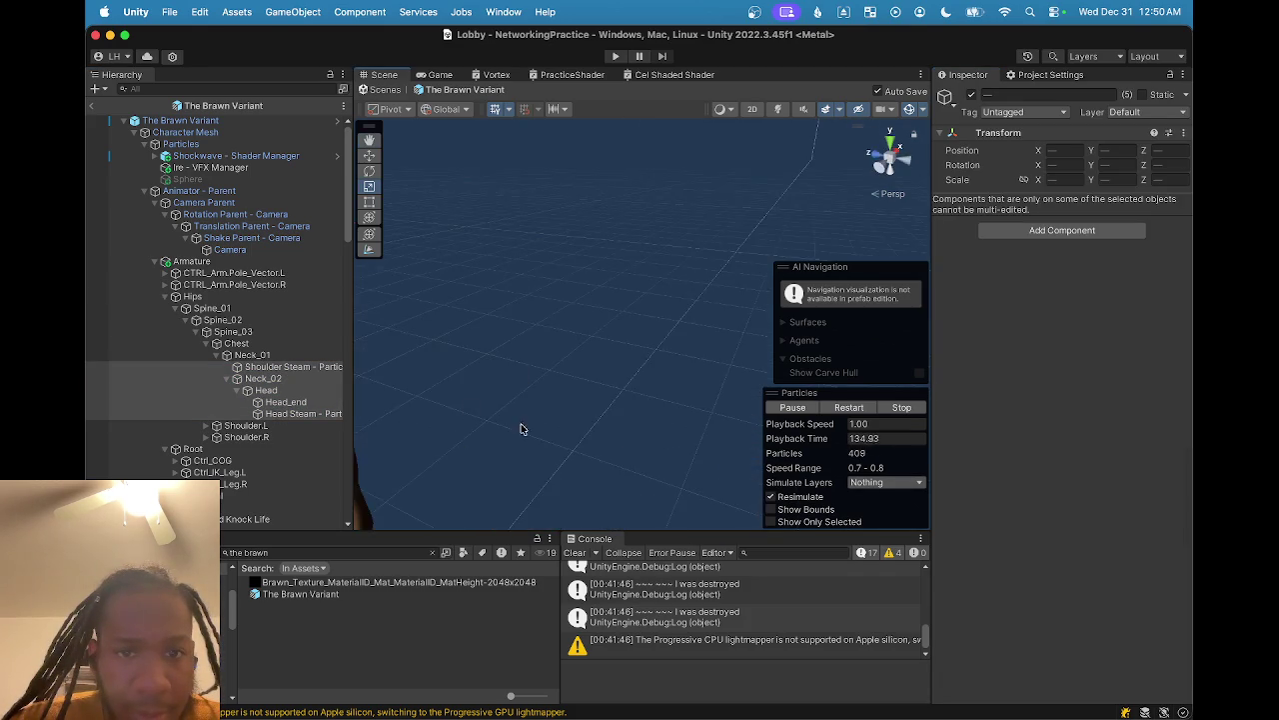
drag(644, 450, 660, 330)
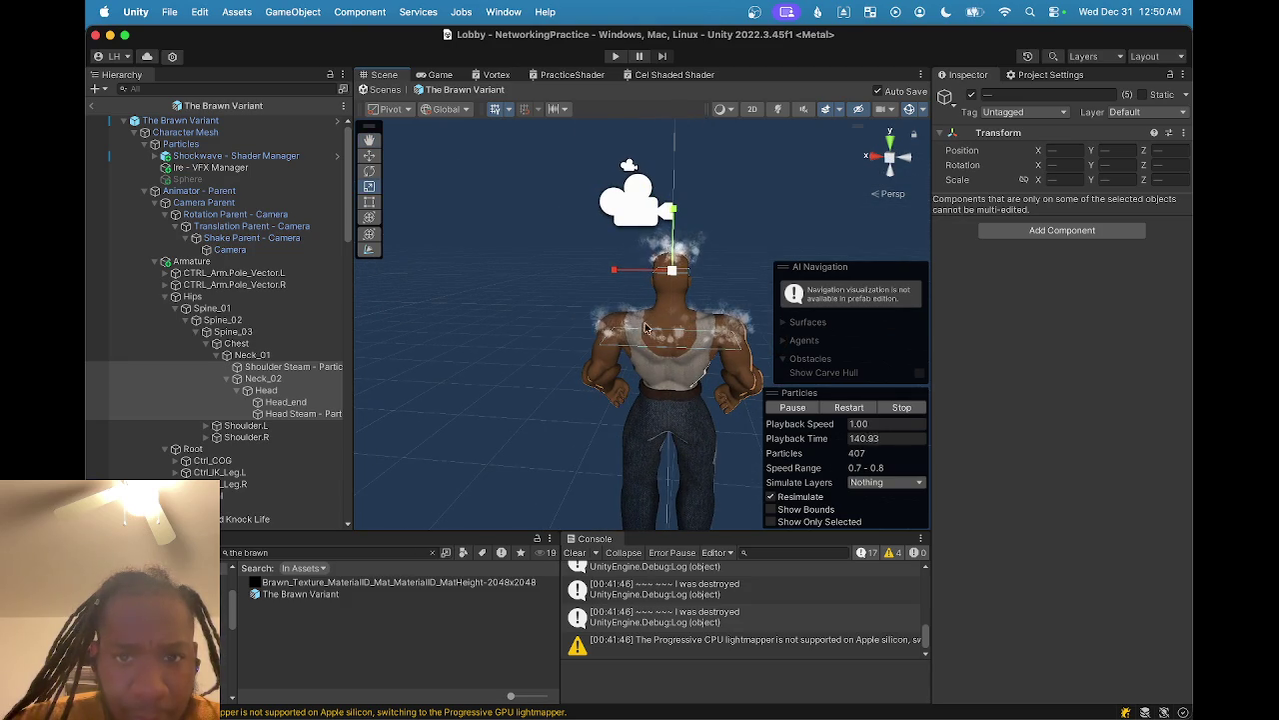
- Deactivate Shoulder Steam and Head Steam, then exit the prefab back to the Lobby scene
click(290, 367)
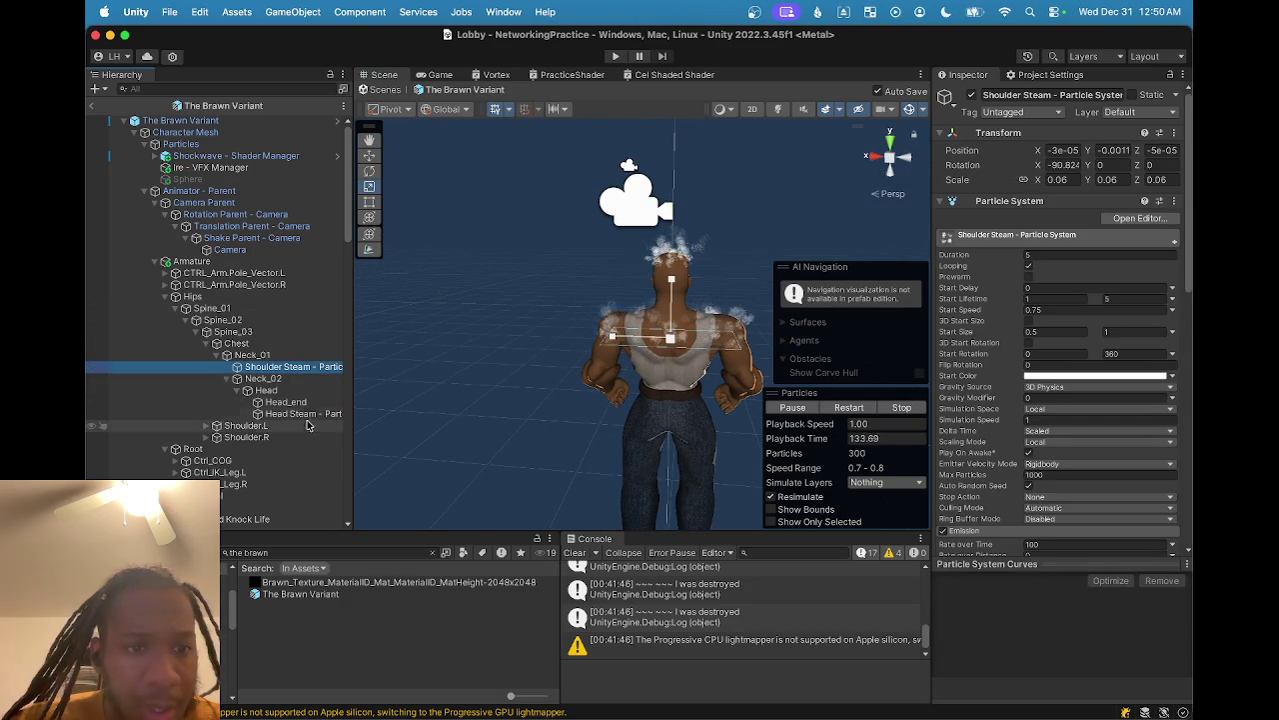
shift+click(306, 415)
click(305, 369)
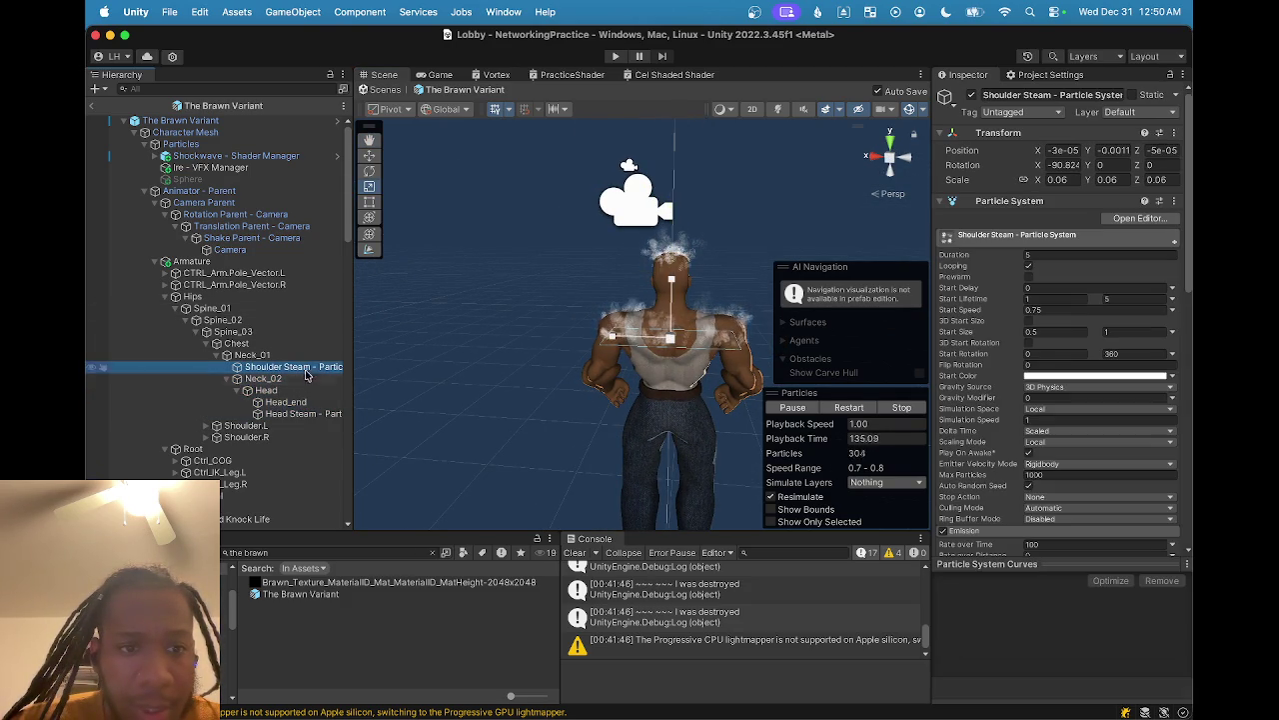
super+click(300, 413)
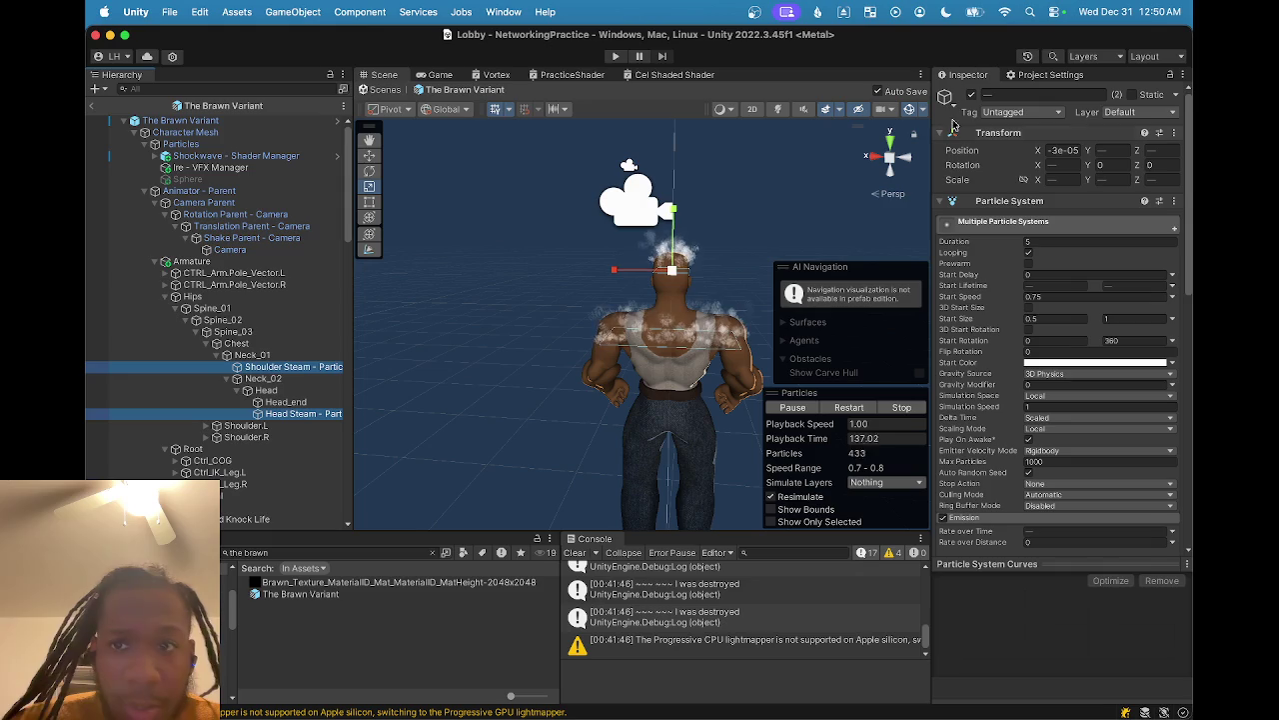
click(971, 94)
click(306, 368)
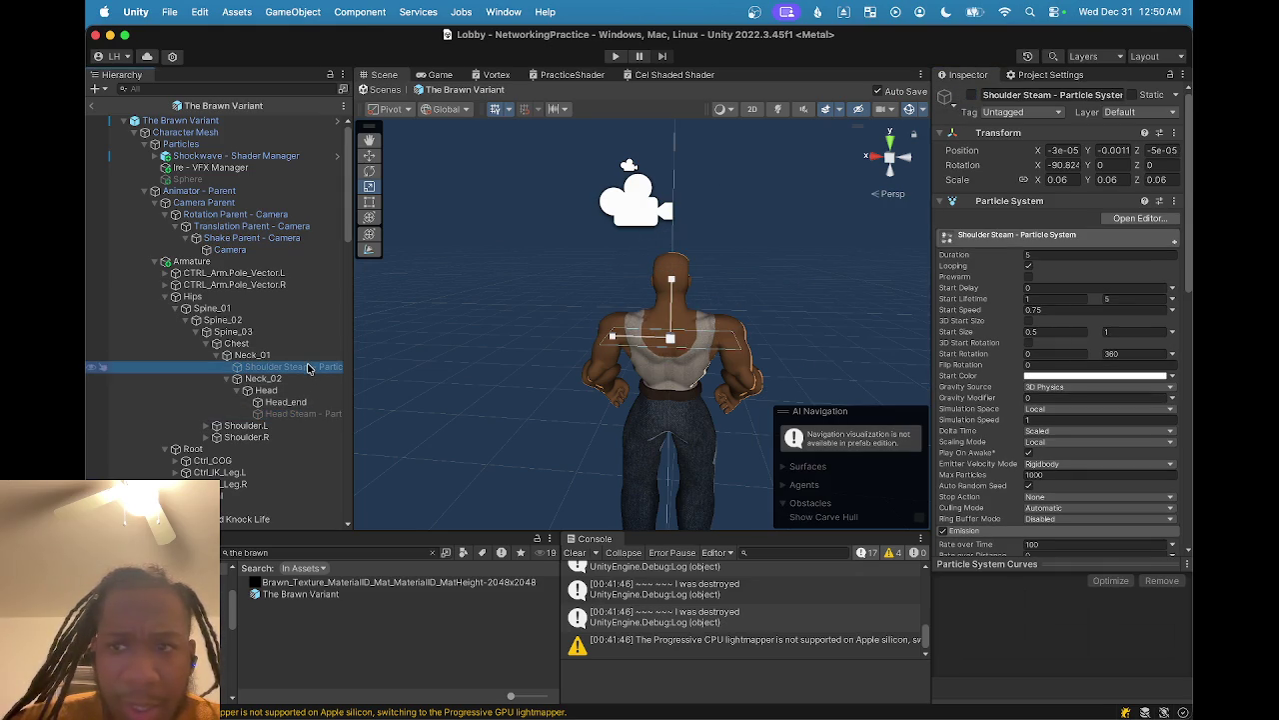
click(92, 106)
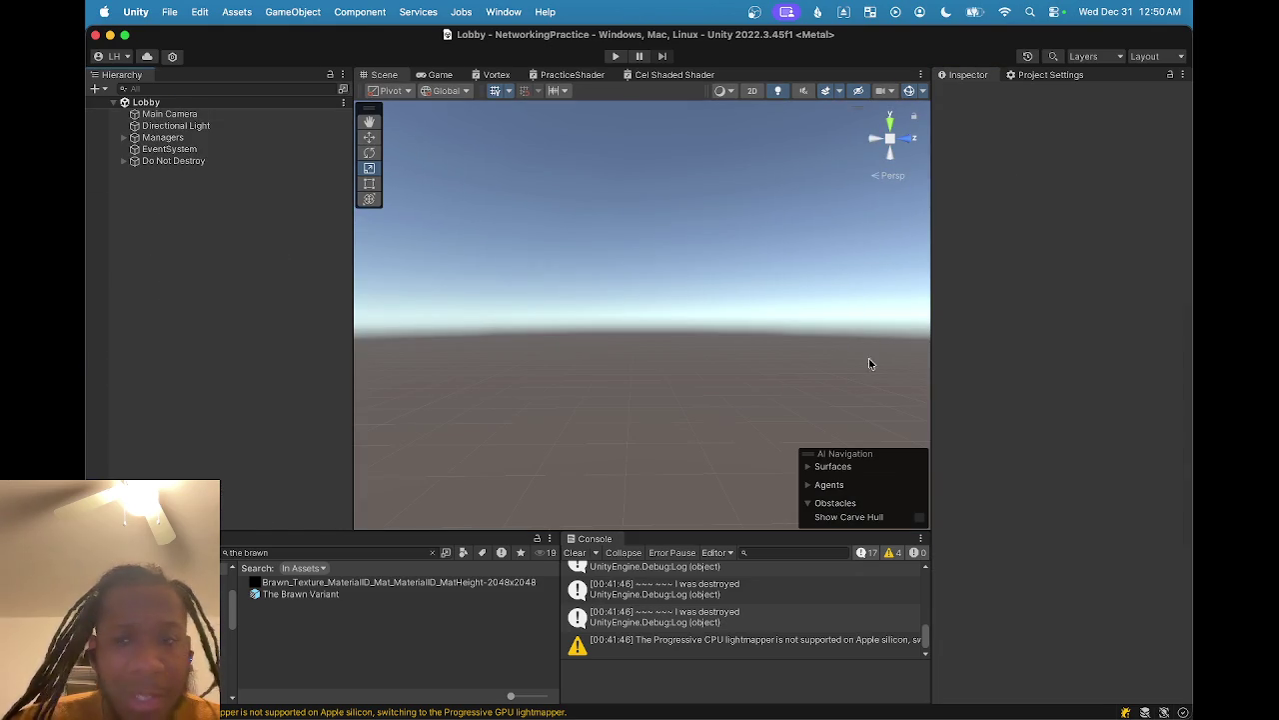
- Build and run NetworkTest to the desktop, replacing the old build, then enter Play mode
key(super+shift+b)
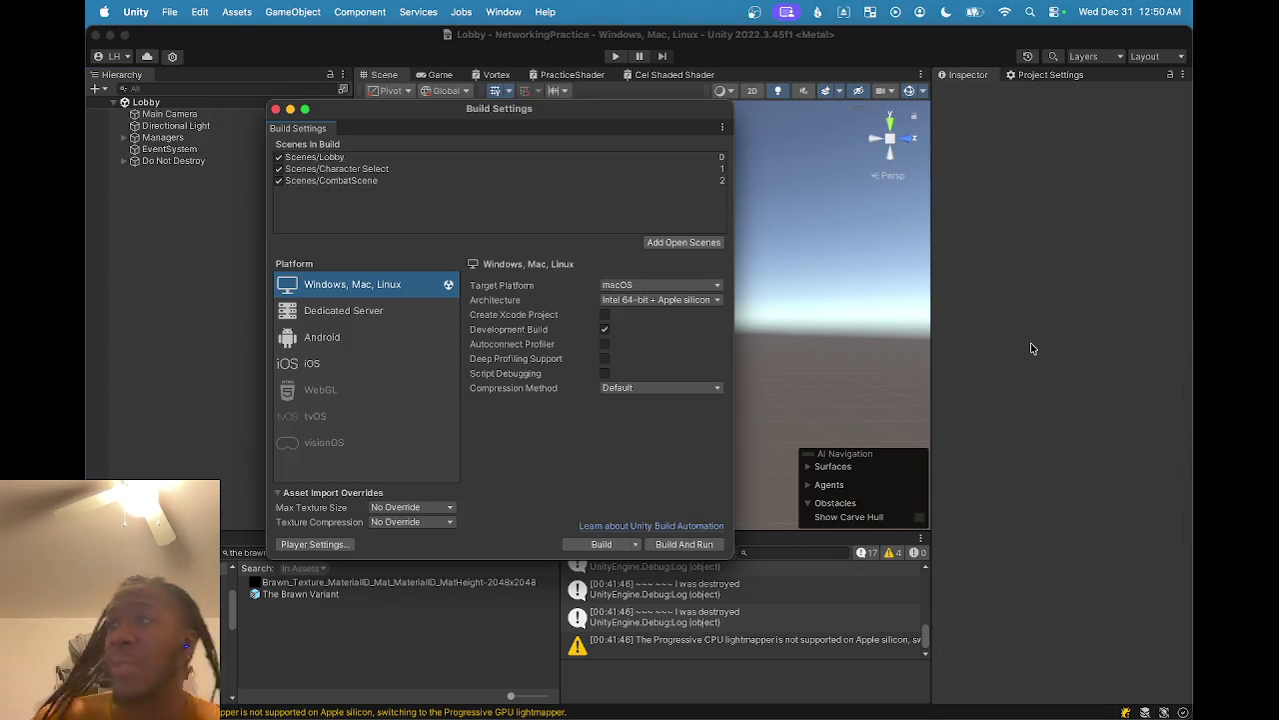
click(673, 546)
click(926, 428)
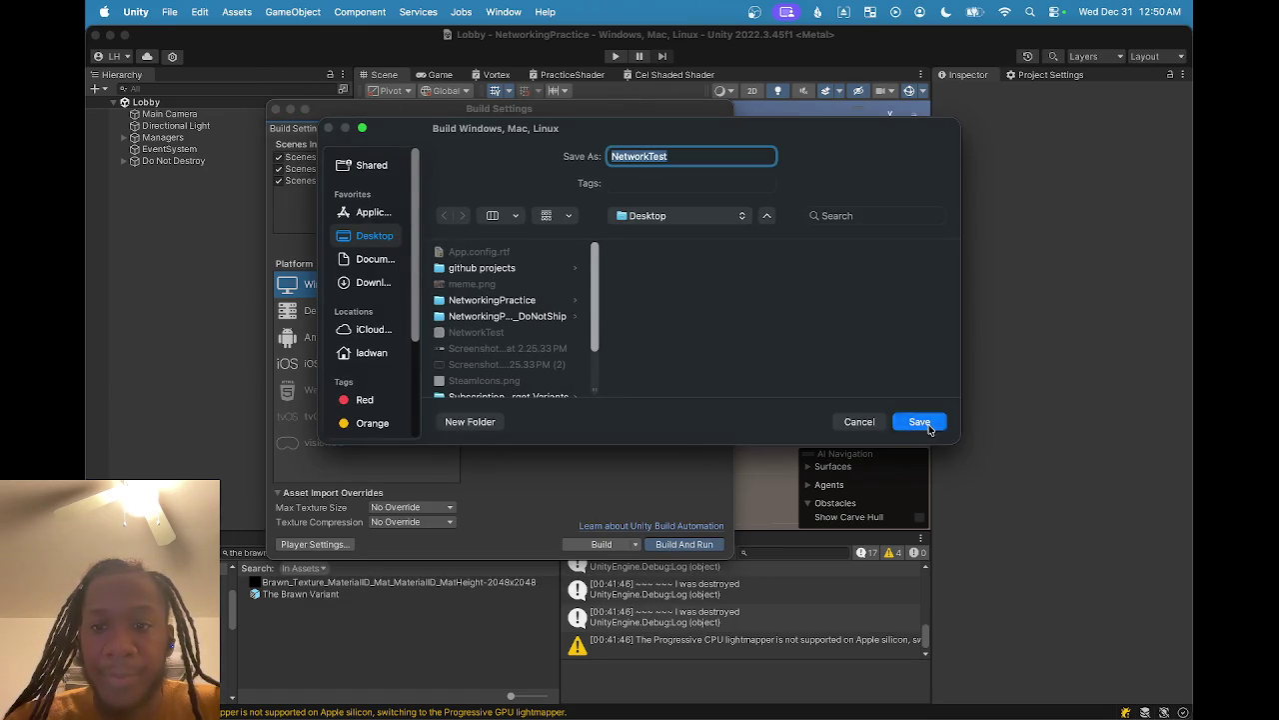
click(713, 366)
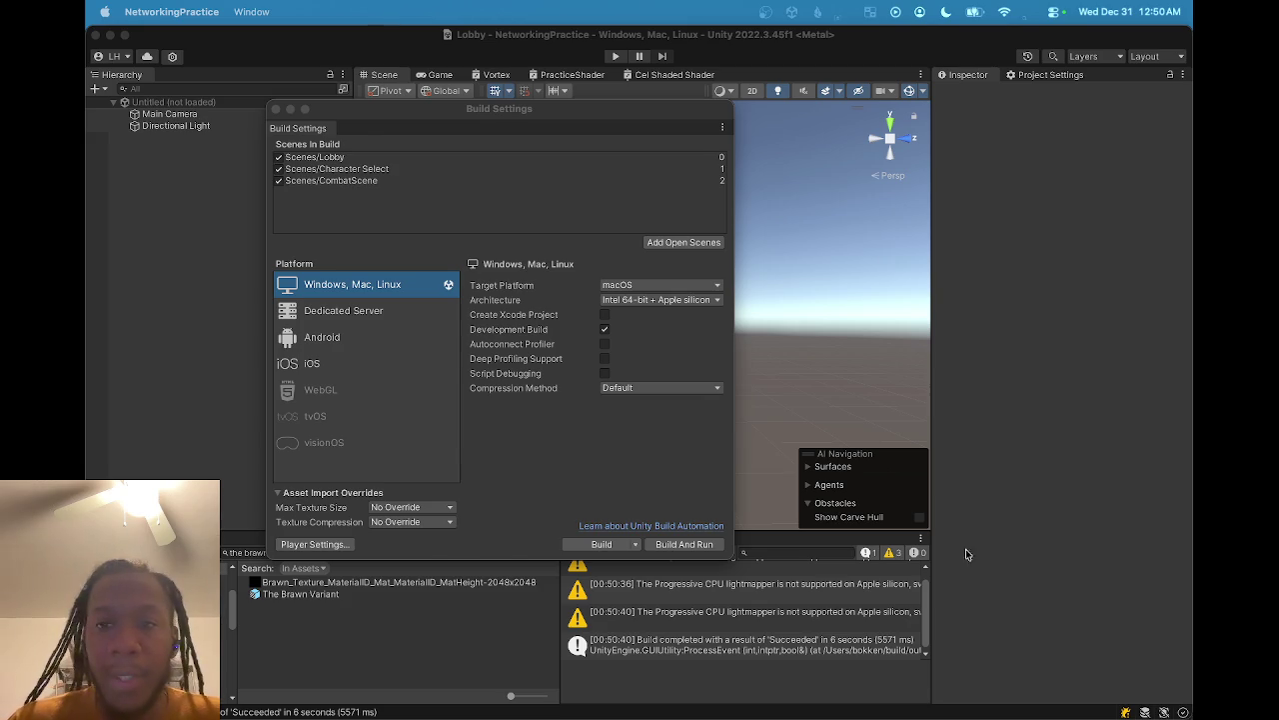
click(617, 59)
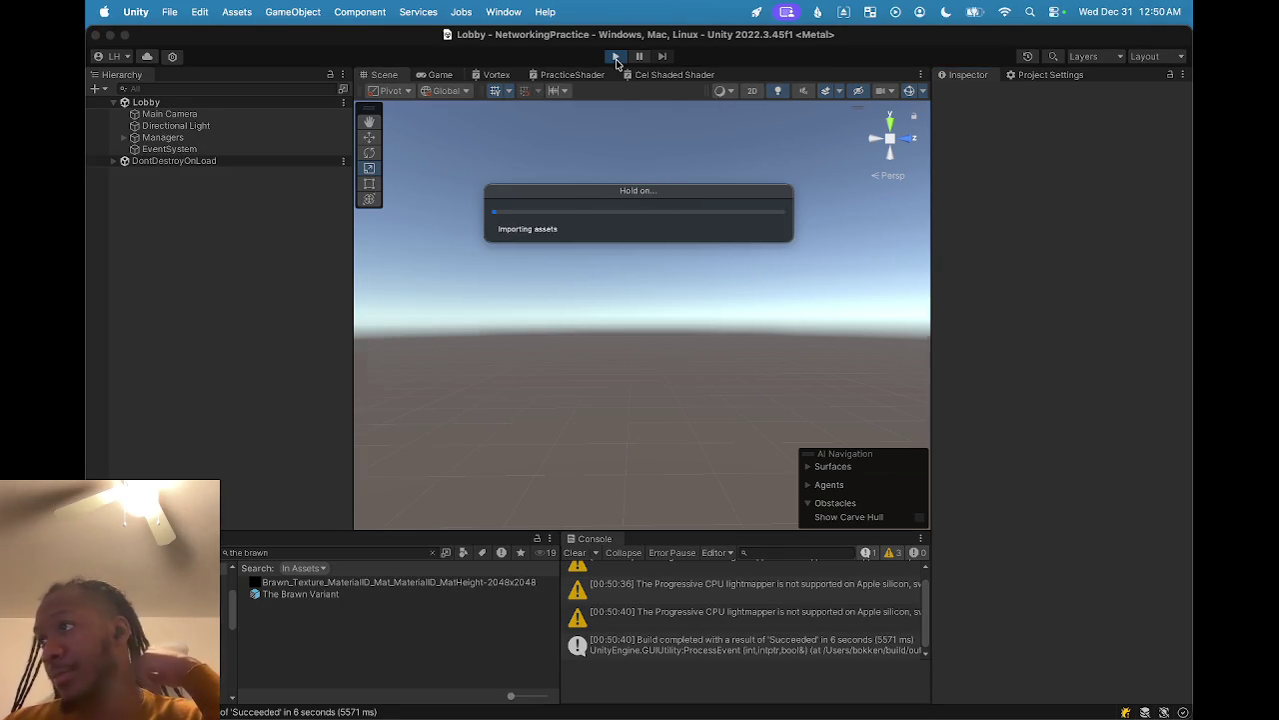
- Connect to the lobby as 'adfsbg' and switch to the other running game instance
click(650, 297)
text(adfsbg)
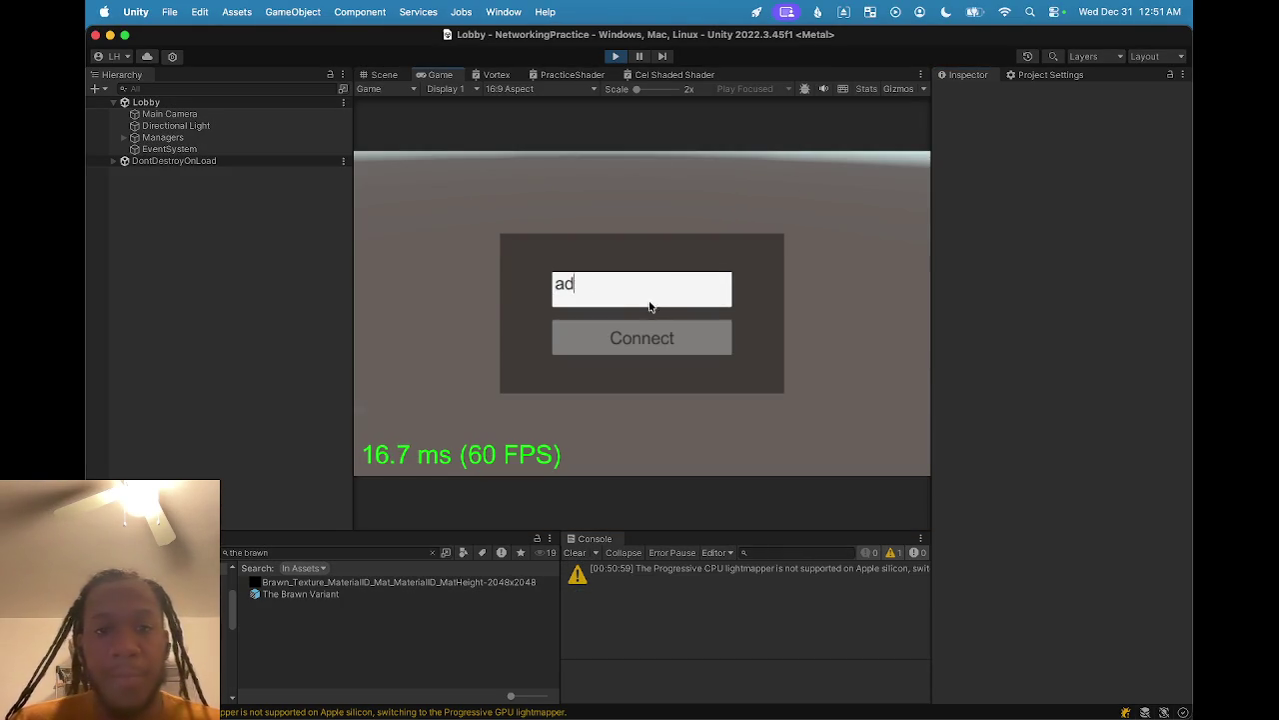
click(643, 337)
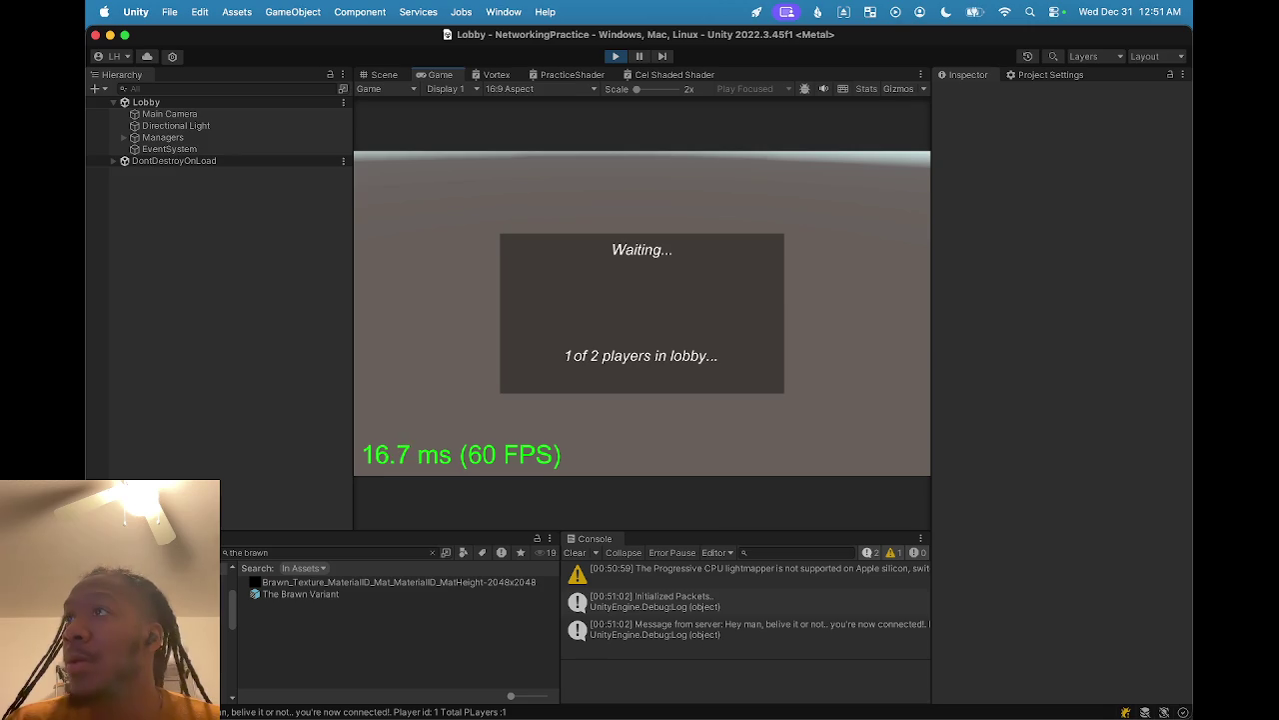
key(super+Tab)
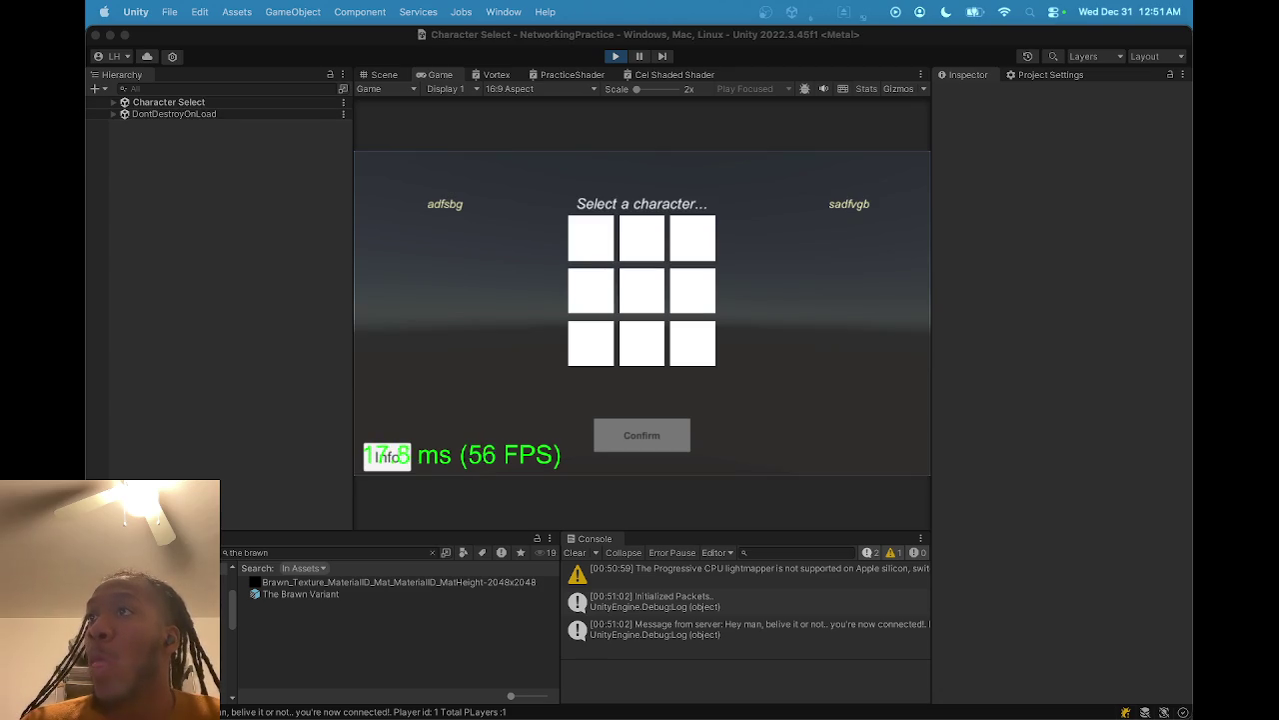
- Pick The Brawn in the character grid and confirm the choice
click(640, 240)
click(660, 434)
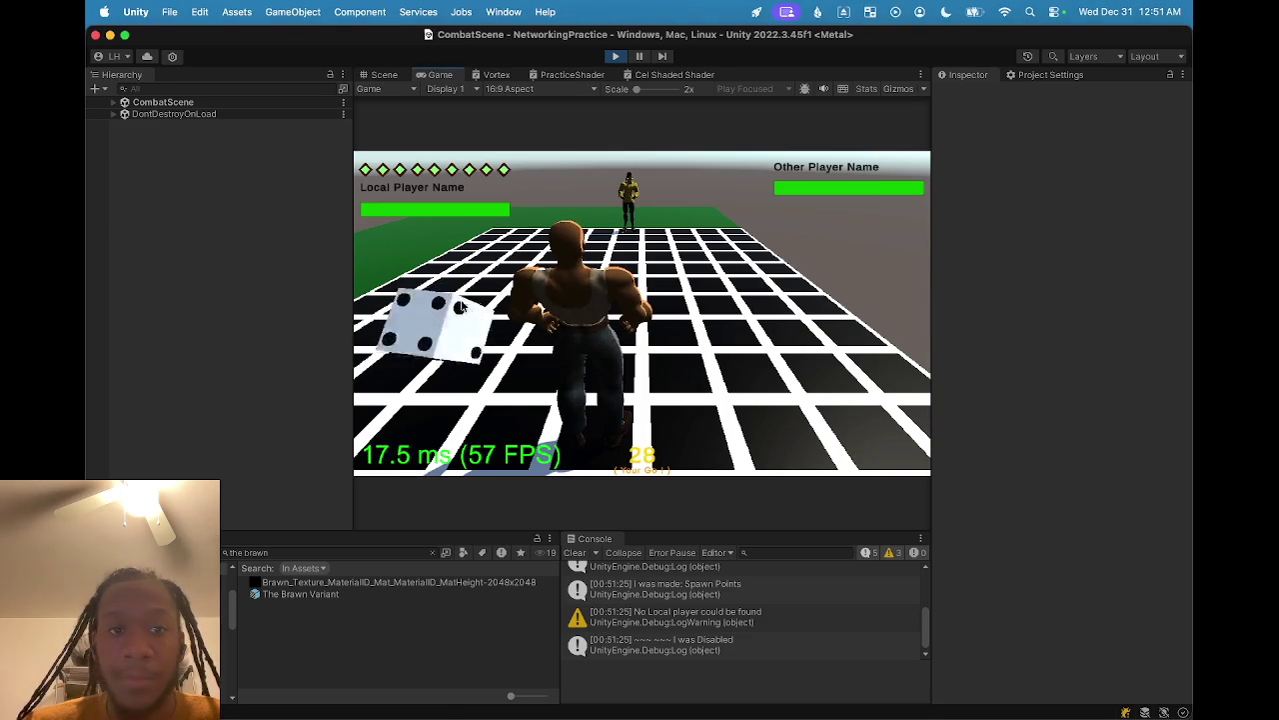
- Attack with The Brawn's Ire move, then end the turn
click(519, 317)
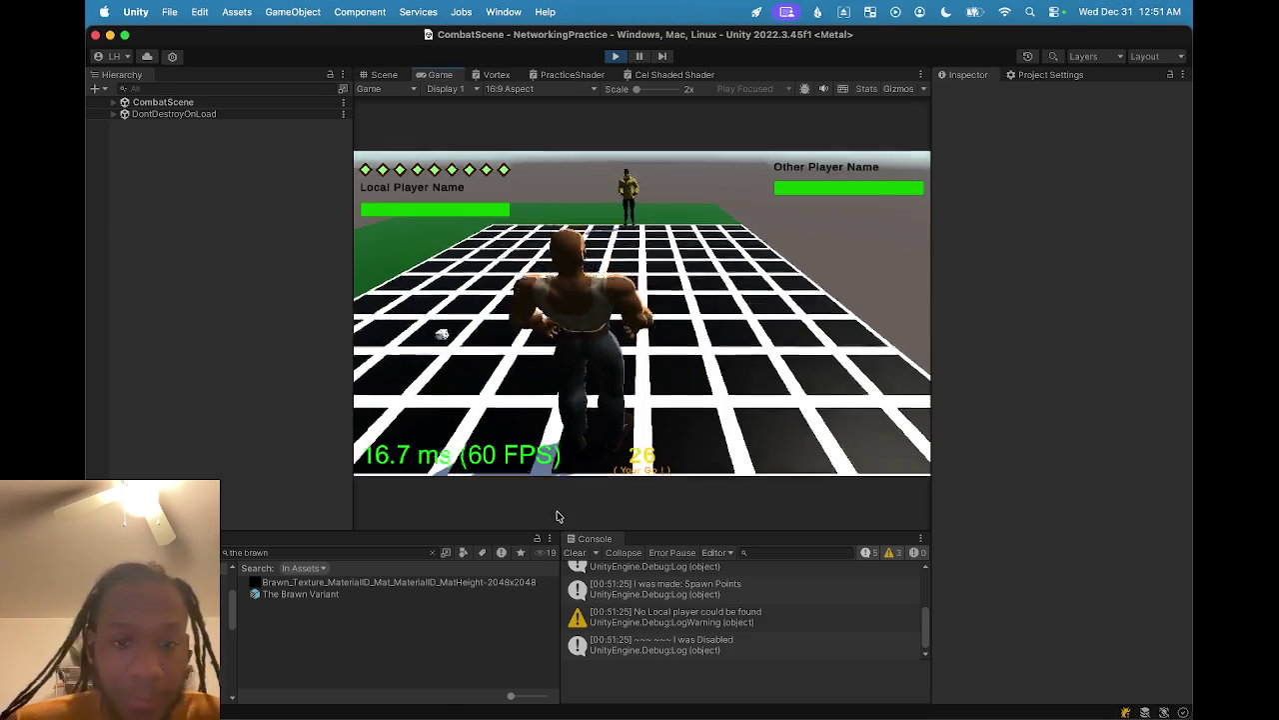
click(450, 414)
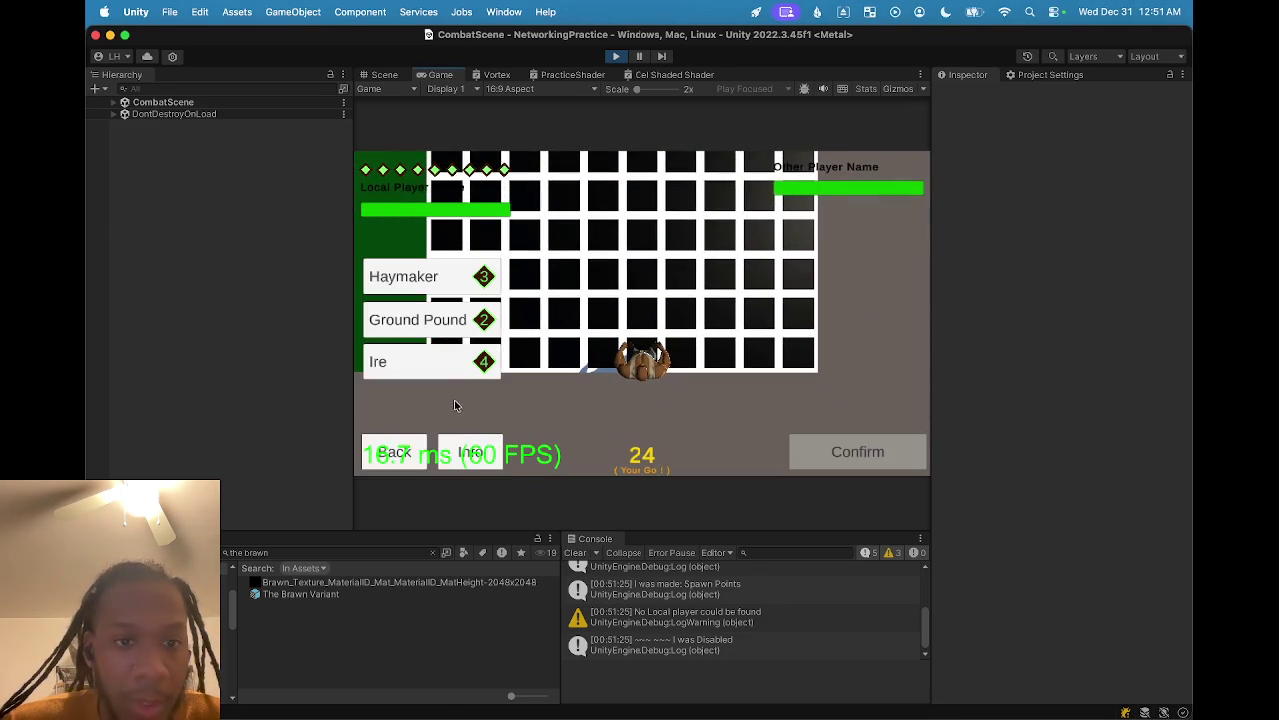
click(452, 378)
click(870, 454)
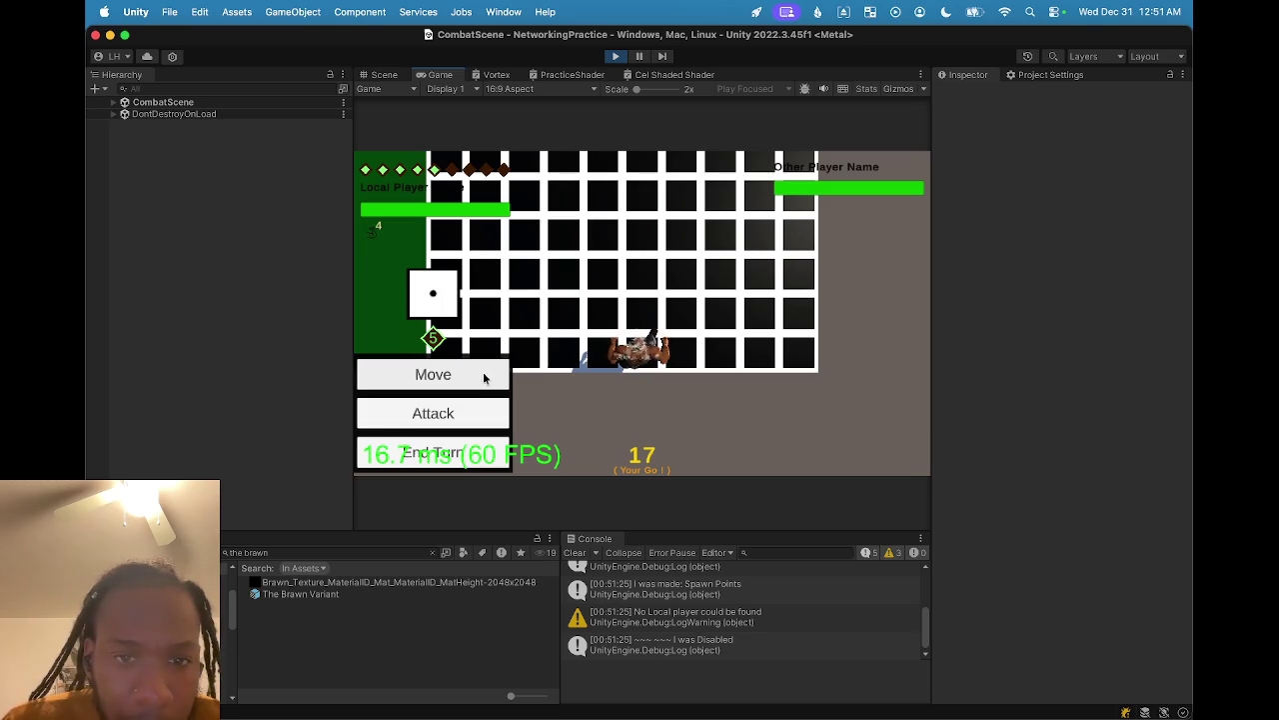
click(460, 453)
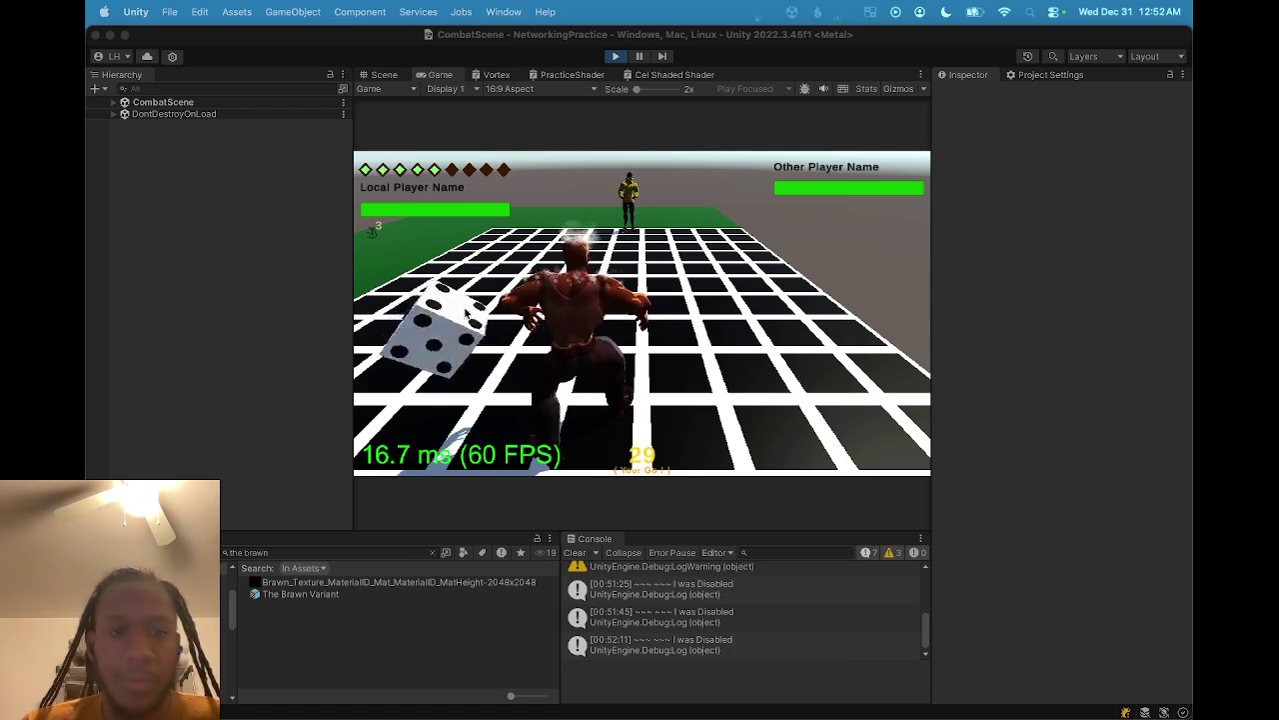
- Move The Brawn to a tile along the green path, end the turn, and refocus the game
click(454, 334)
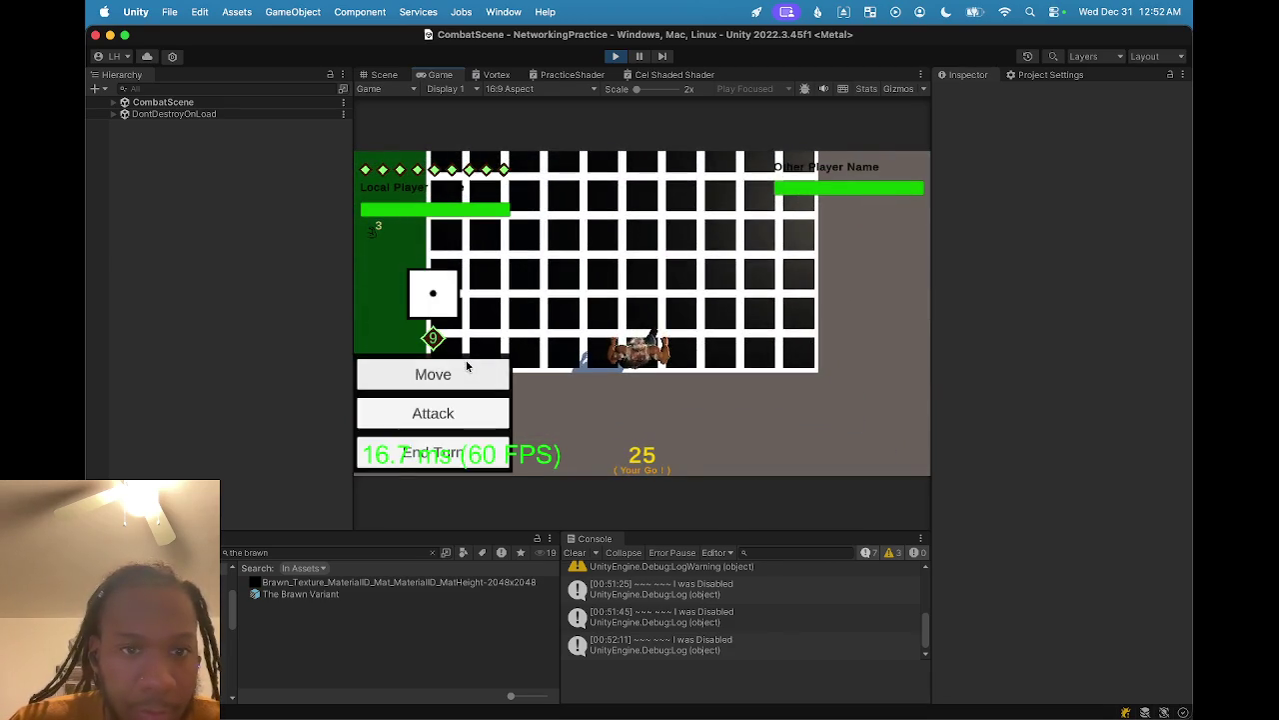
click(503, 374)
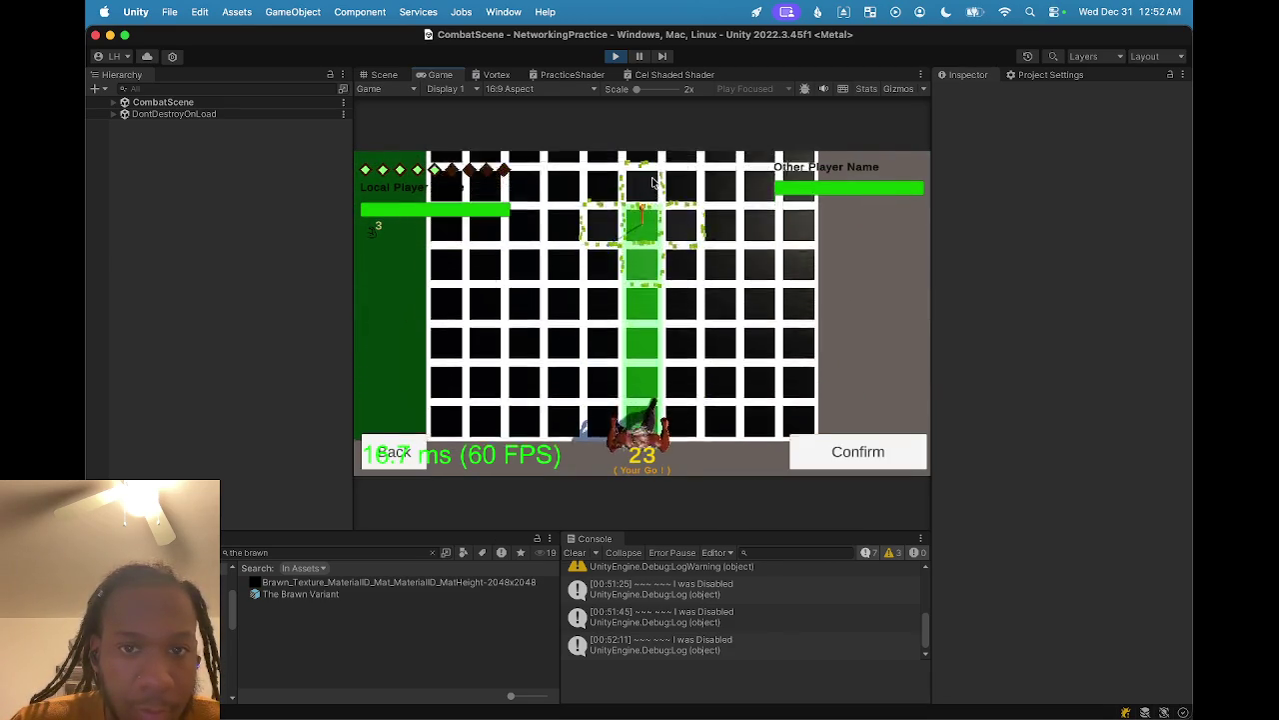
click(845, 451)
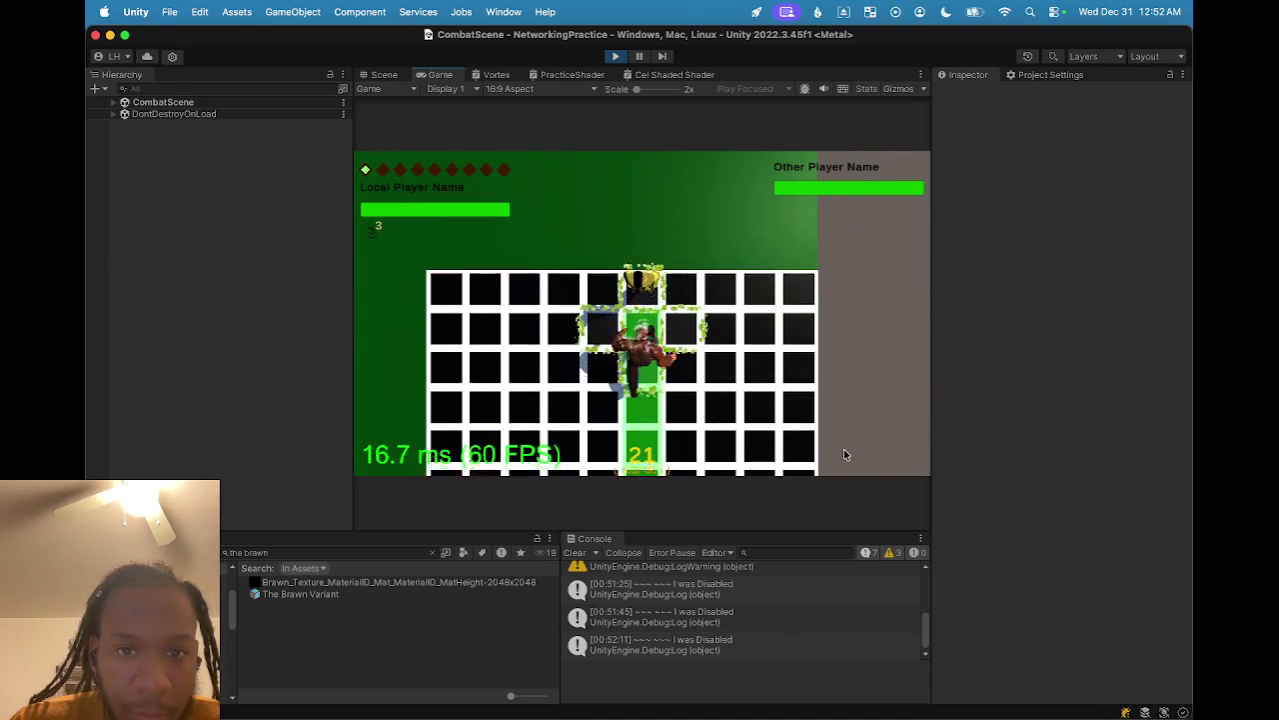
click(455, 458)
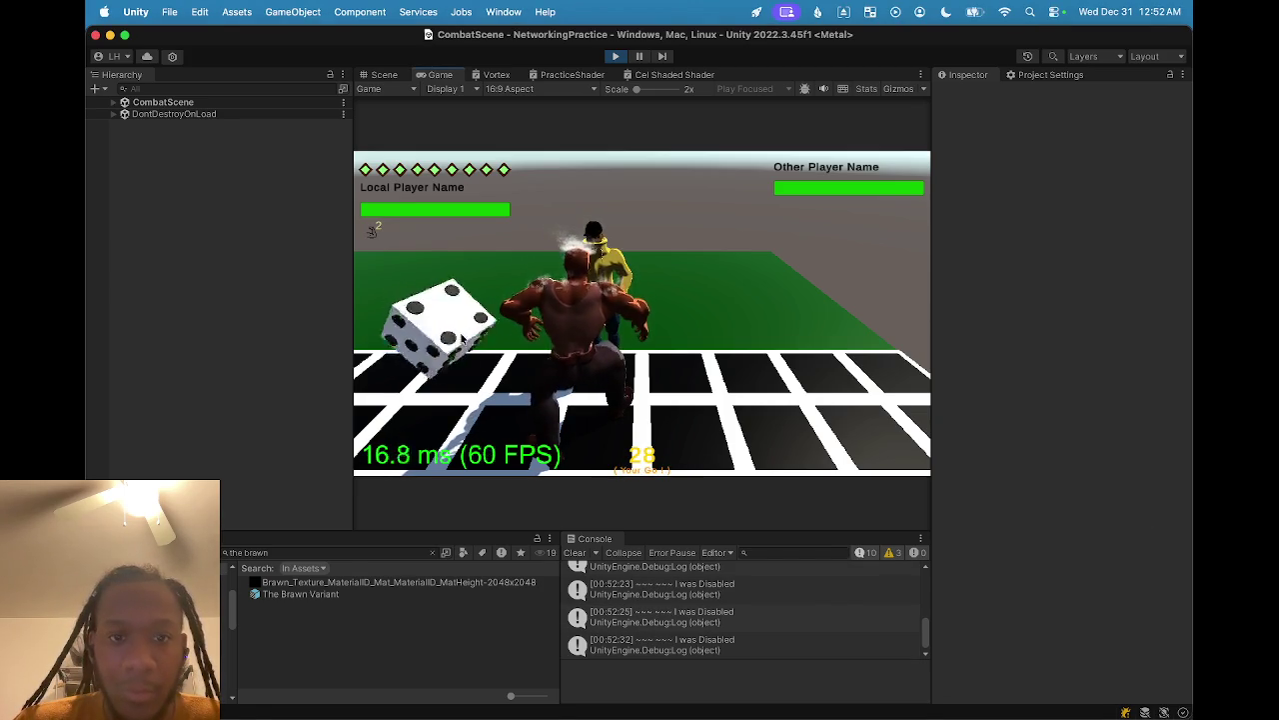
click(459, 338)
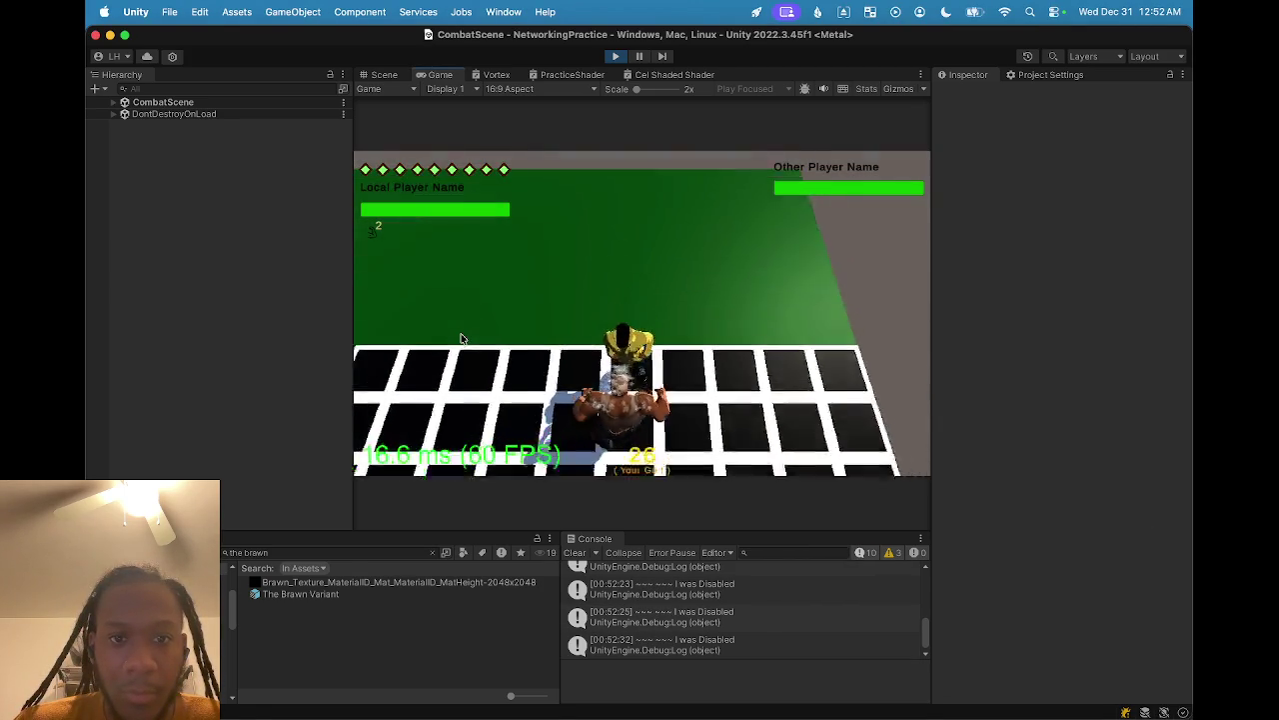
- Attack with Ground Pound, then with Haymaker after backing out of a move
click(460, 418)
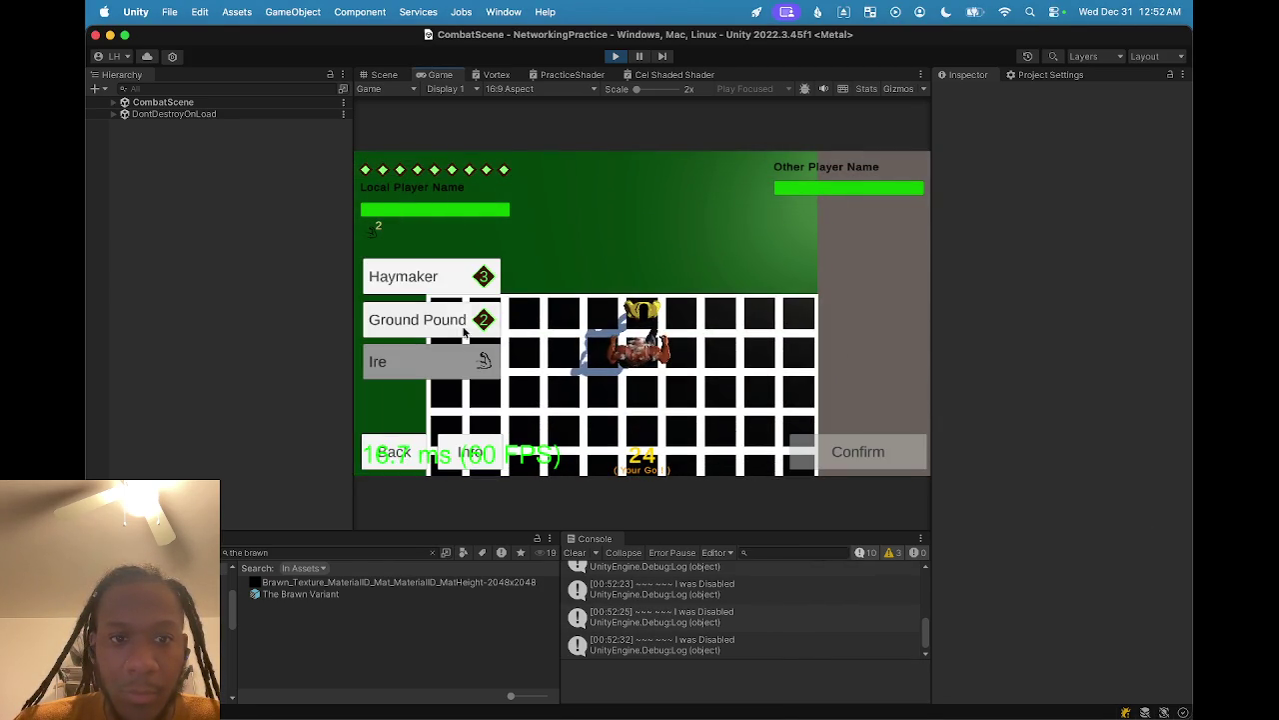
click(453, 289)
click(455, 318)
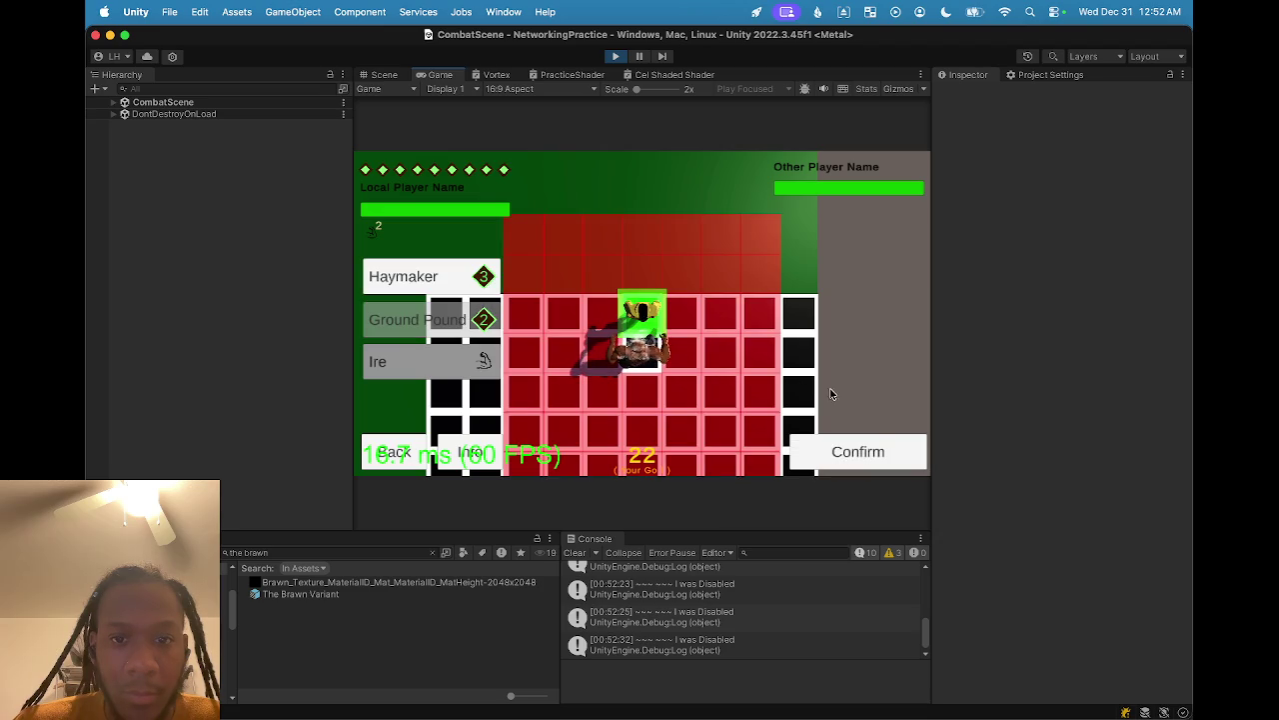
click(868, 450)
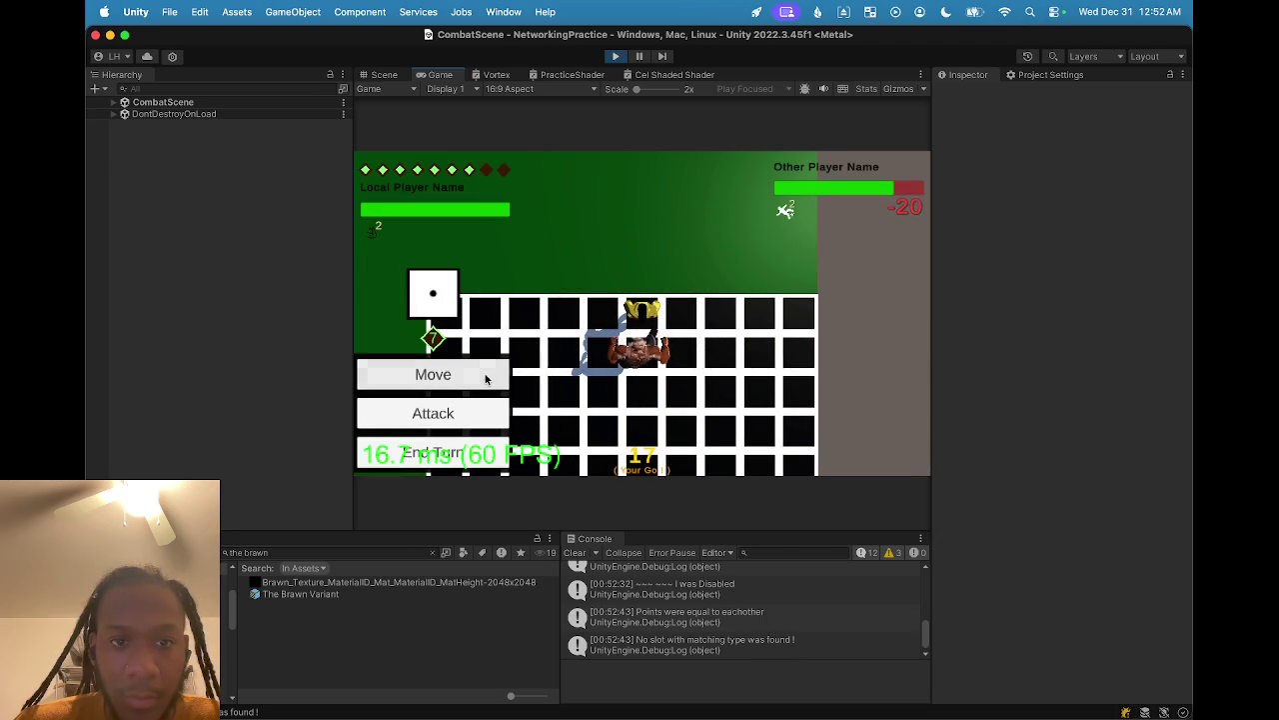
click(485, 376)
click(400, 445)
click(440, 411)
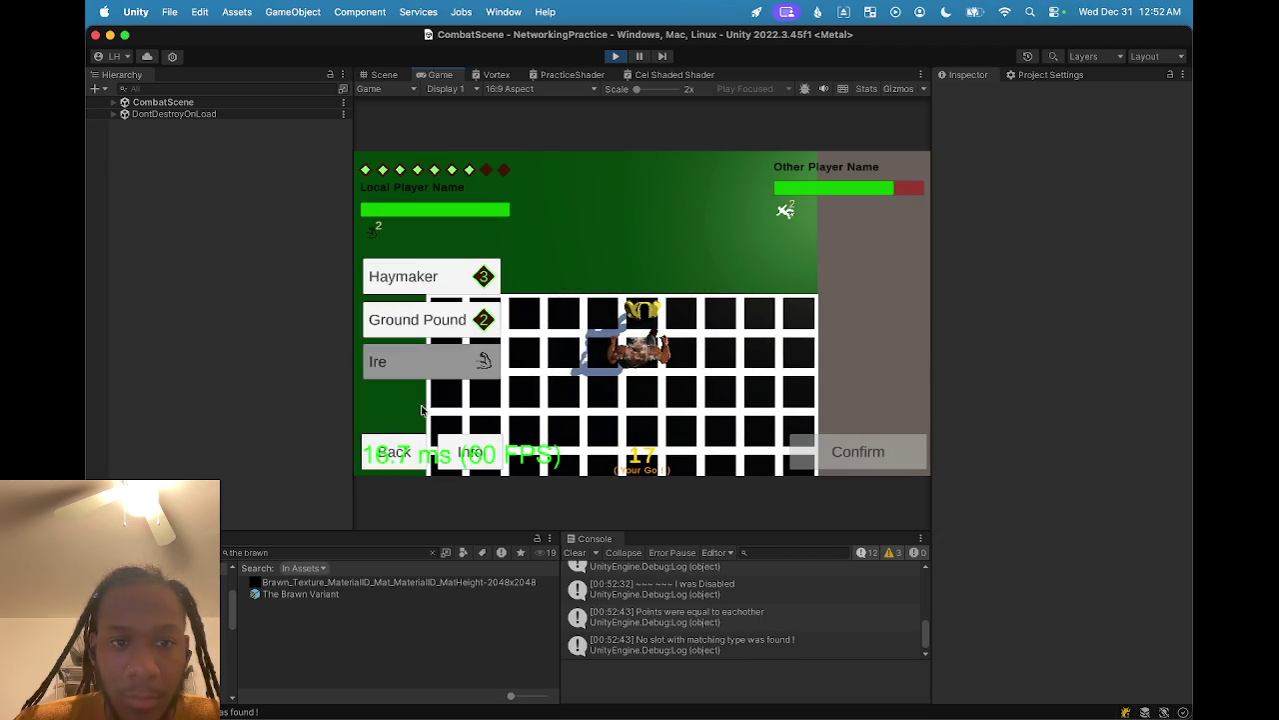
click(420, 277)
click(844, 446)
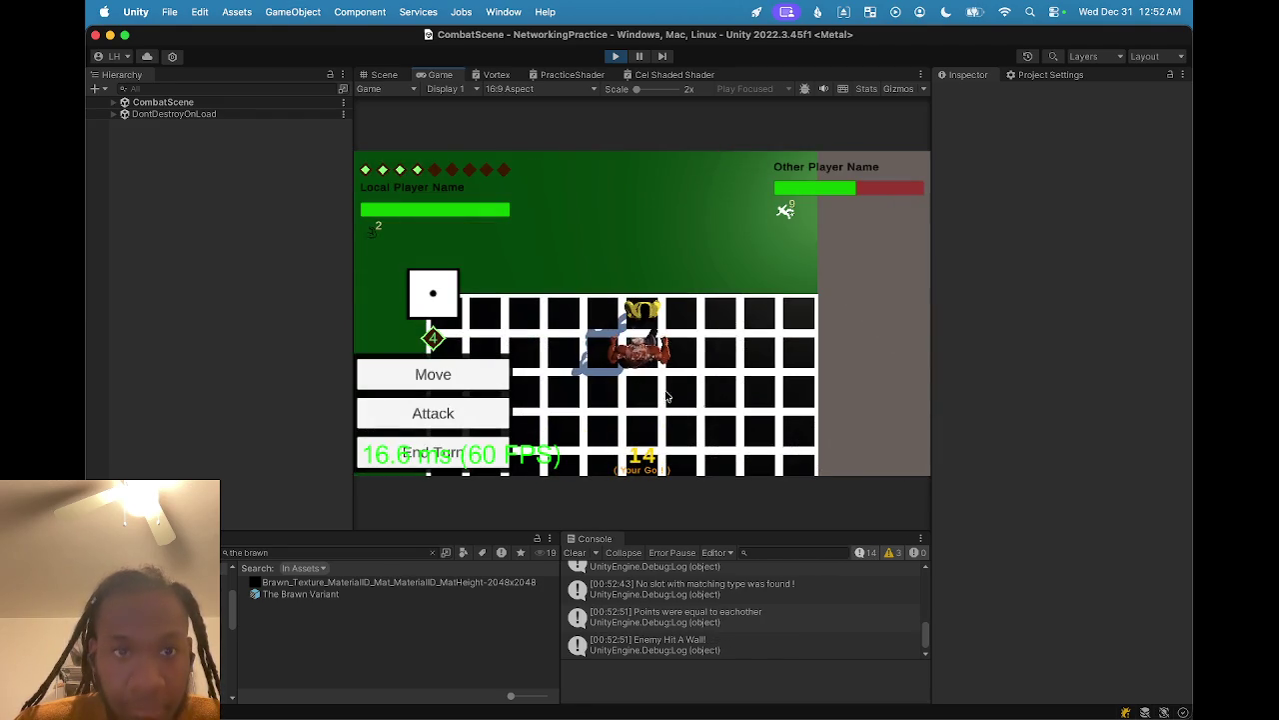
- Attack with Haymaker once more and end the local player's turn
click(424, 412)
click(440, 290)
click(846, 455)
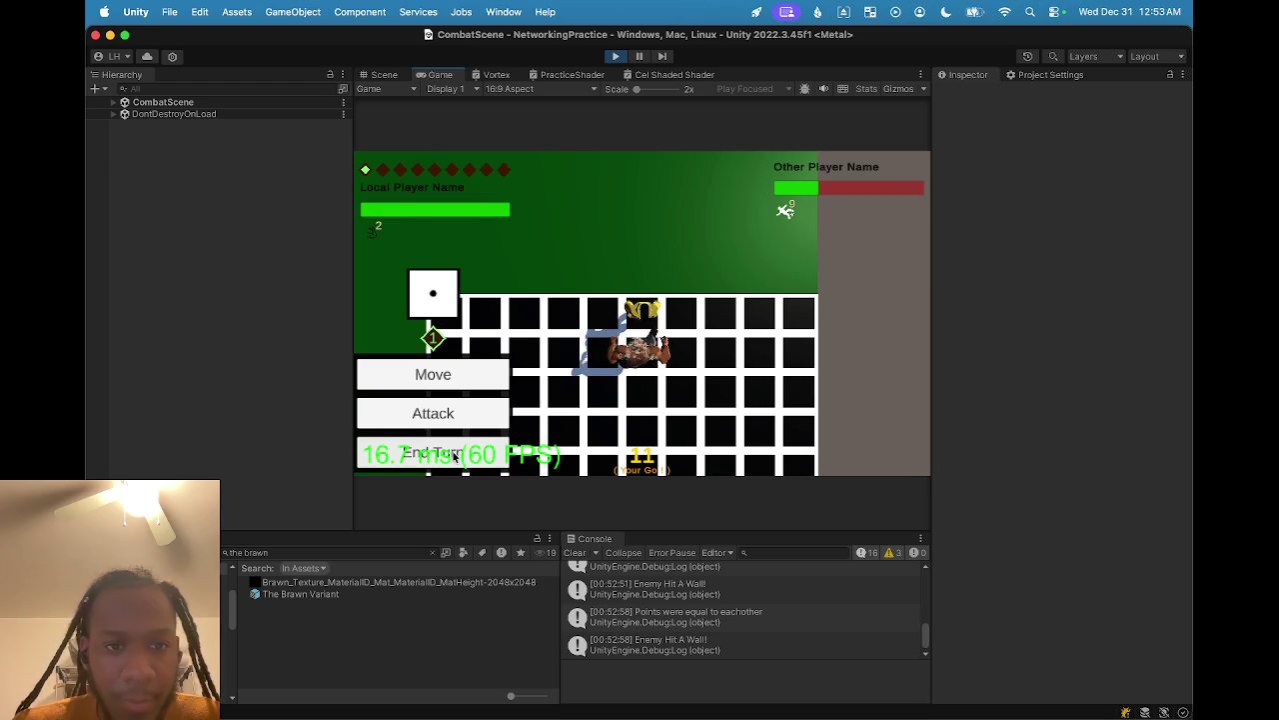
click(455, 457)
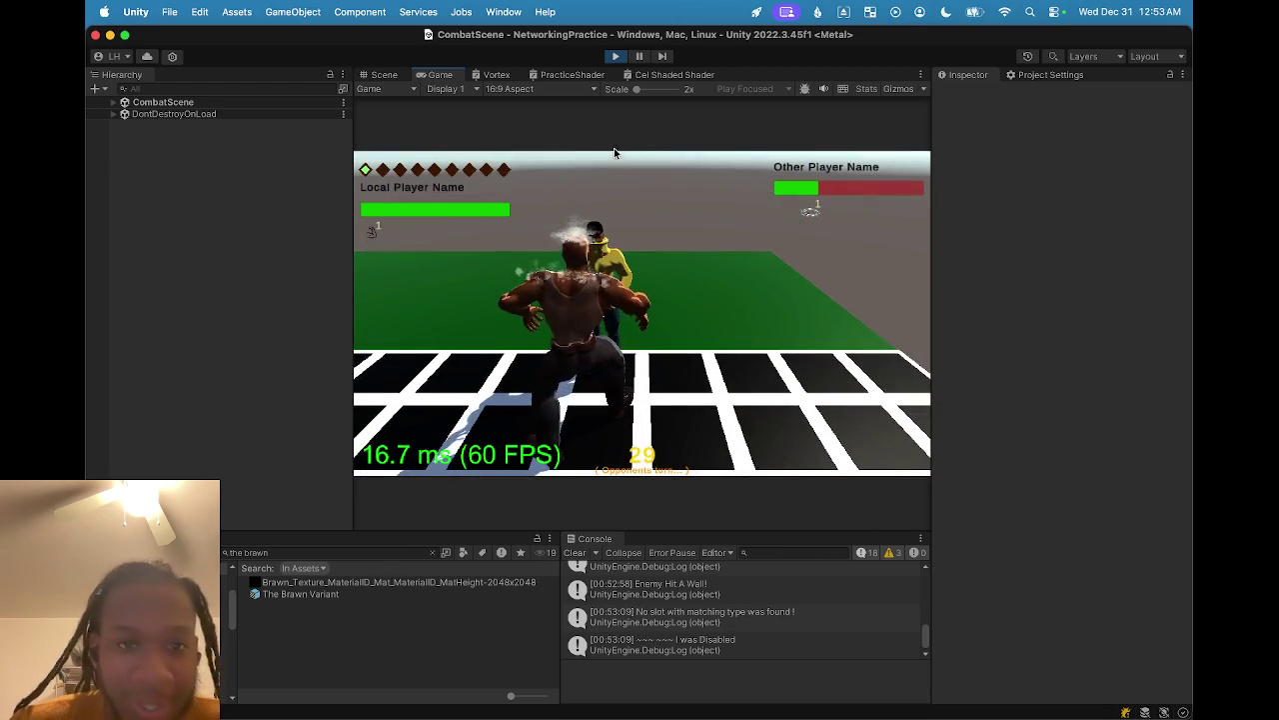
- Exit Play mode to stop the play-test and return to the editor
click(615, 56)
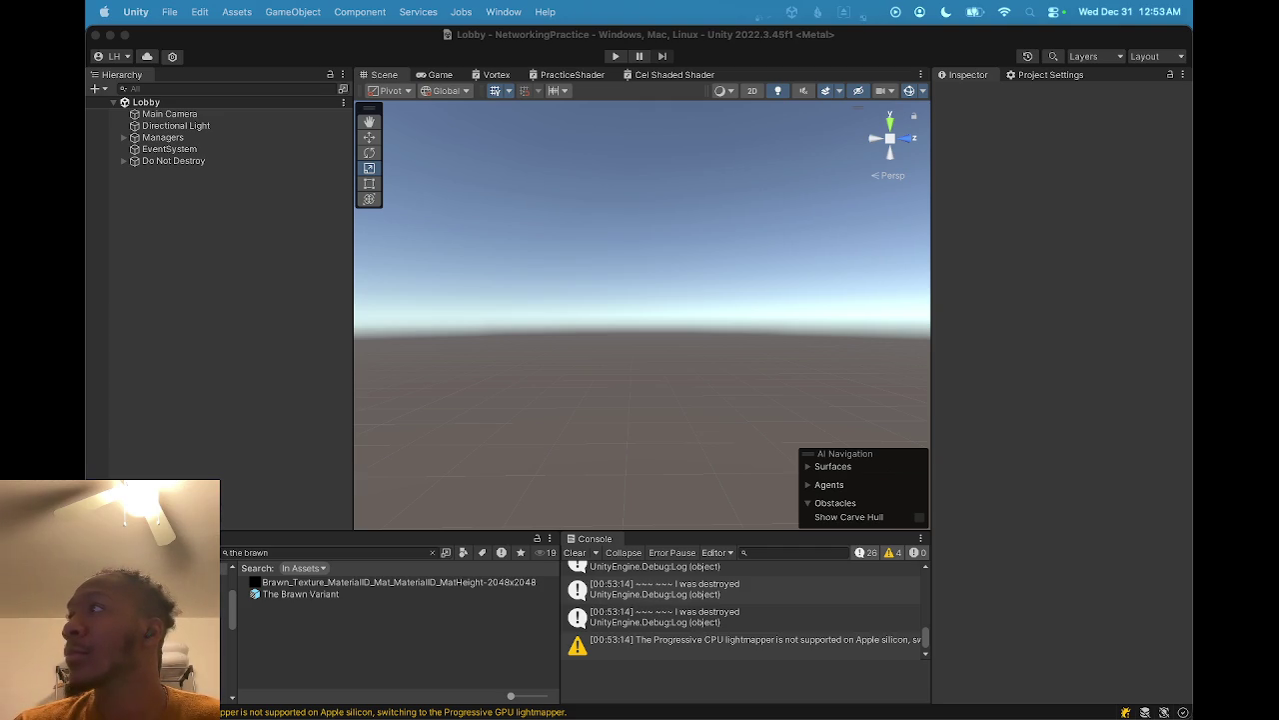
- Open The Brawn Variant prefab and activate its Shoulder Steam and Head Steam objects
double_click(290, 595)
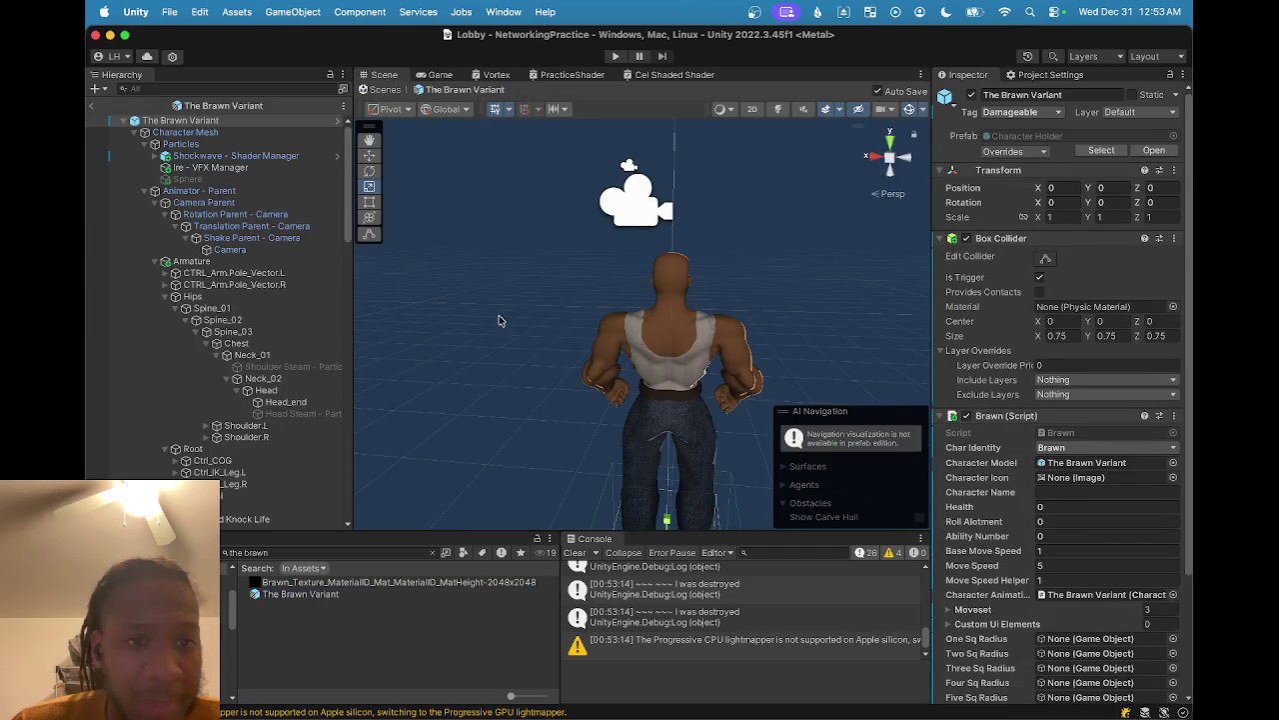
click(287, 367)
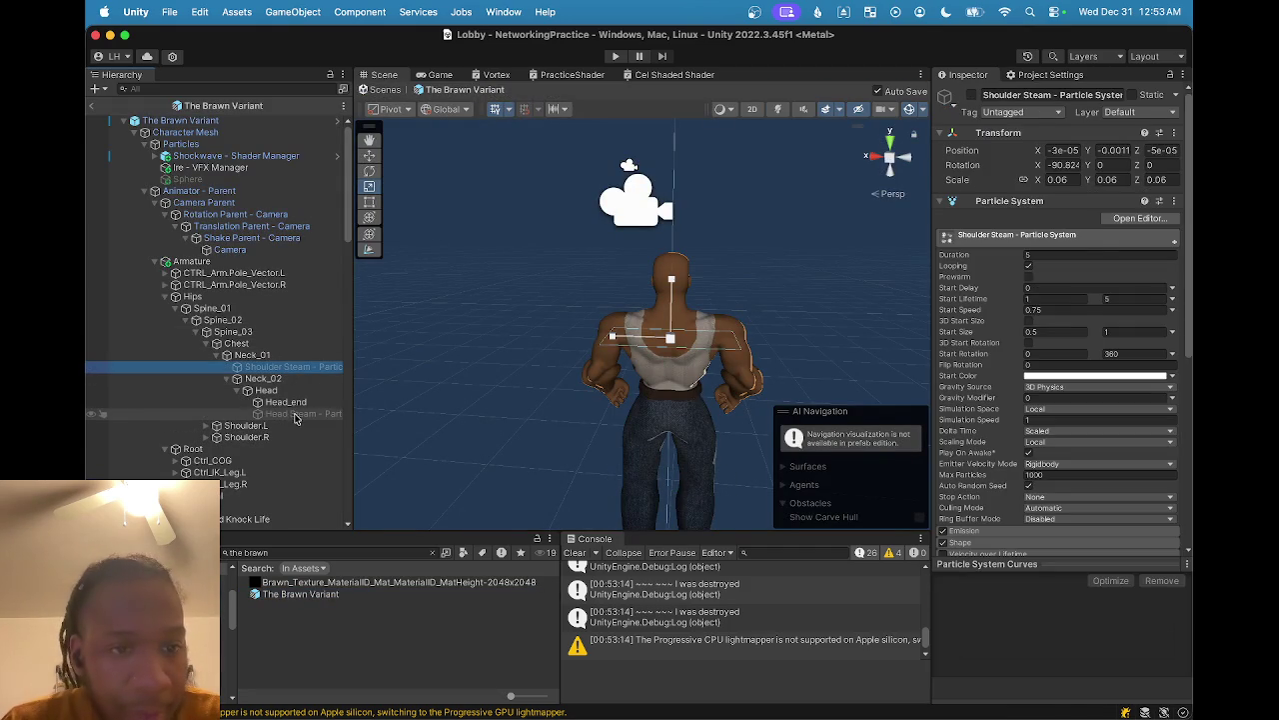
shift+click(295, 414)
click(304, 379)
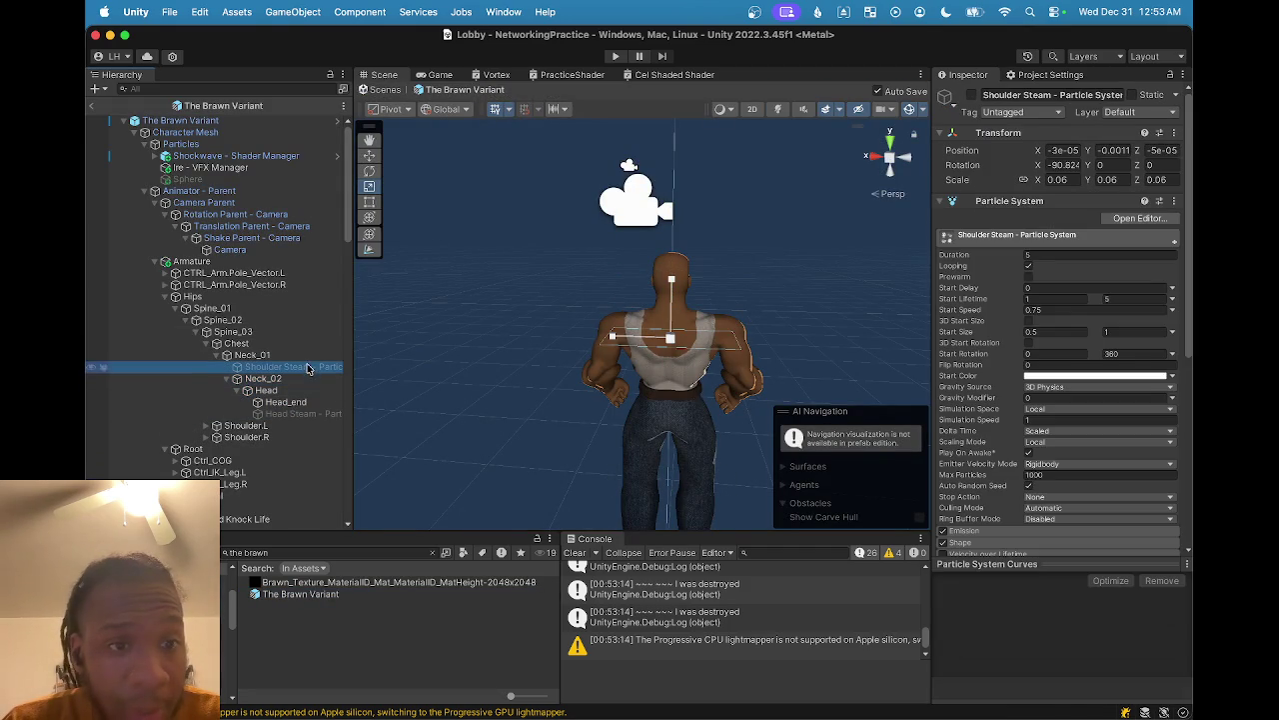
super+click(323, 416)
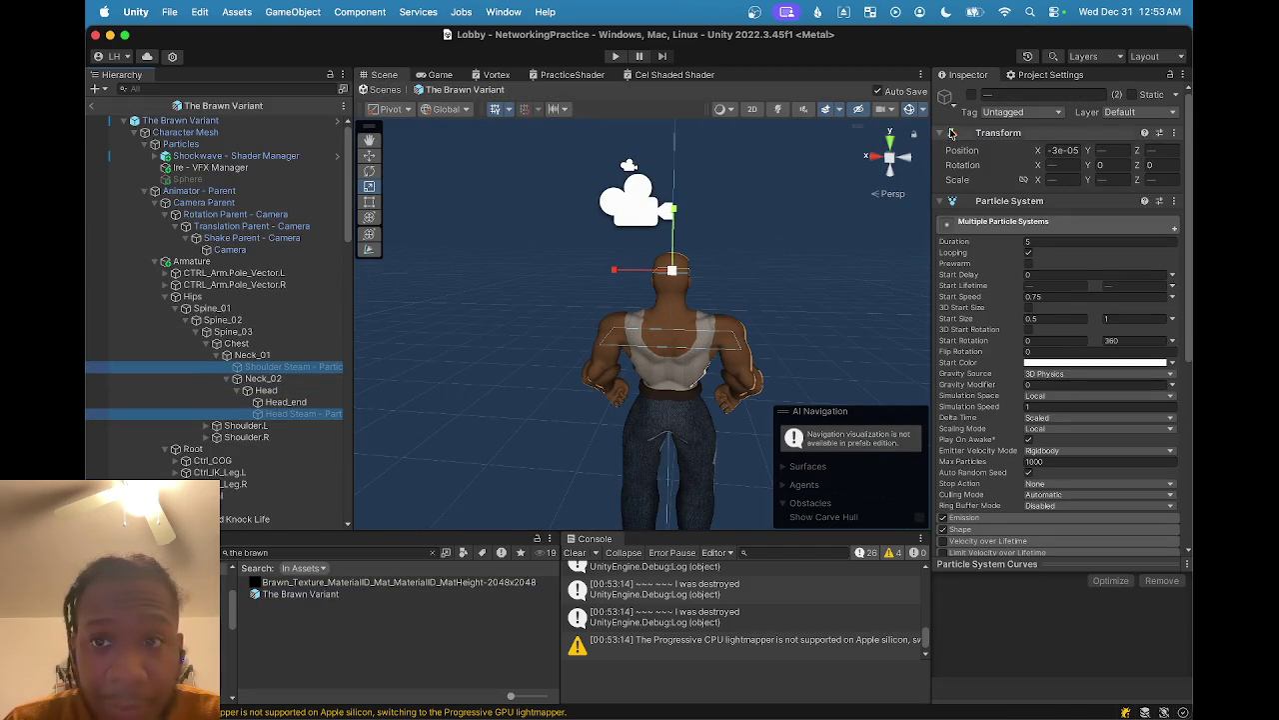
click(970, 95)
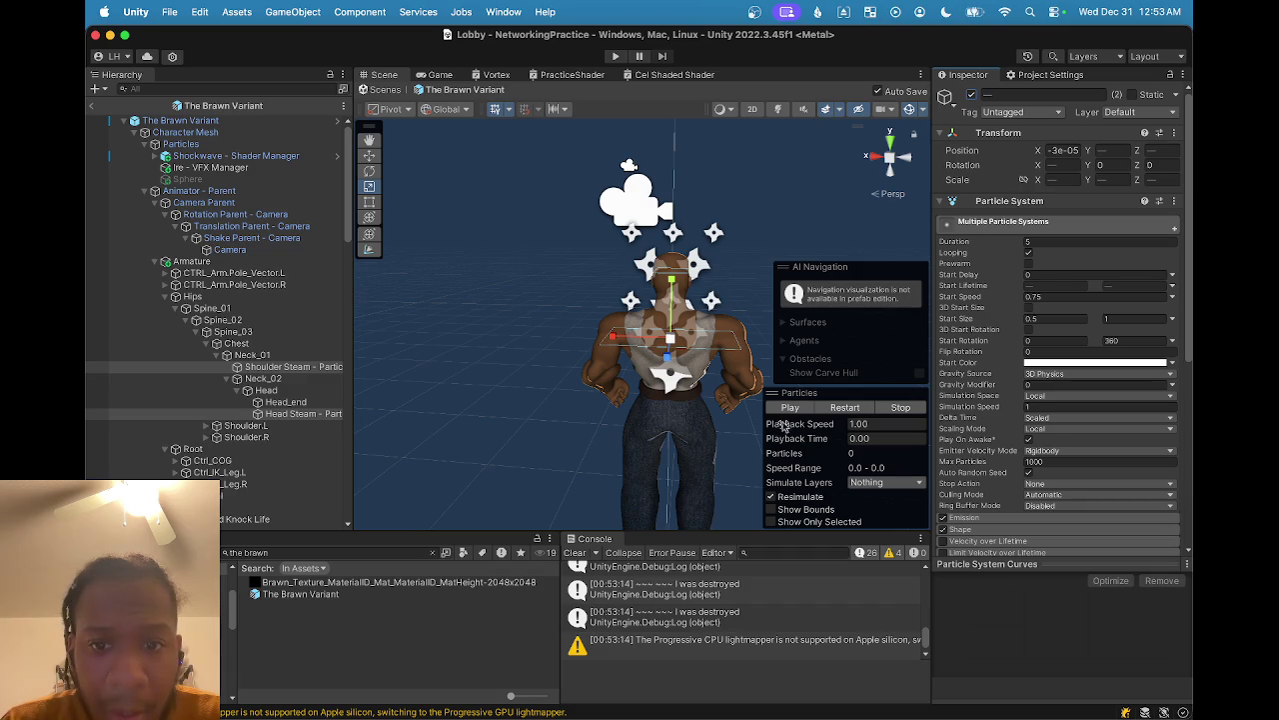
- Review the Shoulder Steam and Head Steam particle settings in the Inspector
scroll(716, 355, up, 3)
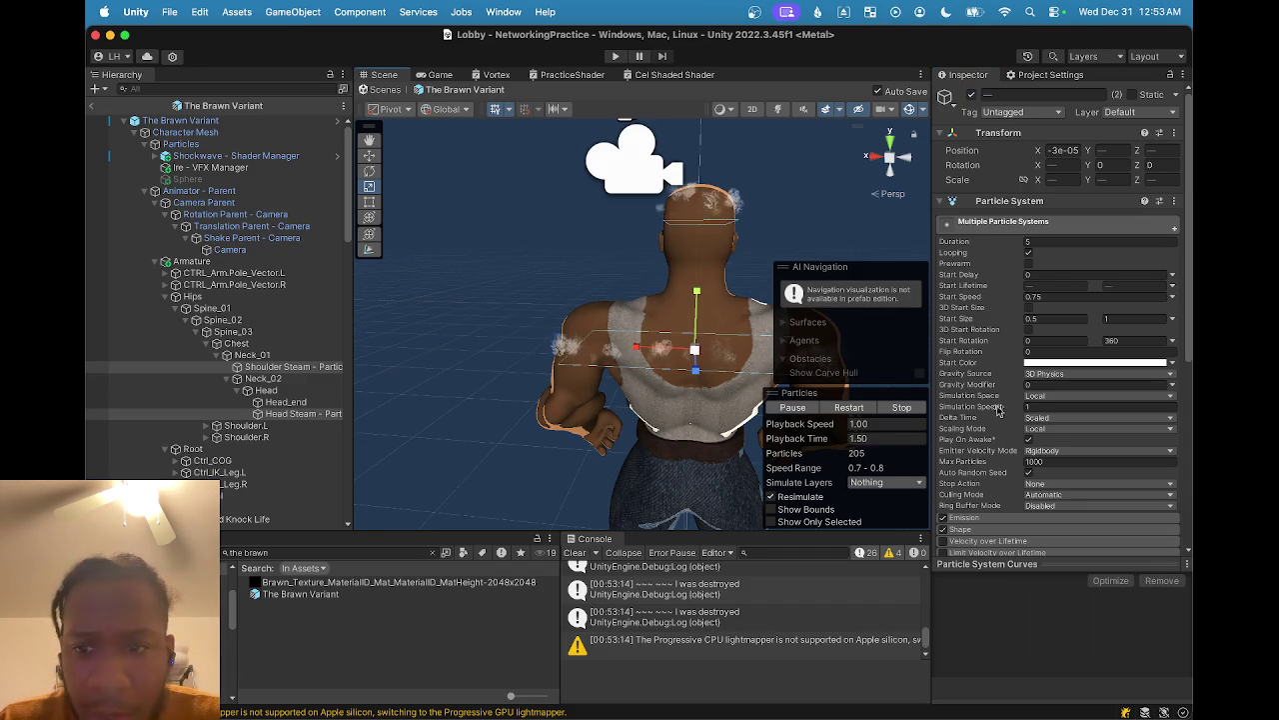
scroll(989, 405, down, 2)
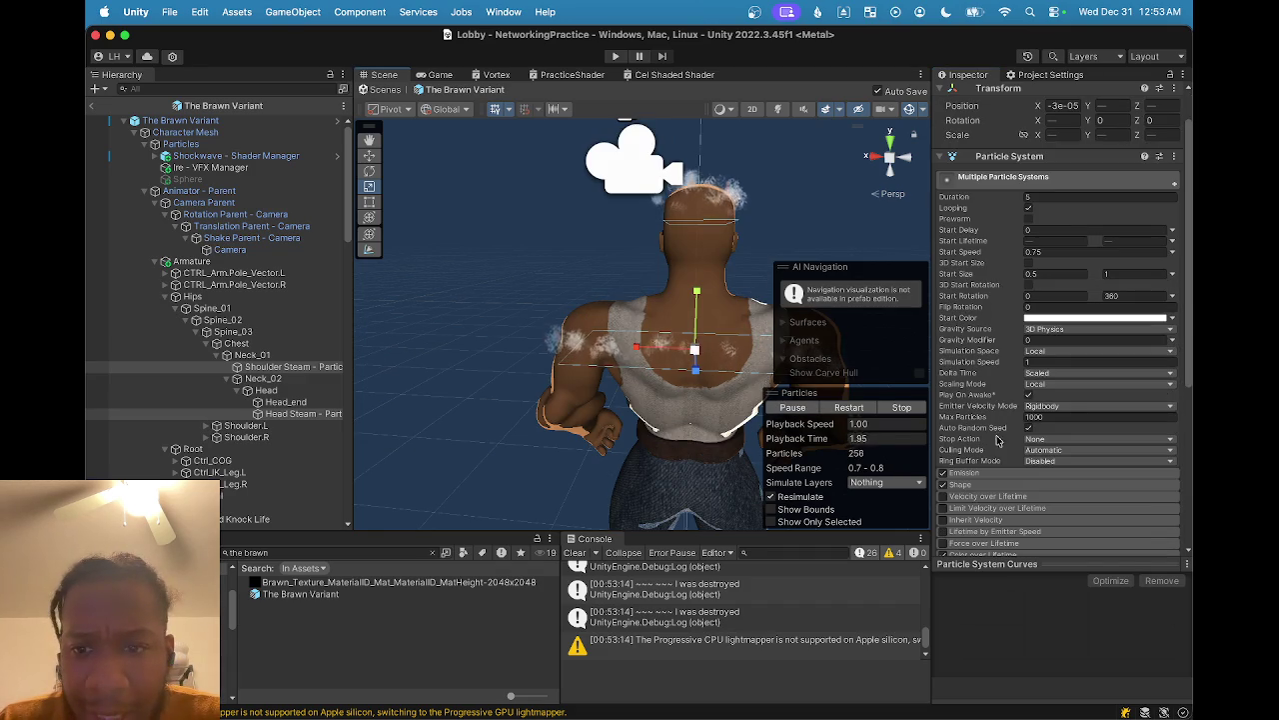
click(314, 369)
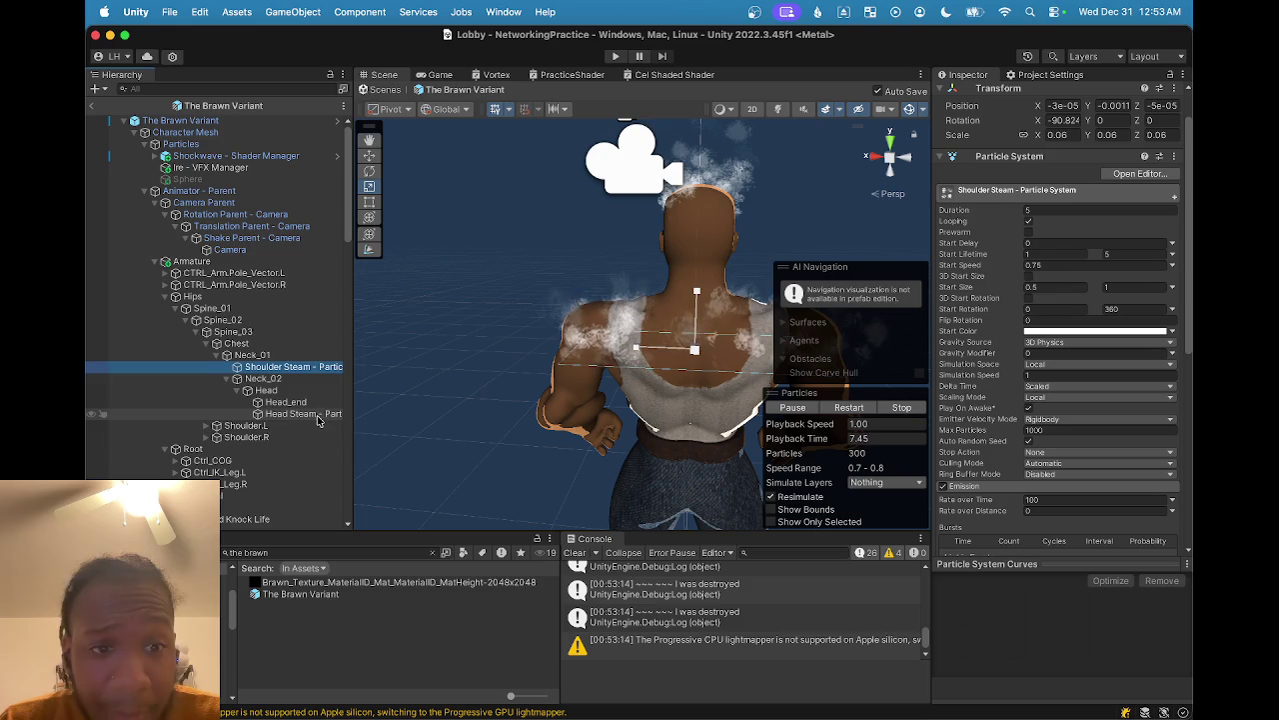
click(318, 416)
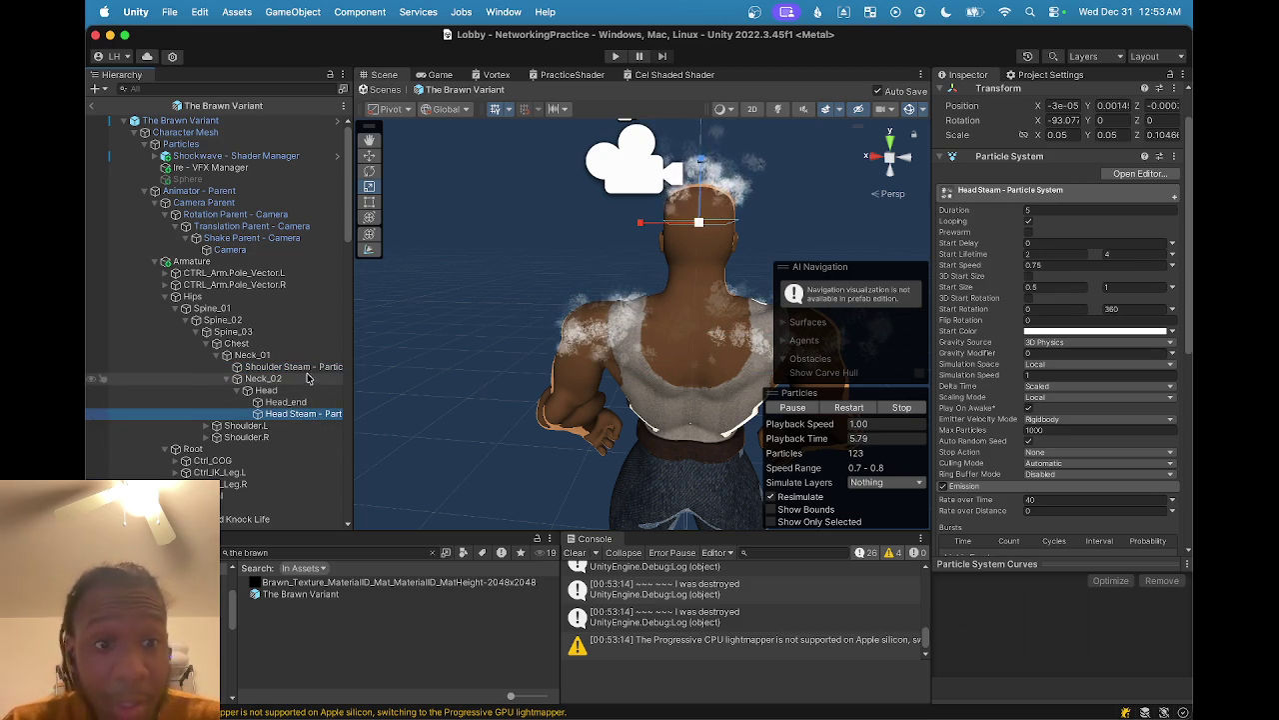
click(311, 372)
- Set Shoulder Steam's Rate over Time to 200 and view the steam from behind
drag(545, 413, 712, 357)
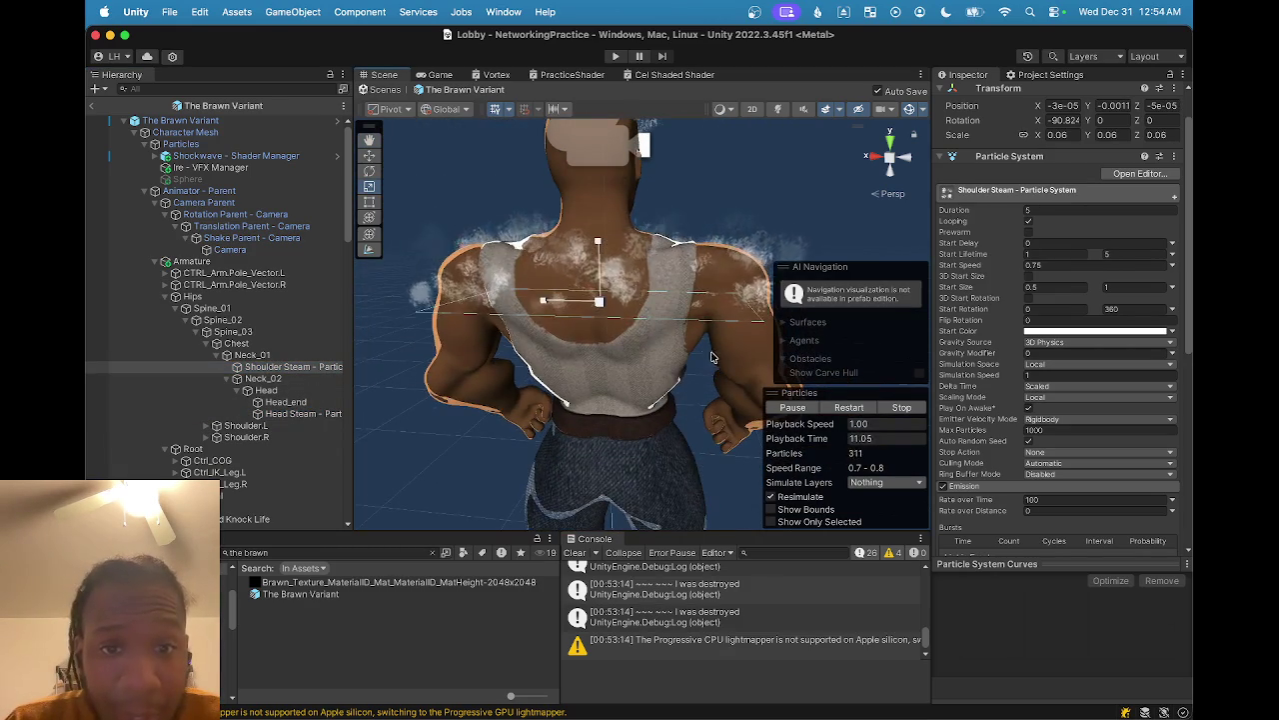
drag(638, 338, 632, 340)
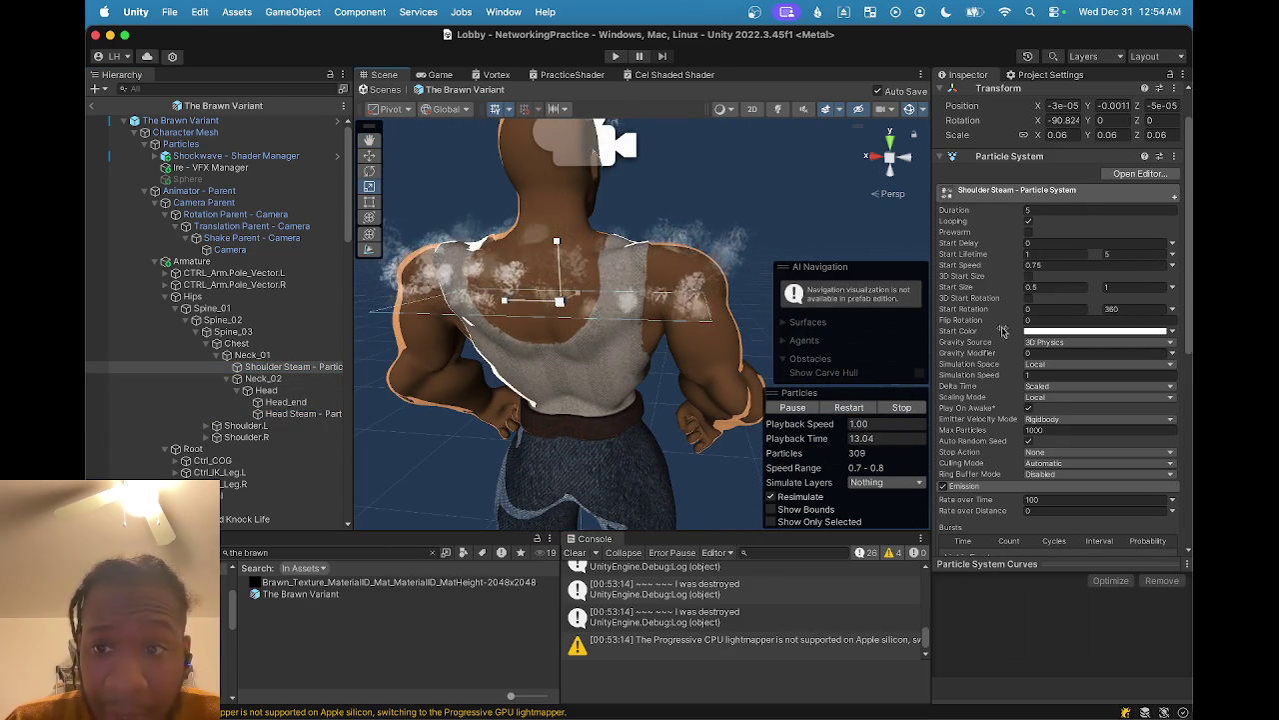
scroll(1066, 461, down, 3)
click(1062, 451)
text(200)
mouse_move(625, 318)
mouse_down()
mouse_move(639, 320)
mouse_move(585, 323)
mouse_up()
- Try a 300 emission rate, then return Rate over Time to 200
click(1054, 451)
text(400)
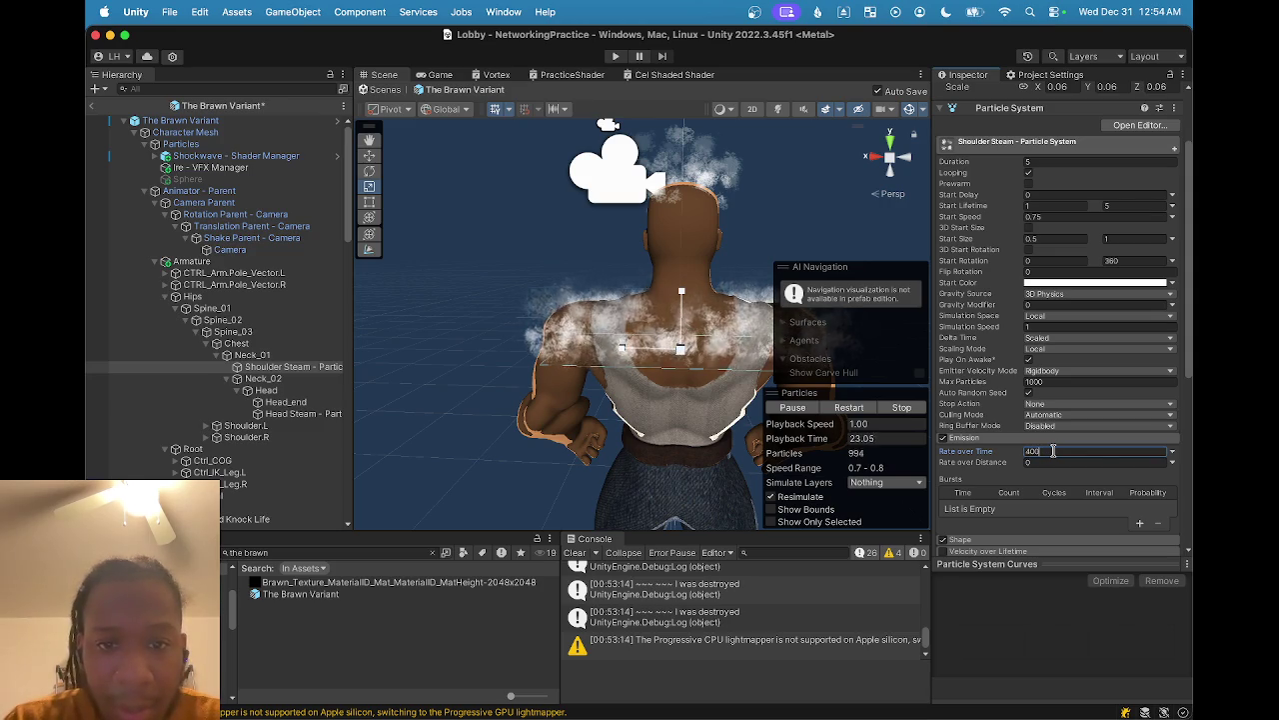
key(BackSpace)
key(BackSpace)
key(BackSpace)
text(3)
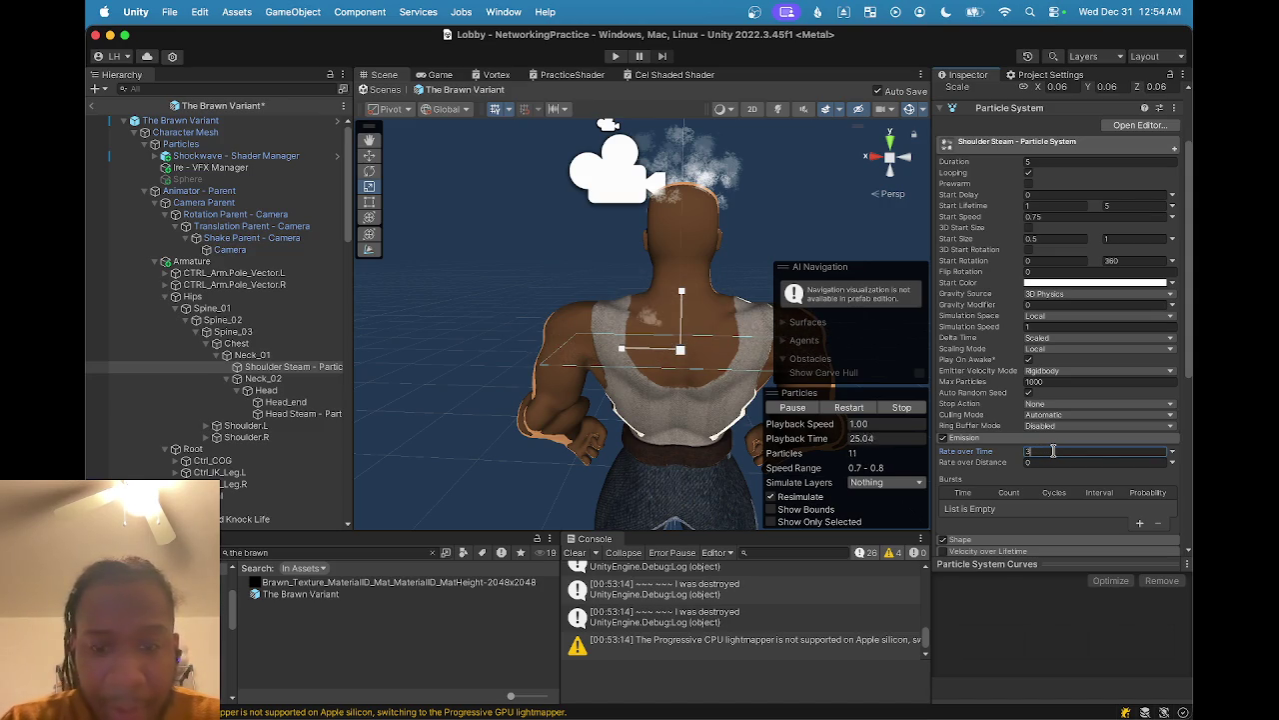
text(0)
key(Return)
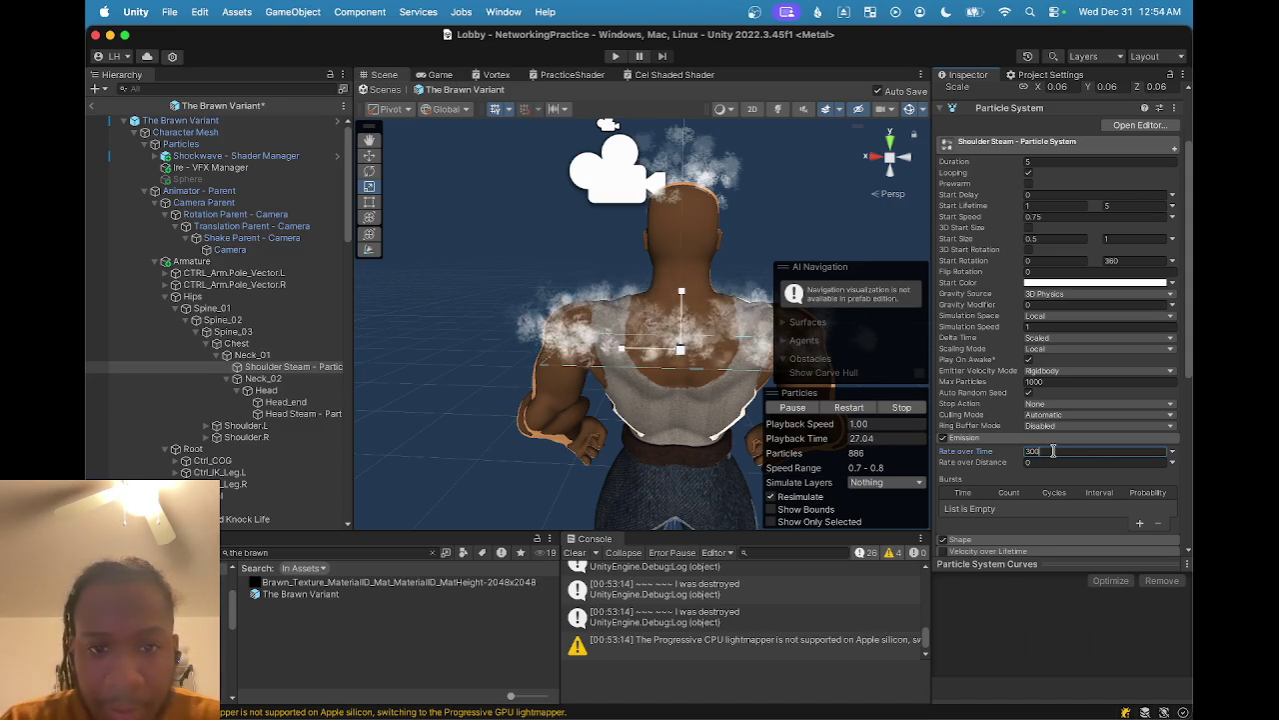
scroll(655, 360, up, 3)
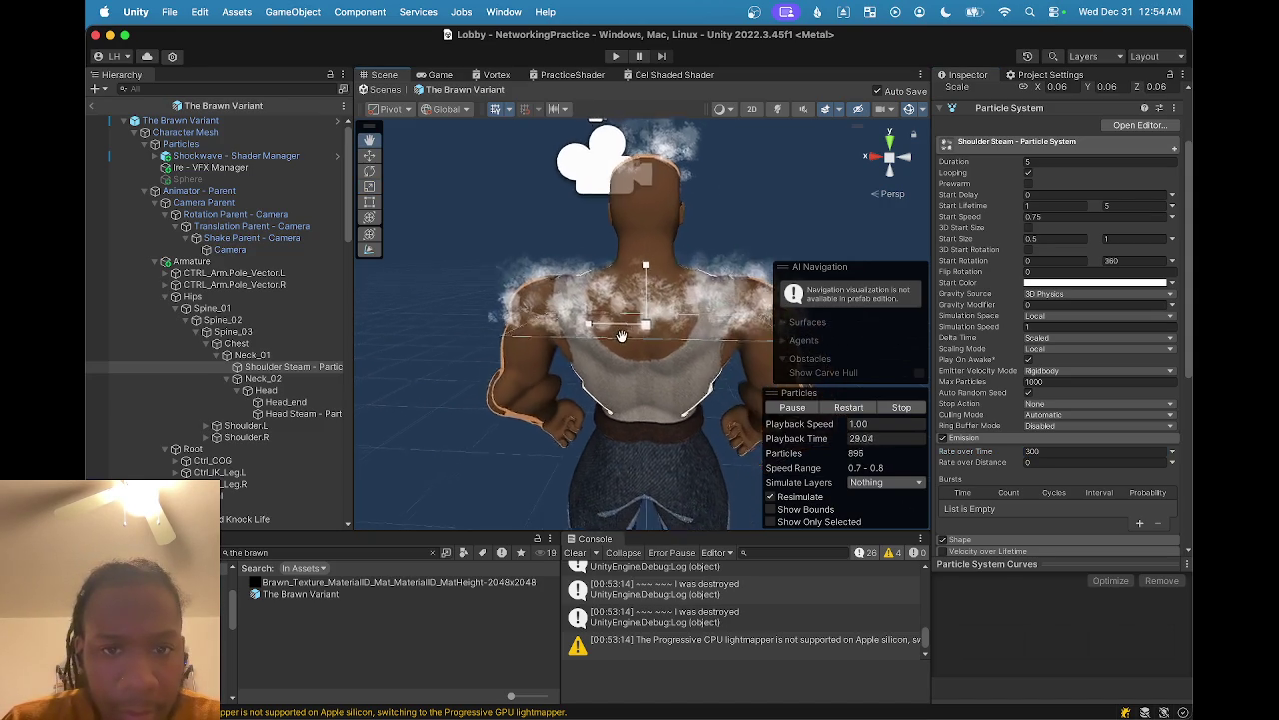
click(1039, 451)
text(20)
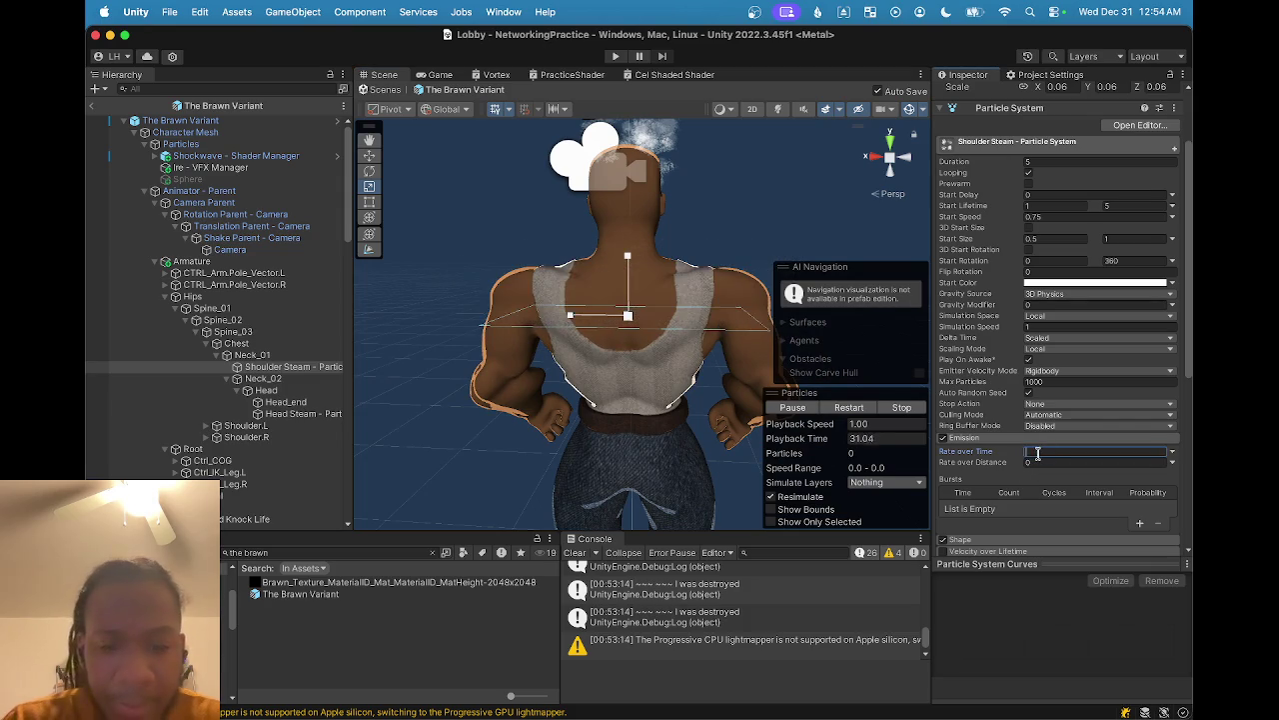
text(0)
key(Return)
scroll(1039, 452, down, 2)
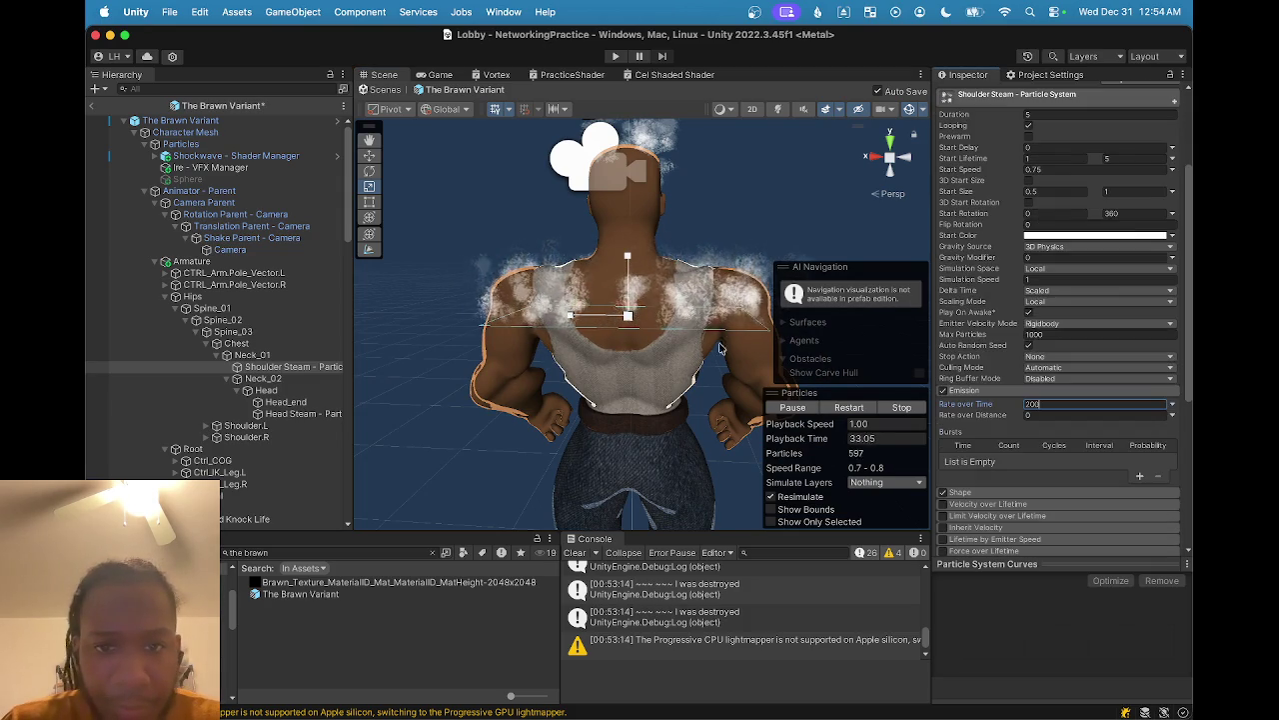
scroll(615, 383, up, 2)
- Orbit around the character to check the shoulder steam at 200 emission
mouse_move(616, 383)
mouse_down()
mouse_move(515, 331)
mouse_move(545, 422)
mouse_move(565, 292)
mouse_move(603, 342)
mouse_up()
scroll(526, 348, up, 3)
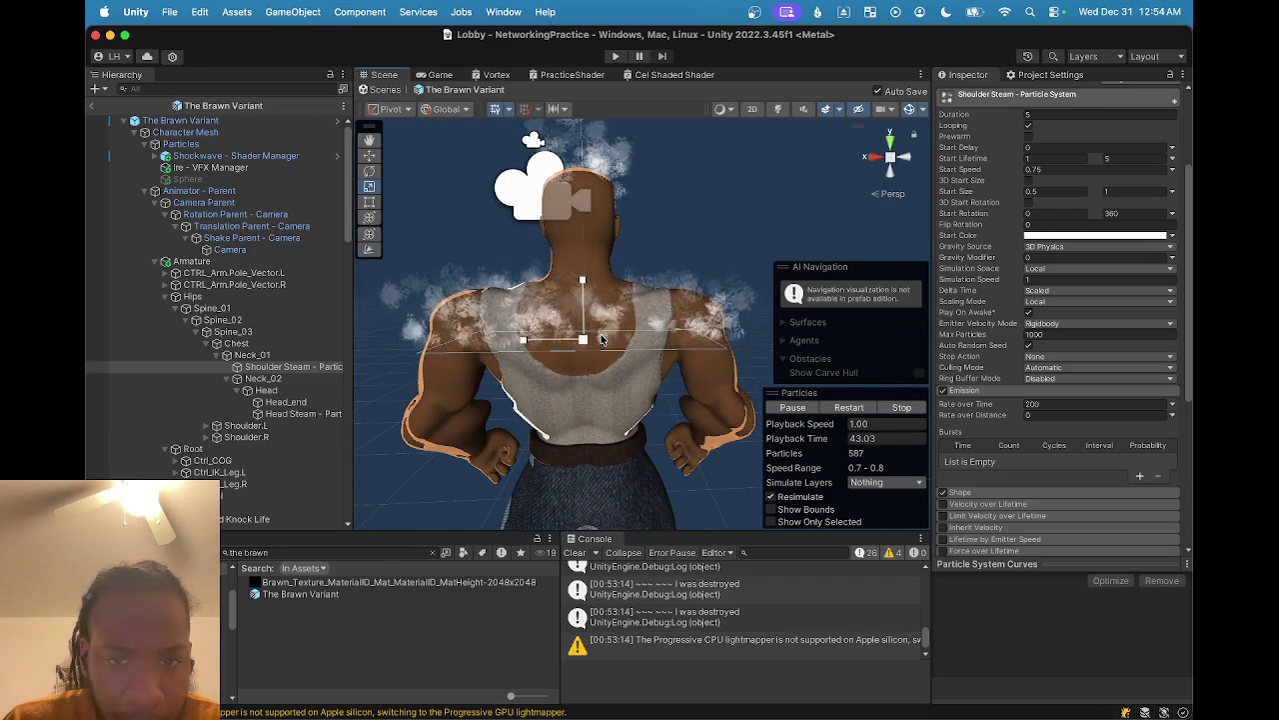
scroll(590, 336, down, 3)
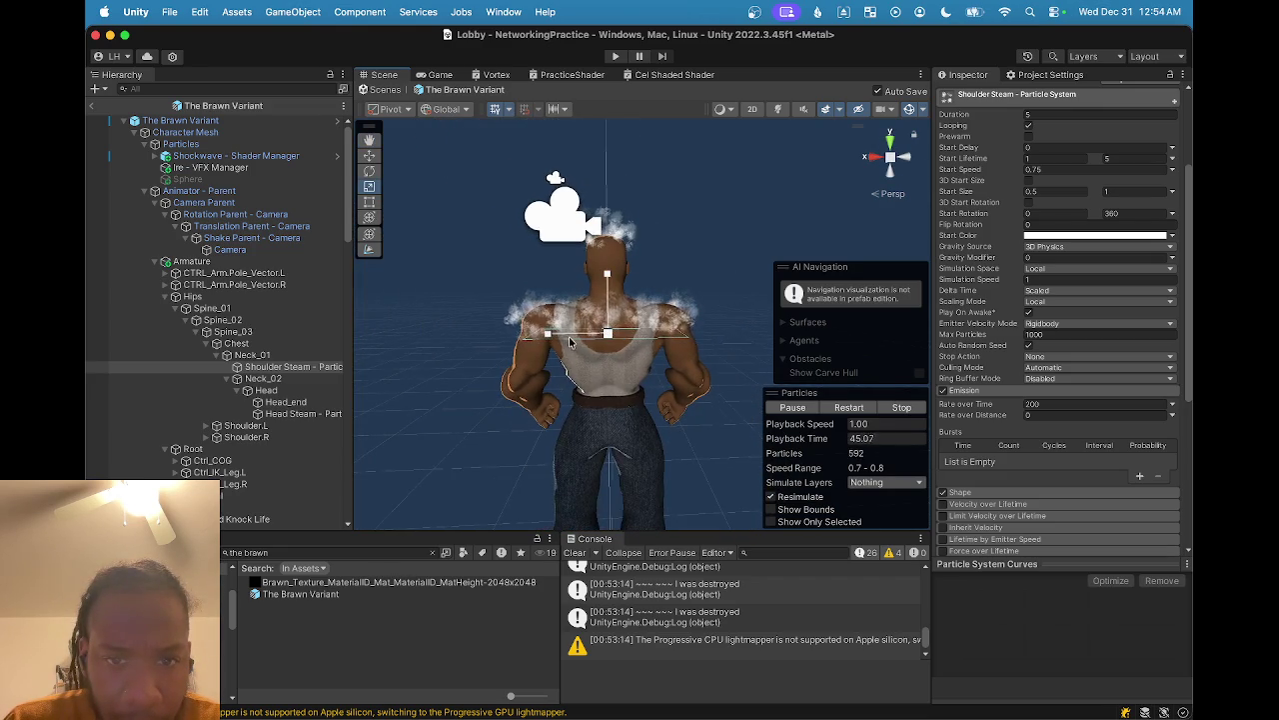
scroll(594, 331, up, 3)
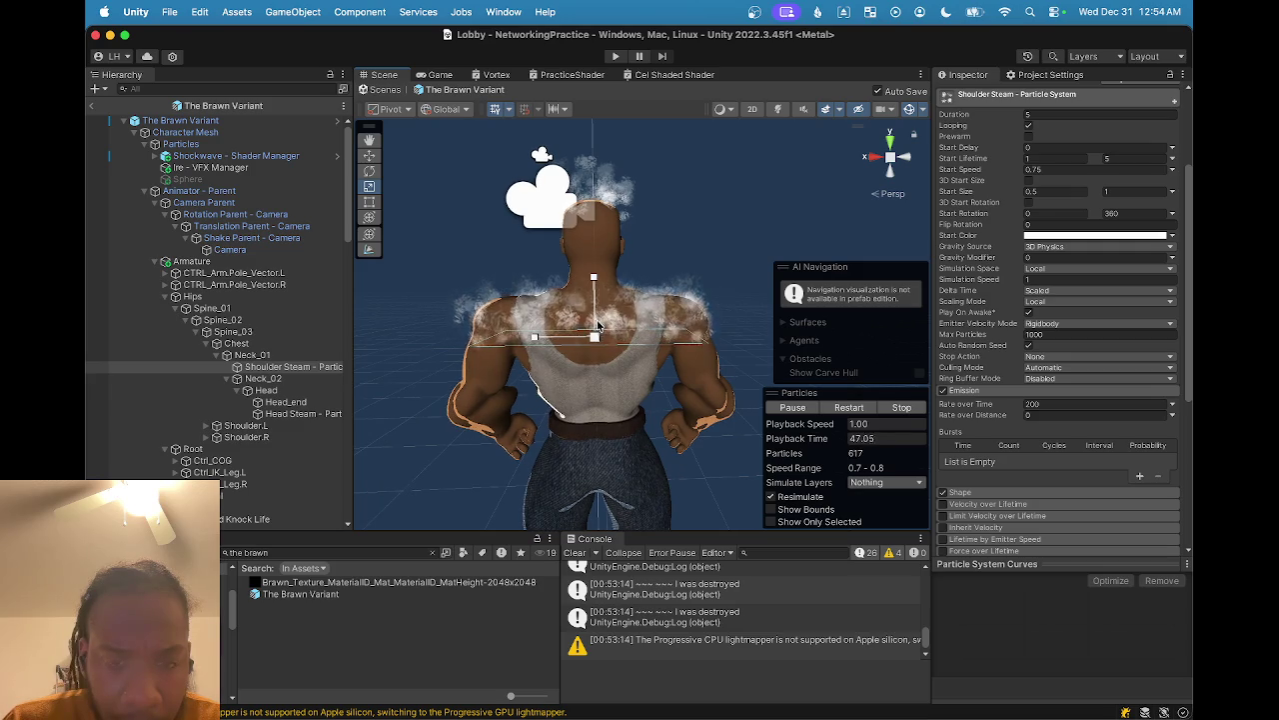
mouse_move(615, 257)
mouse_down()
mouse_move(591, 267)
mouse_move(710, 334)
mouse_move(586, 371)
mouse_move(824, 380)
mouse_up()
mouse_move(586, 362)
mouse_down()
mouse_move(475, 304)
mouse_move(490, 323)
mouse_up()
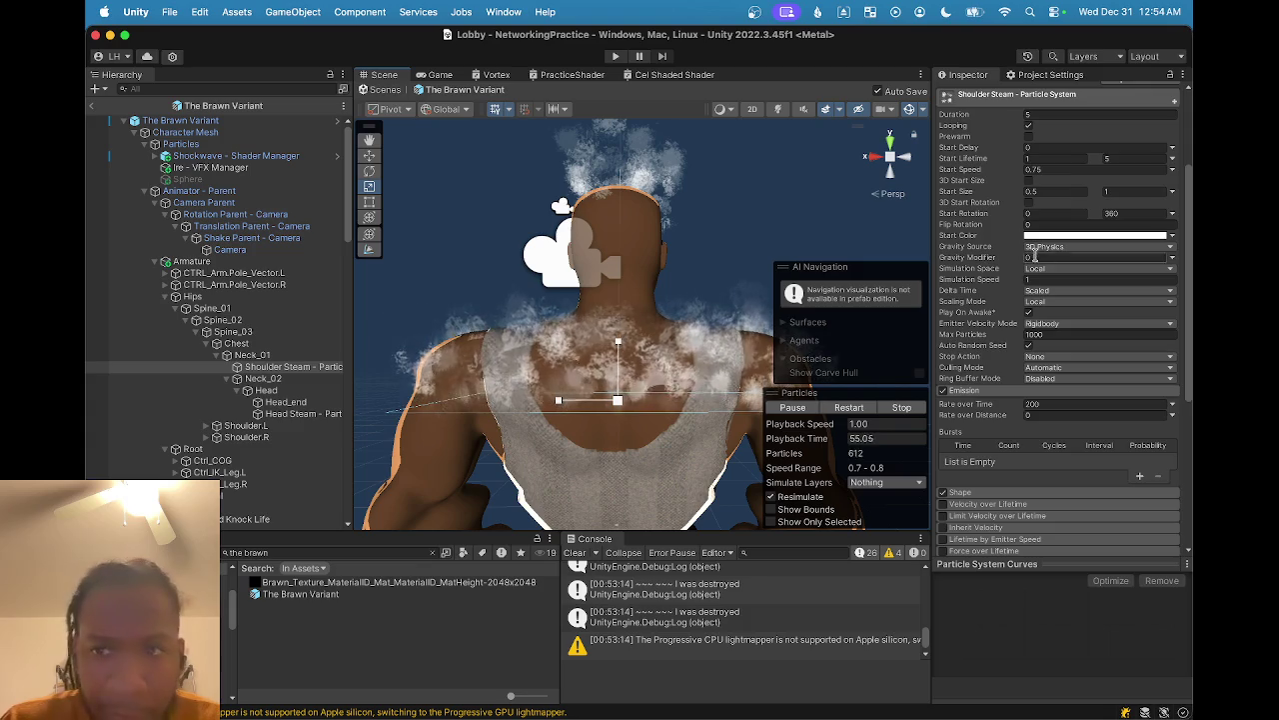
scroll(1116, 268, up, 4)
- Try a Start Lifetime maximum of 3 and inspect the shoulder steam from behind
click(1116, 276)
text(3)
key(Return)
scroll(598, 394, down, 5)
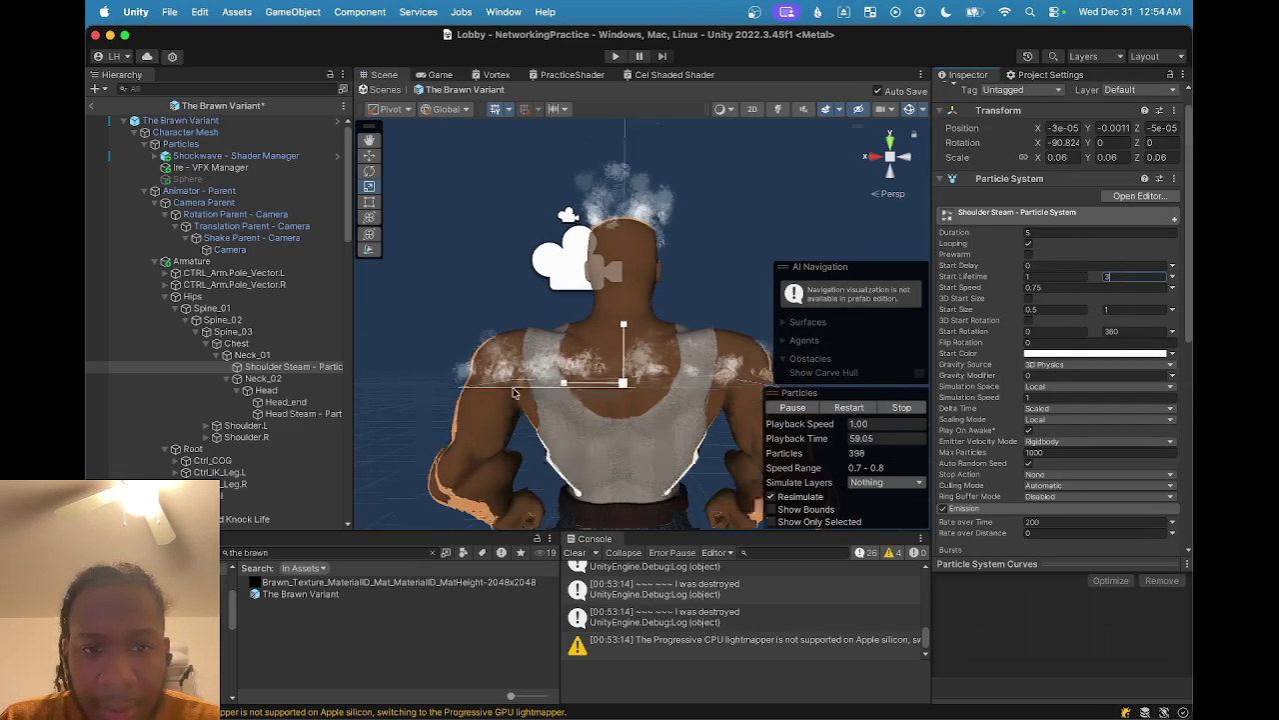
mouse_move(596, 394)
mouse_down()
mouse_move(601, 357)
mouse_move(597, 372)
mouse_up()
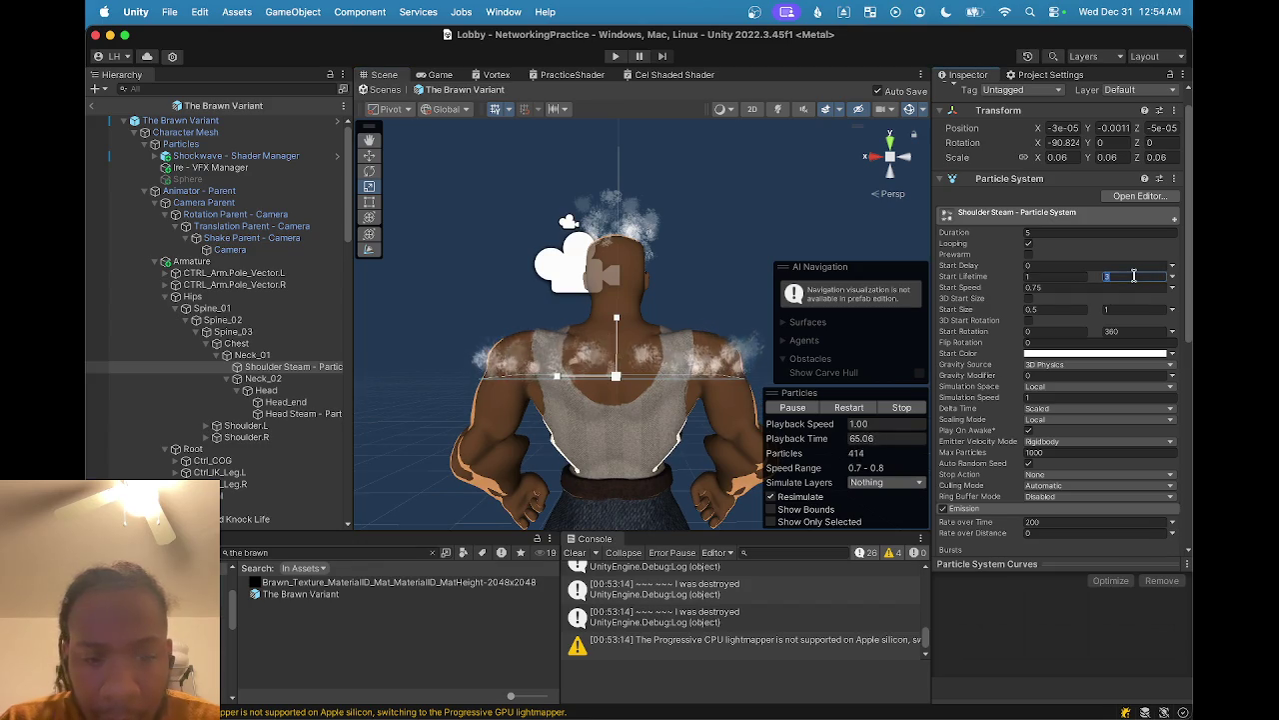
mouse_move(559, 429)
mouse_down()
mouse_move(429, 476)
mouse_move(506, 365)
mouse_move(685, 349)
mouse_move(542, 345)
mouse_move(500, 370)
mouse_move(656, 373)
mouse_up()
mouse_move(506, 361)
mouse_down()
mouse_move(594, 363)
mouse_move(568, 343)
mouse_move(642, 305)
mouse_move(600, 300)
mouse_up()
- Set the Shoulder Steam Start Lifetime maximum back to 5
click(1109, 276)
text(6)
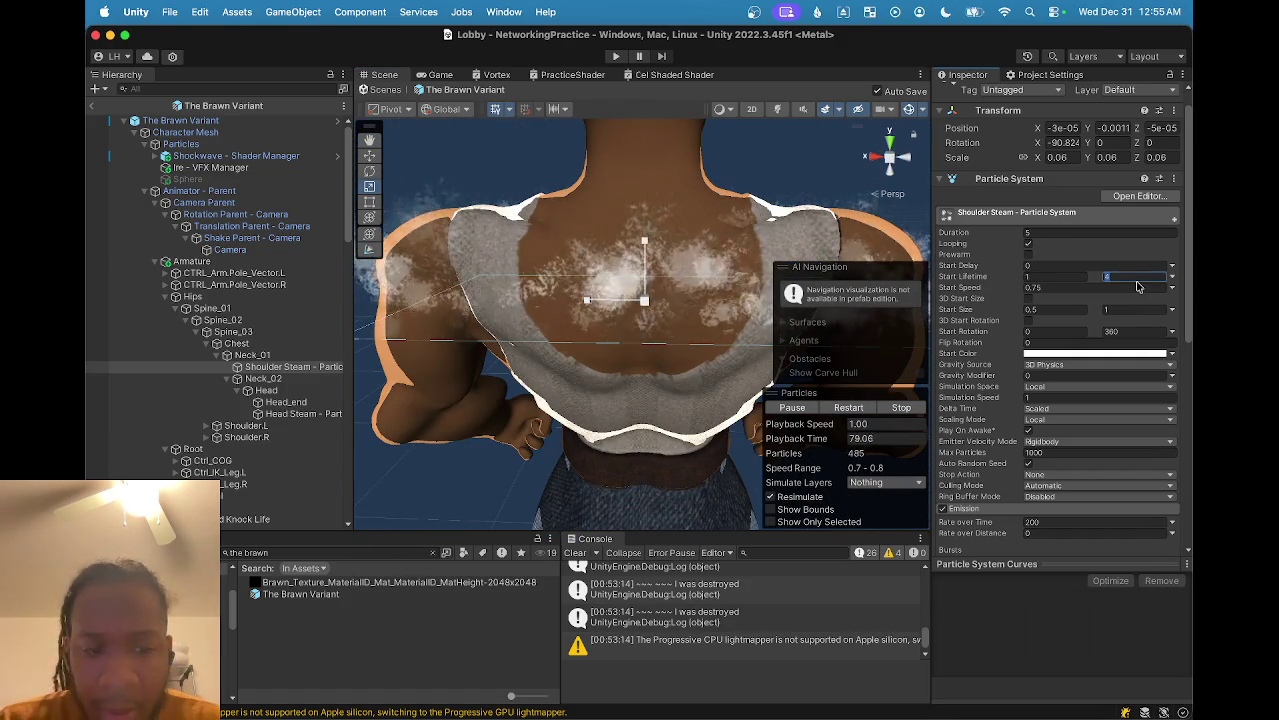
text(5)
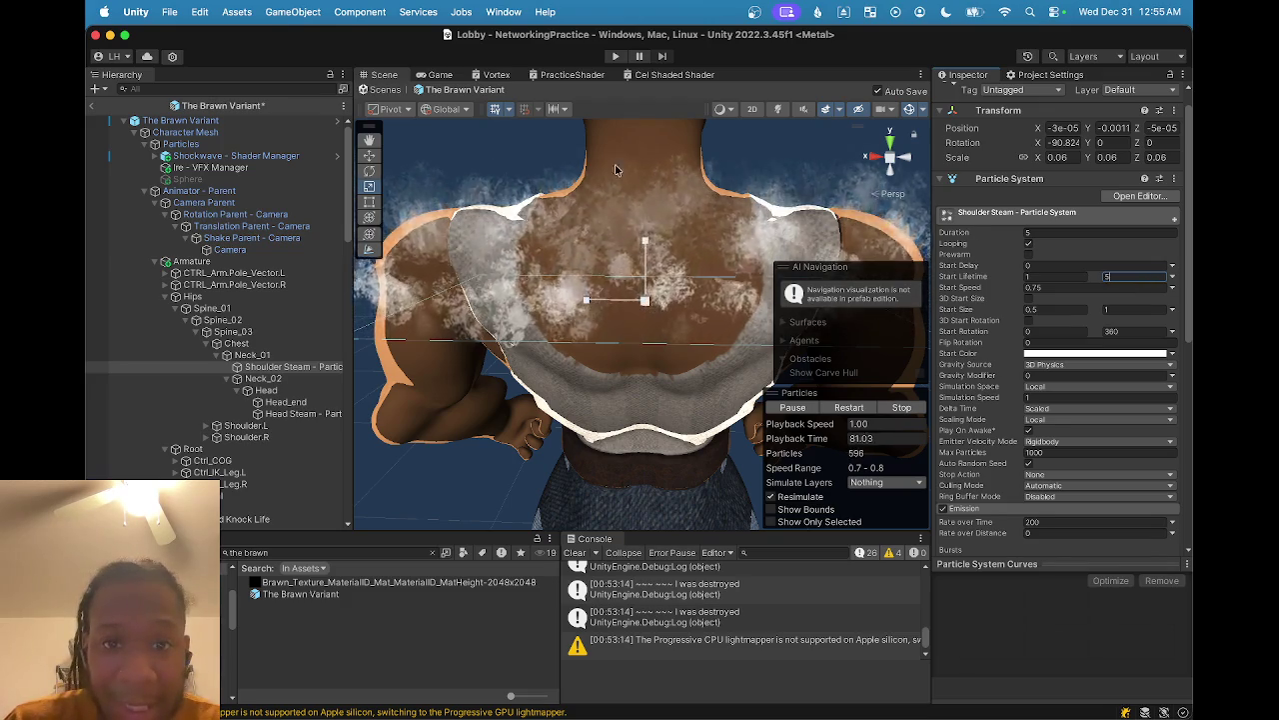
scroll(648, 172, down, 5)
drag(597, 249, 599, 290)
click(300, 413)
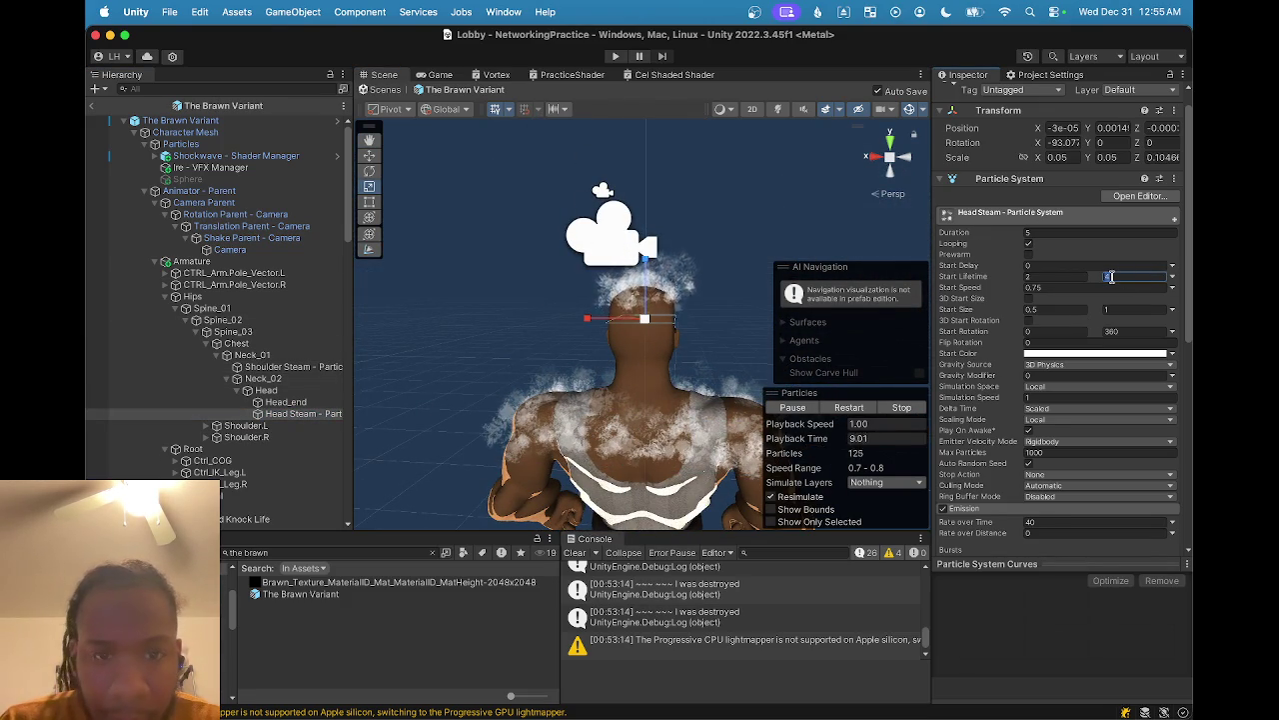
- Enable Color over Lifetime on both steam systems and lower the gradient's mid alpha to about 49
mouse_move(760, 335)
mouse_down()
mouse_move(453, 351)
mouse_move(554, 349)
mouse_move(536, 342)
mouse_up()
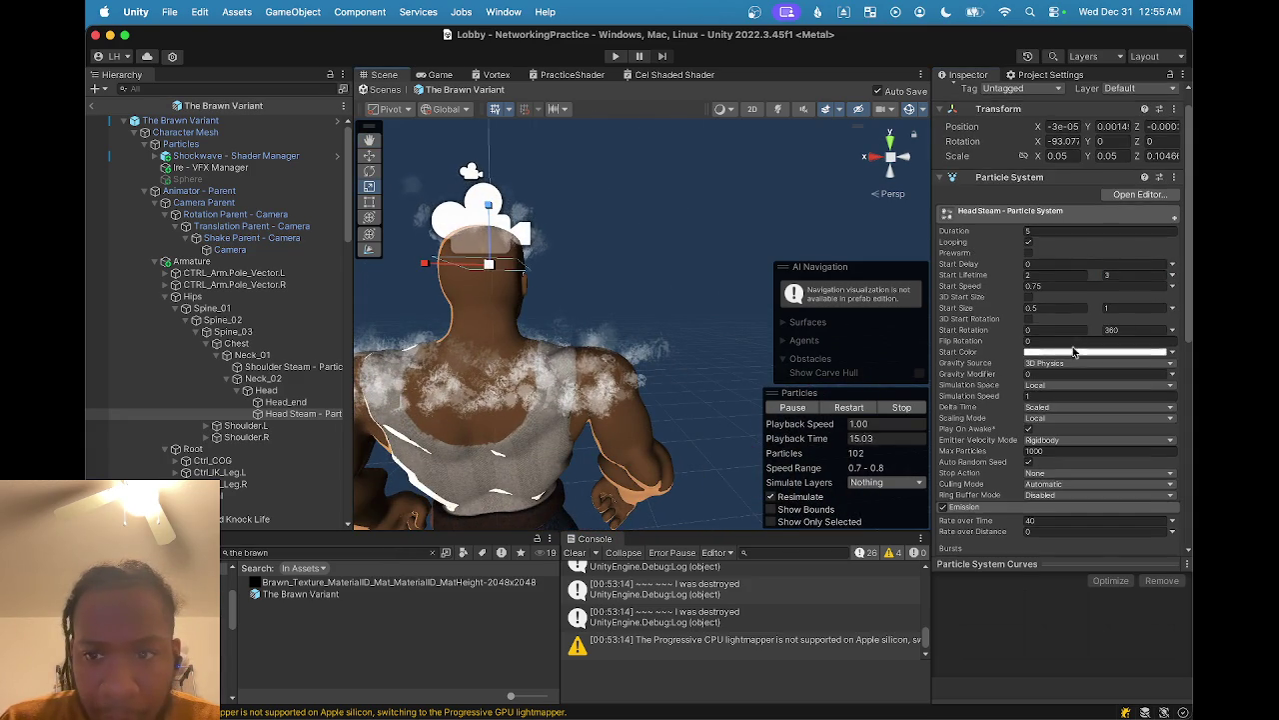
scroll(1067, 350, down, 3)
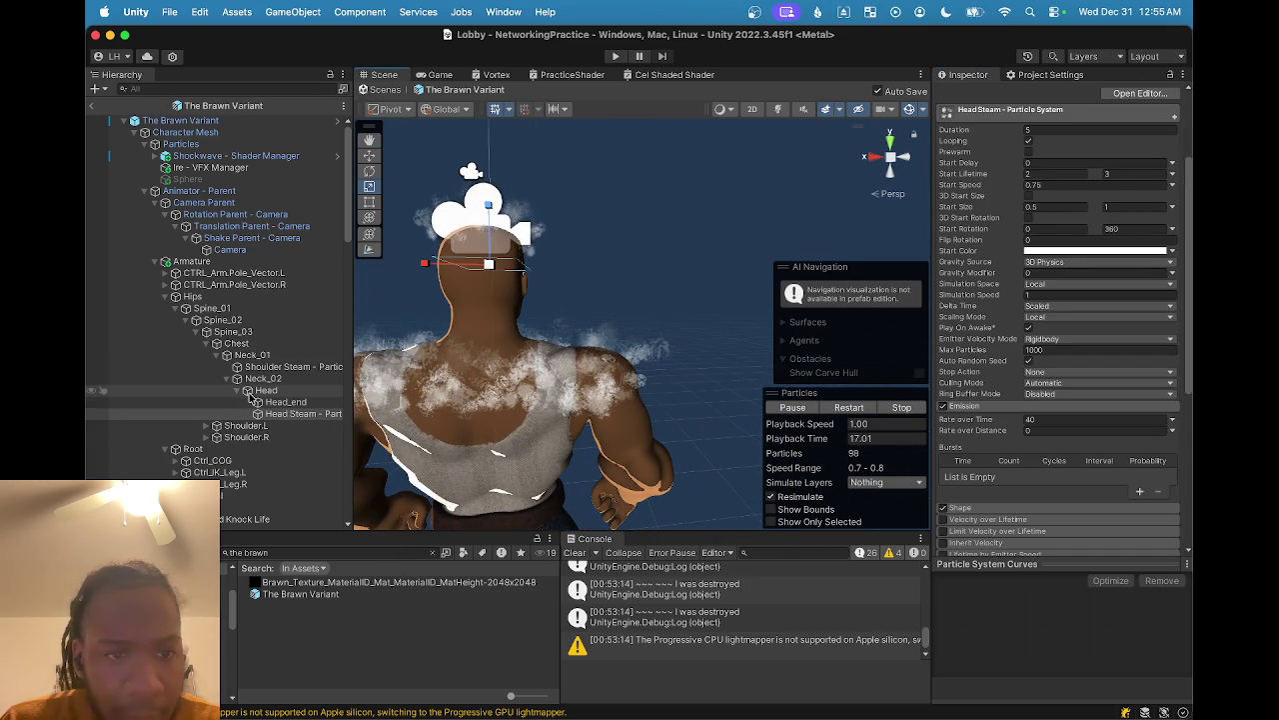
super+click(290, 367)
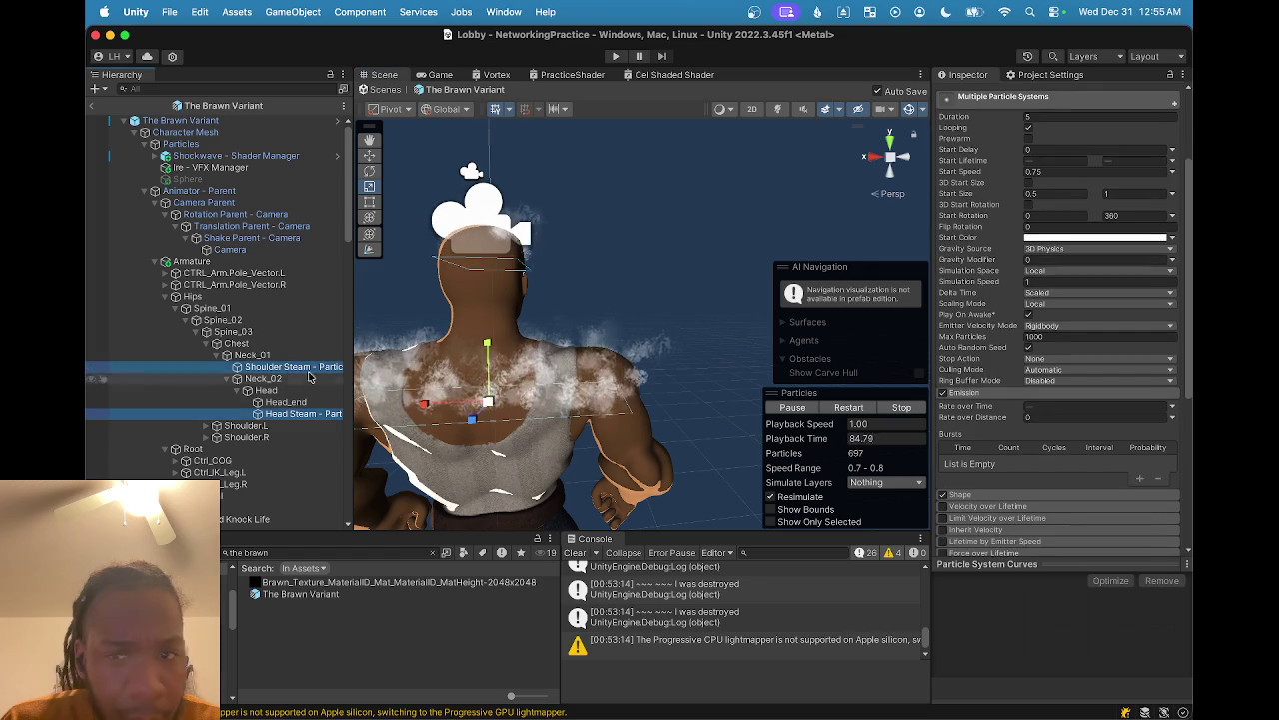
scroll(1020, 320, down, 8)
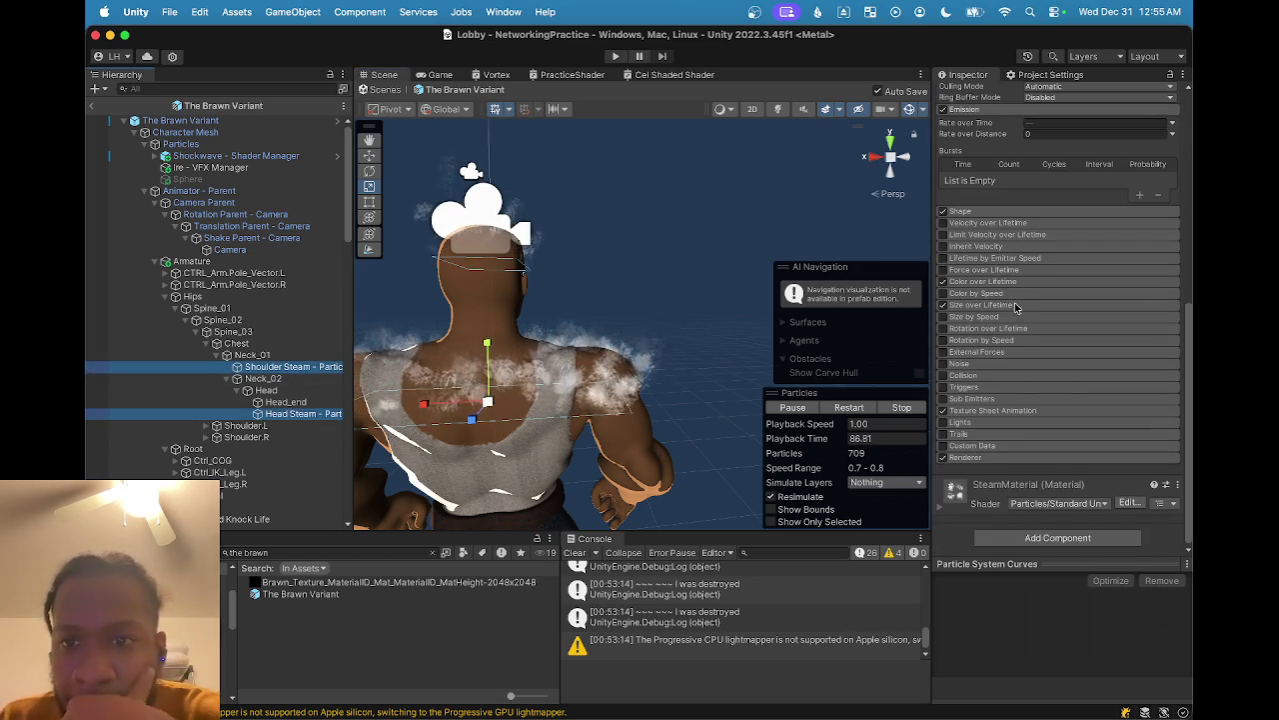
click(1059, 282)
click(1096, 296)
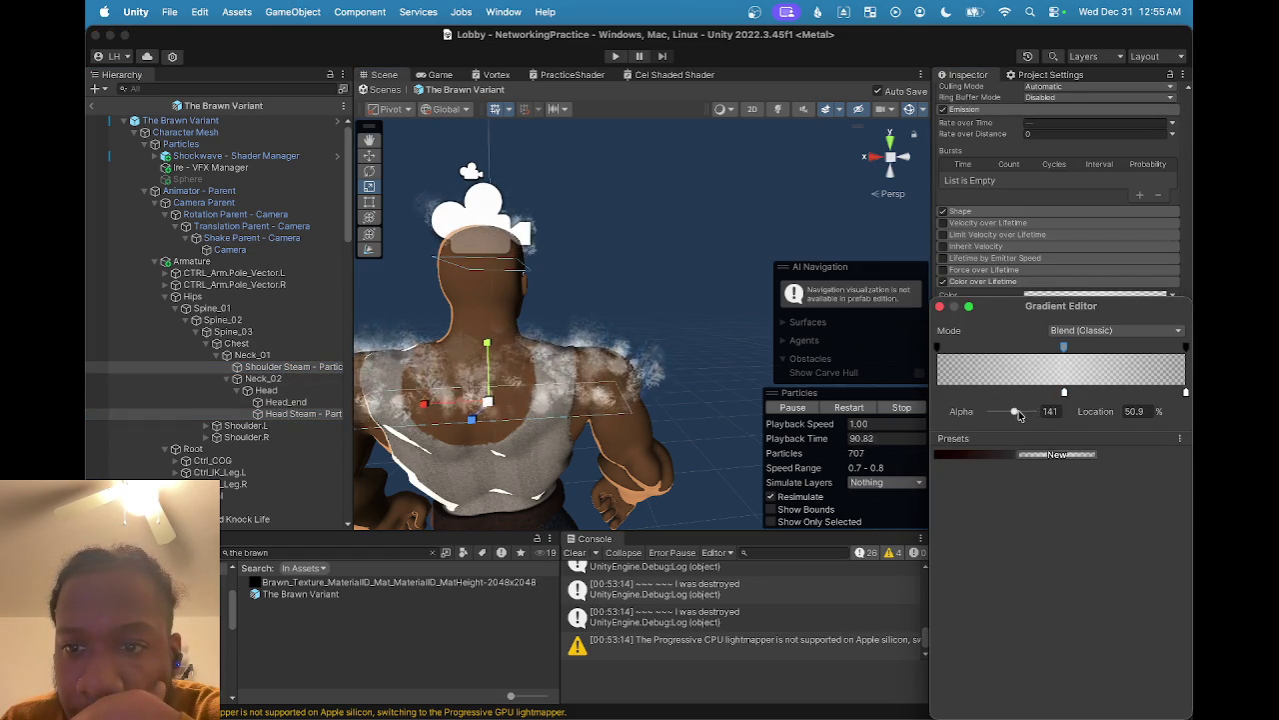
drag(1014, 411, 924, 413)
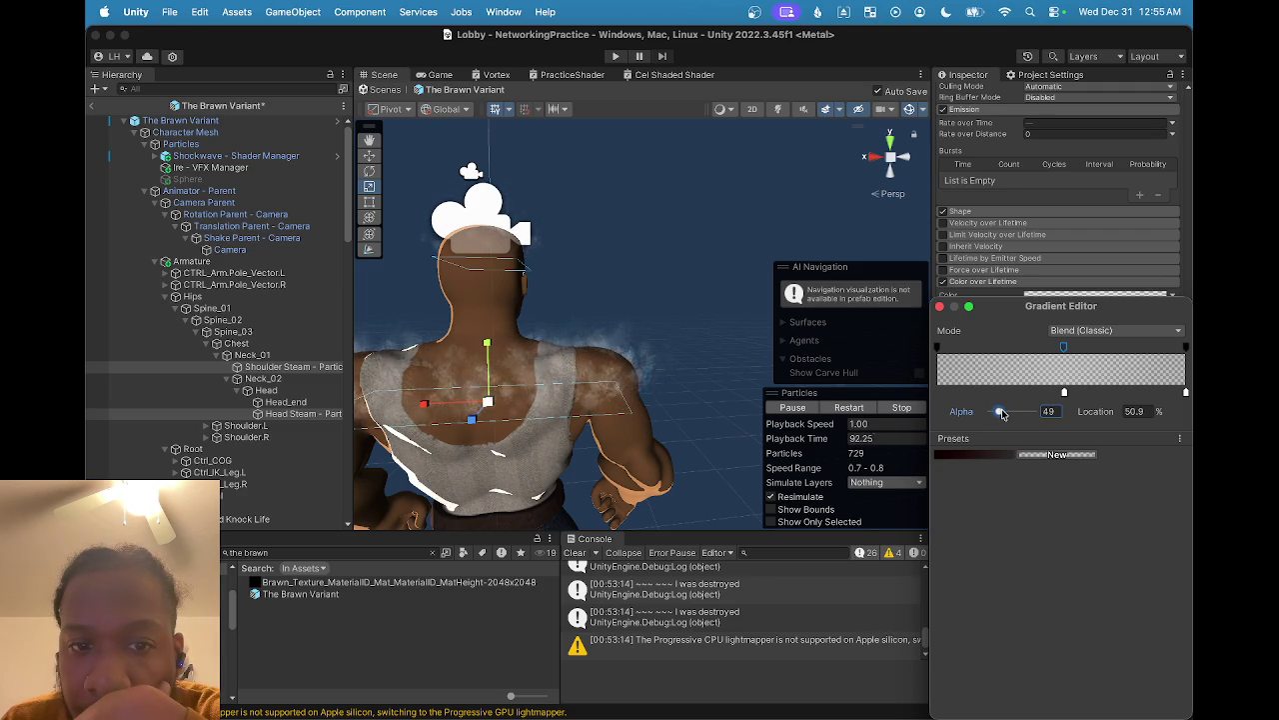
key(Escape)
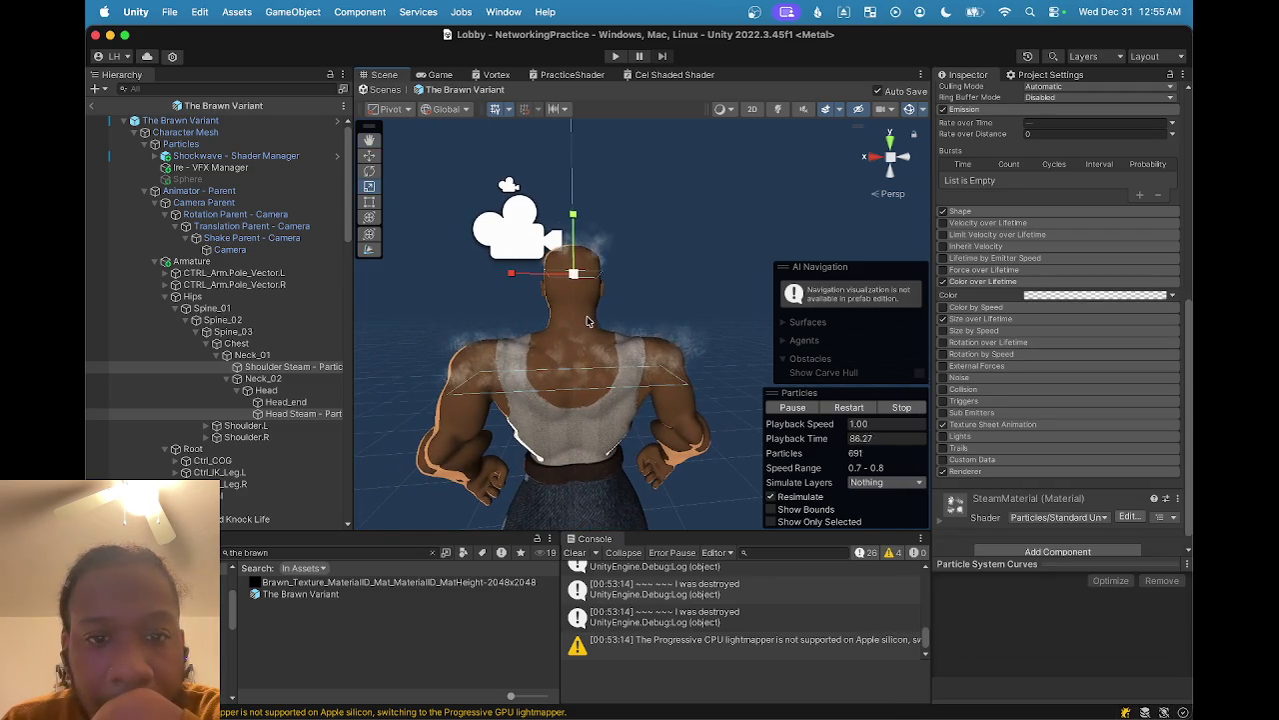
mouse_move(679, 342)
mouse_down()
mouse_move(539, 355)
mouse_move(577, 374)
mouse_move(500, 375)
mouse_move(712, 350)
mouse_move(548, 366)
mouse_move(442, 349)
mouse_move(706, 382)
mouse_move(666, 349)
mouse_move(600, 380)
mouse_move(479, 404)
mouse_move(590, 385)
mouse_move(530, 392)
mouse_move(634, 333)
mouse_move(679, 394)
mouse_up()
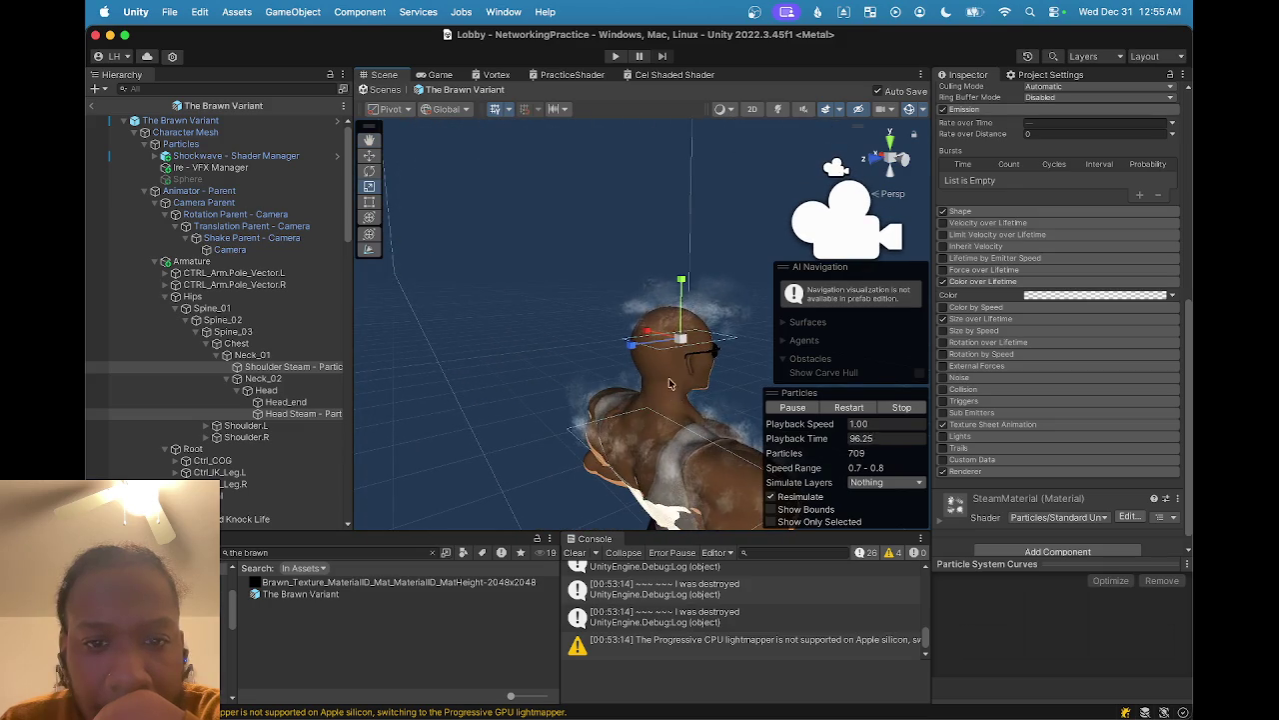
mouse_move(644, 333)
mouse_down()
mouse_move(599, 360)
mouse_move(619, 299)
mouse_move(597, 462)
mouse_move(607, 551)
mouse_move(424, 363)
mouse_move(459, 368)
mouse_move(636, 284)
mouse_move(343, 344)
mouse_up()
mouse_move(500, 378)
mouse_down()
mouse_move(491, 327)
mouse_move(452, 341)
mouse_up()
drag(447, 261, 478, 159)
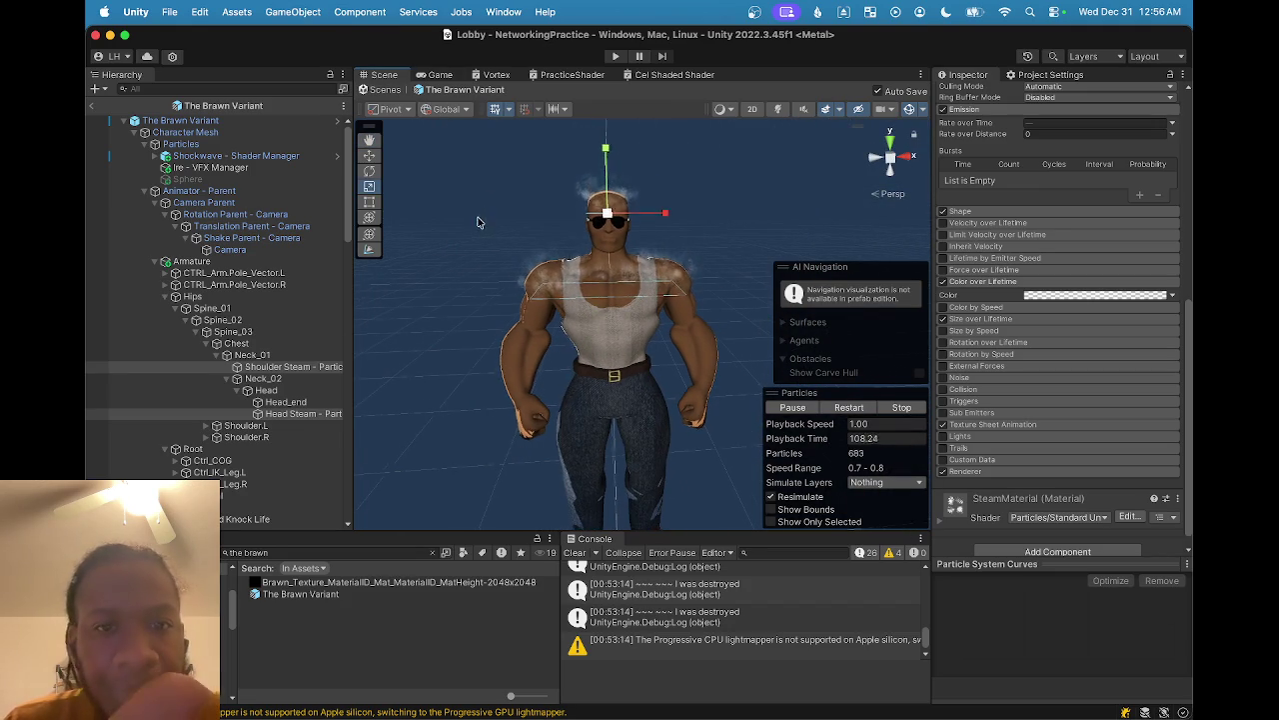
mouse_move(478, 222)
mouse_down()
mouse_move(495, 287)
mouse_move(471, 289)
mouse_move(568, 307)
mouse_move(551, 323)
mouse_move(677, 349)
mouse_move(587, 347)
mouse_move(487, 430)
mouse_move(566, 389)
mouse_move(454, 346)
mouse_move(623, 399)
mouse_move(550, 318)
mouse_move(605, 337)
mouse_move(687, 326)
mouse_move(640, 300)
mouse_move(458, 291)
mouse_move(486, 286)
mouse_move(488, 308)
mouse_move(529, 343)
mouse_move(462, 331)
mouse_move(552, 385)
mouse_move(527, 392)
mouse_move(475, 359)
mouse_move(429, 380)
mouse_up()
scroll(444, 385, left, 5)
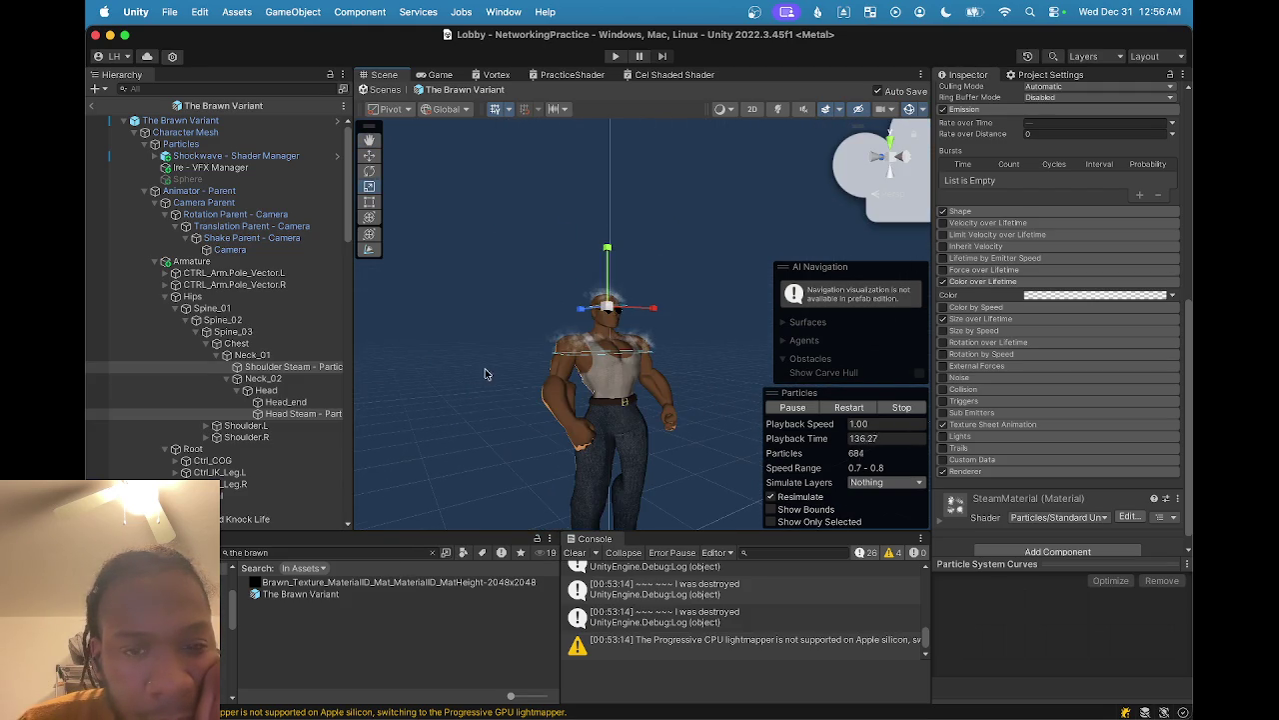
scroll(520, 374, up, 3)
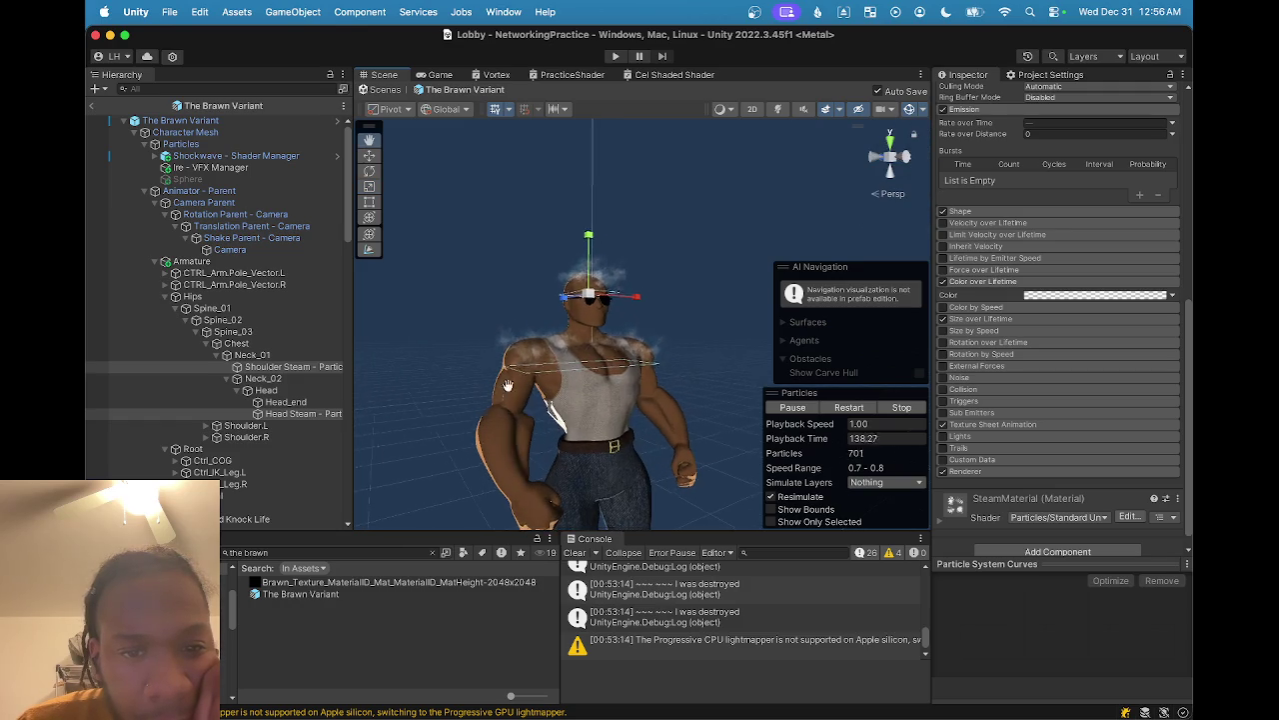
scroll(506, 391, left, 5)
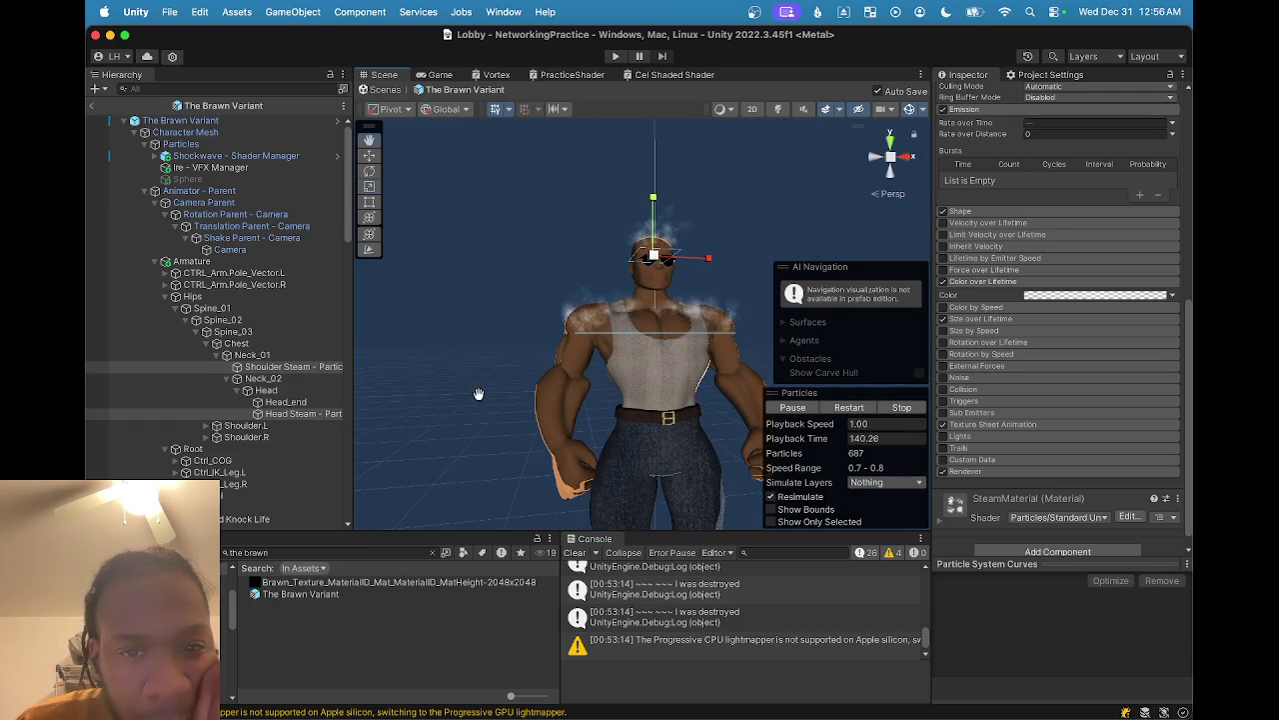
mouse_move(508, 400)
mouse_down()
mouse_move(370, 428)
mouse_move(678, 452)
mouse_move(630, 450)
mouse_up()
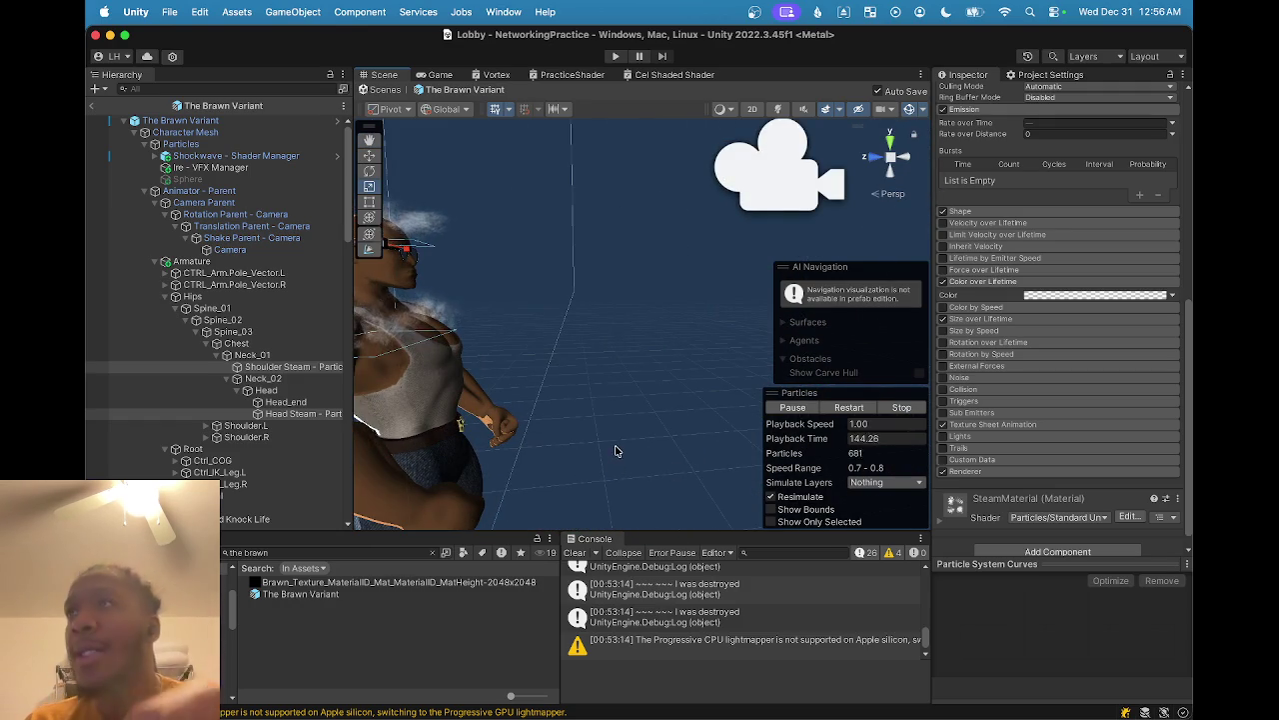
mouse_move(588, 379)
mouse_down()
mouse_move(651, 429)
mouse_move(473, 433)
mouse_move(579, 450)
mouse_move(529, 447)
mouse_move(545, 440)
mouse_up()
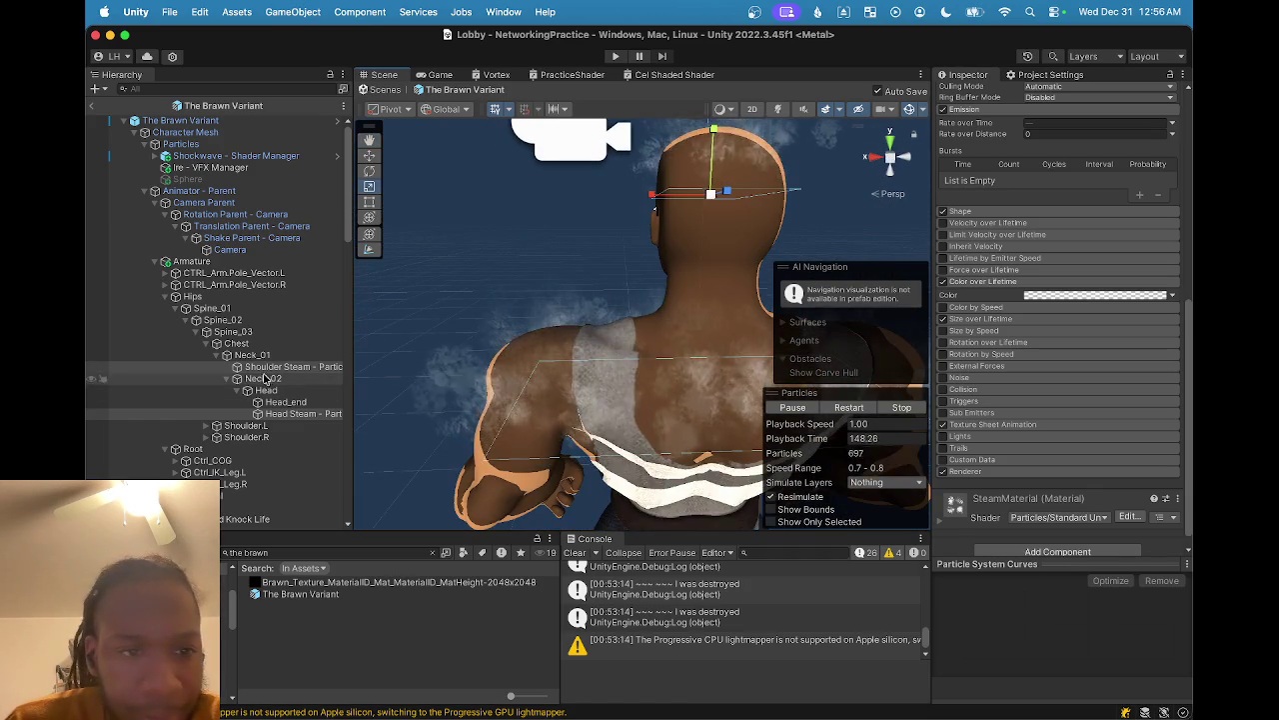
- Expand both Shoulder and Bicep bones in the Hierarchy to show the forearms
click(265, 367)
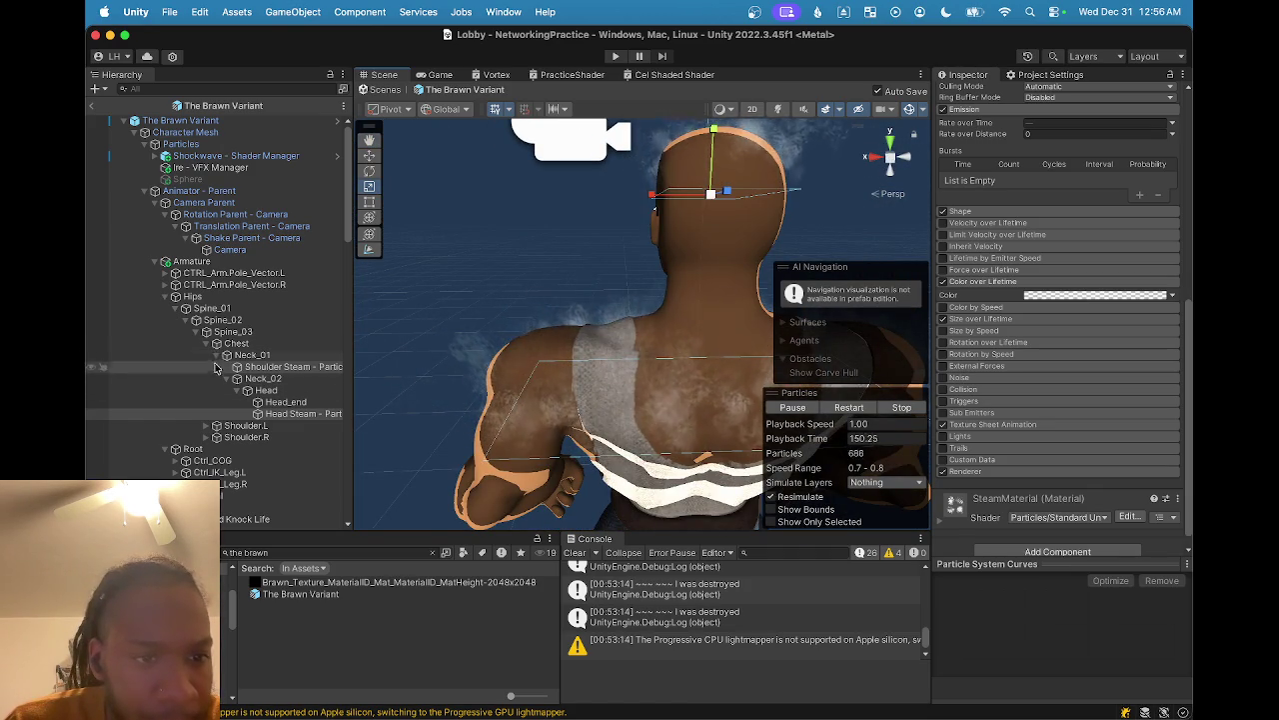
super+click(300, 413)
click(205, 426)
click(206, 449)
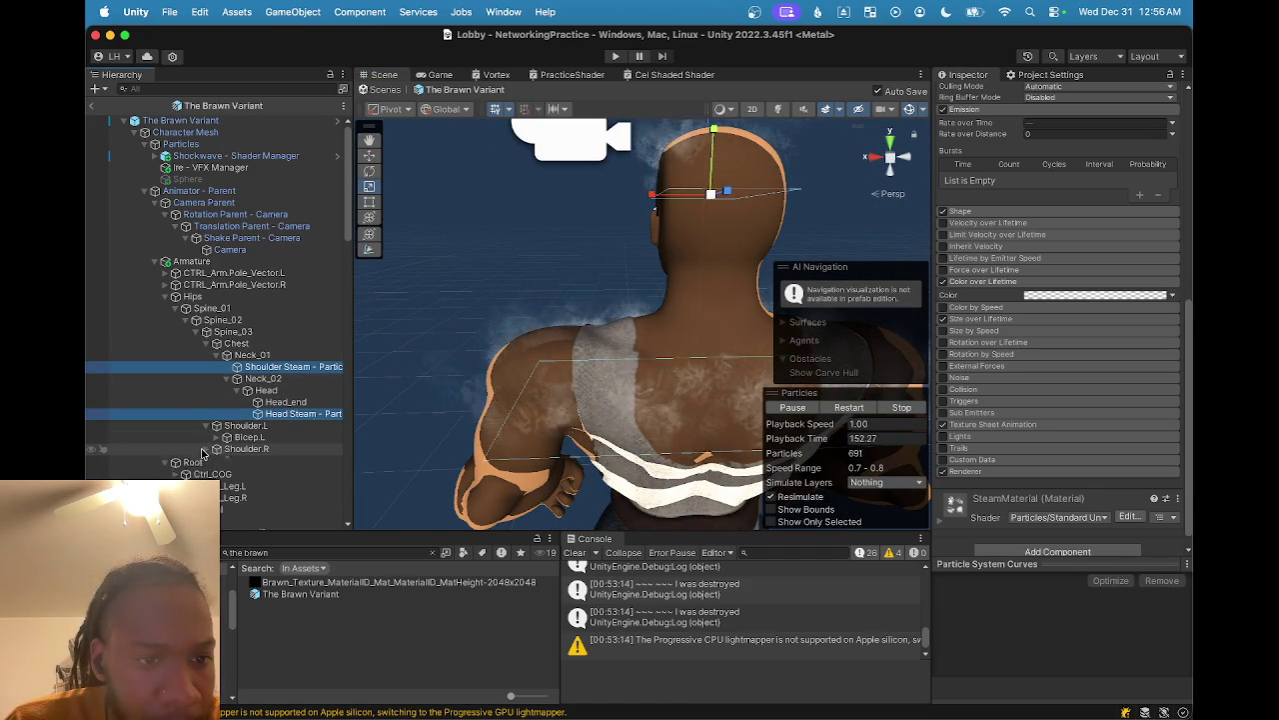
click(228, 437)
click(228, 471)
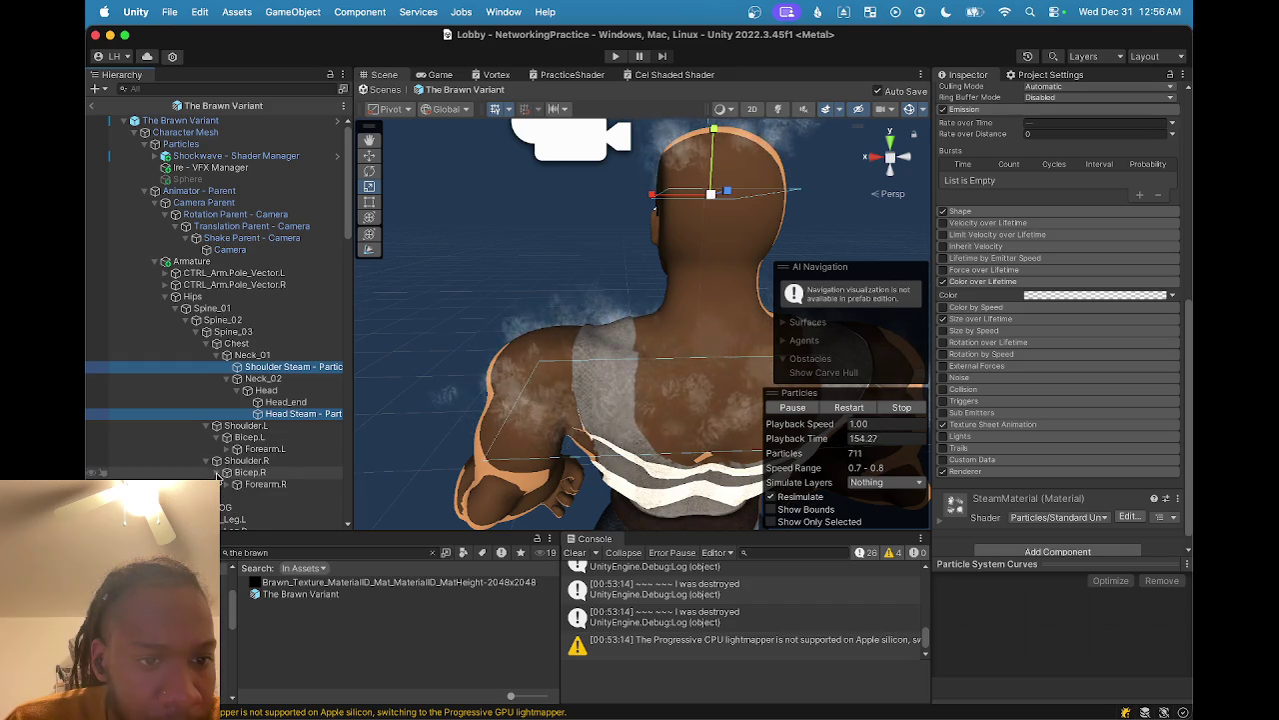
click(289, 482)
scroll(297, 465, down, 1)
scroll(297, 465, down, 3)
scroll(670, 446, down, 3)
mouse_move(702, 444)
mouse_down()
mouse_move(394, 443)
mouse_move(482, 420)
mouse_move(365, 400)
mouse_up()
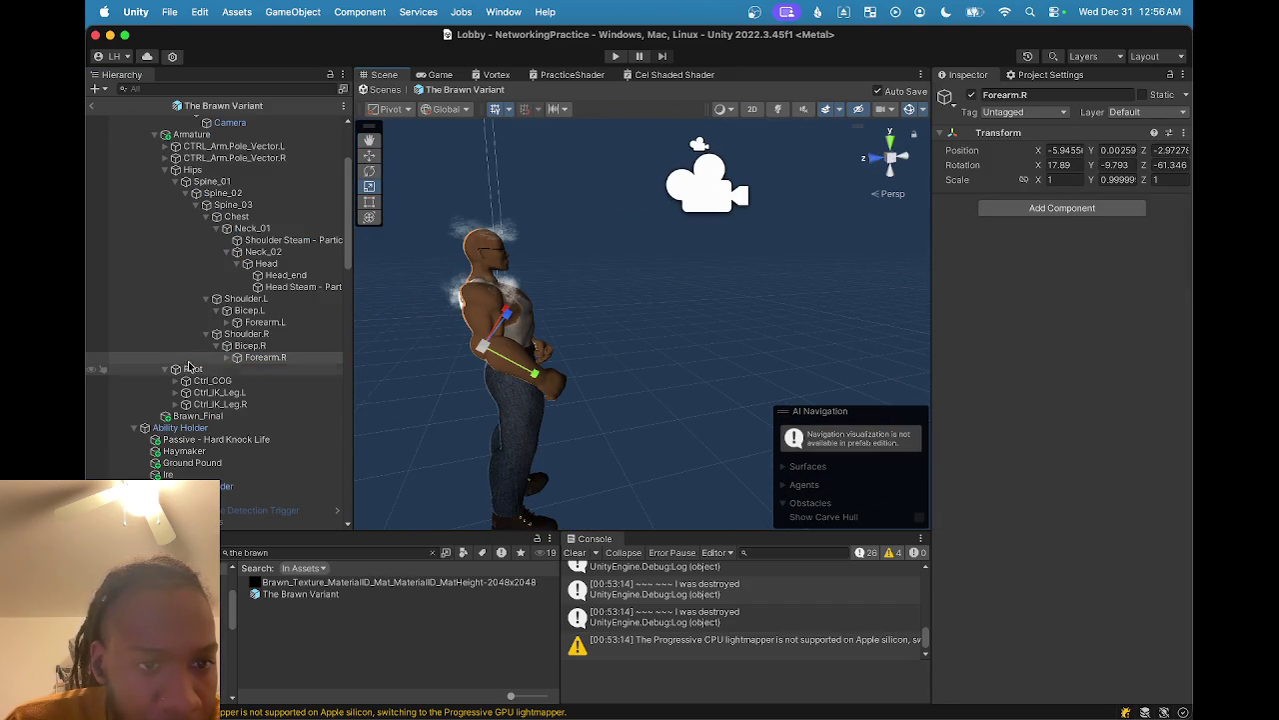
- Reveal Wrist.R and duplicate the Shoulder Steam particle system
click(227, 357)
click(264, 369)
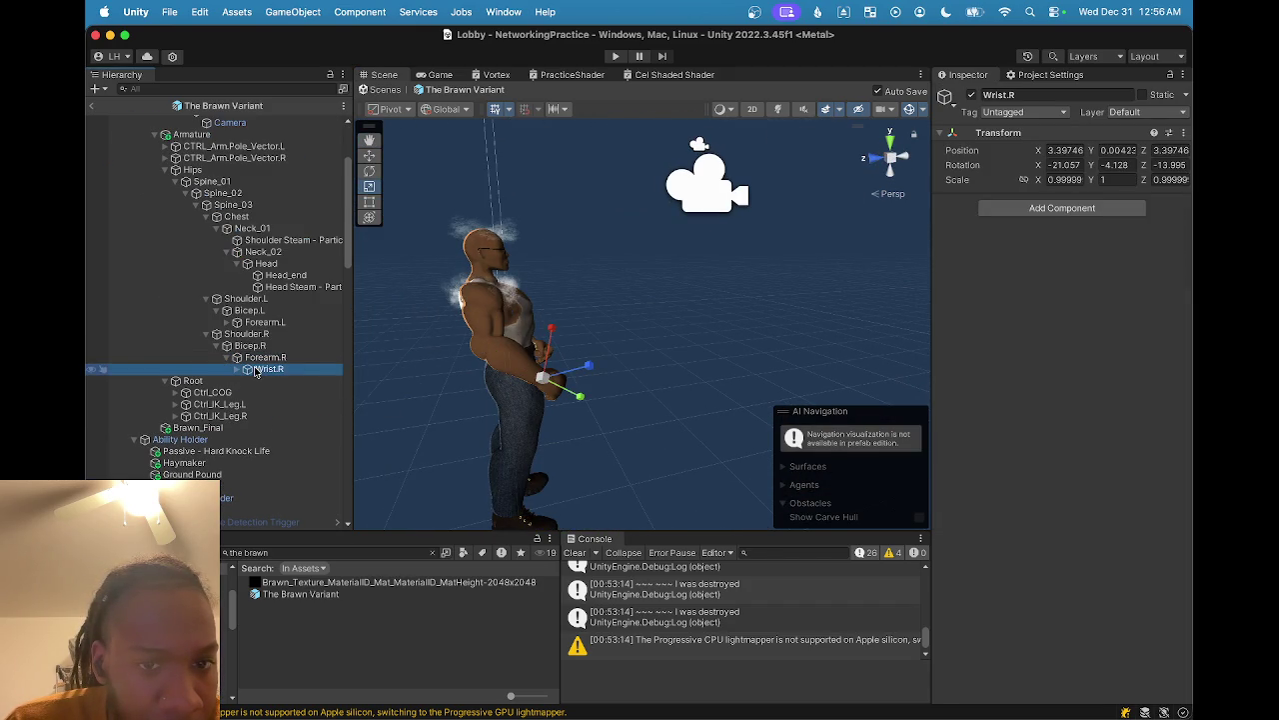
click(262, 358)
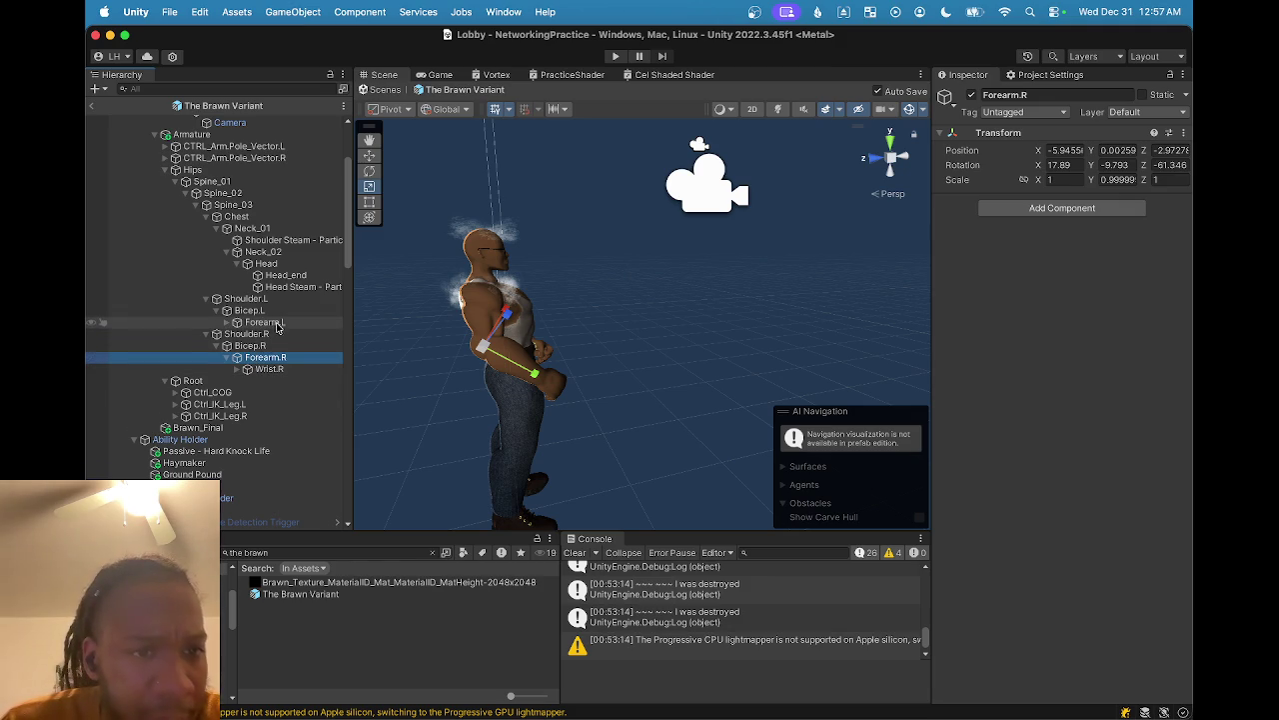
click(289, 287)
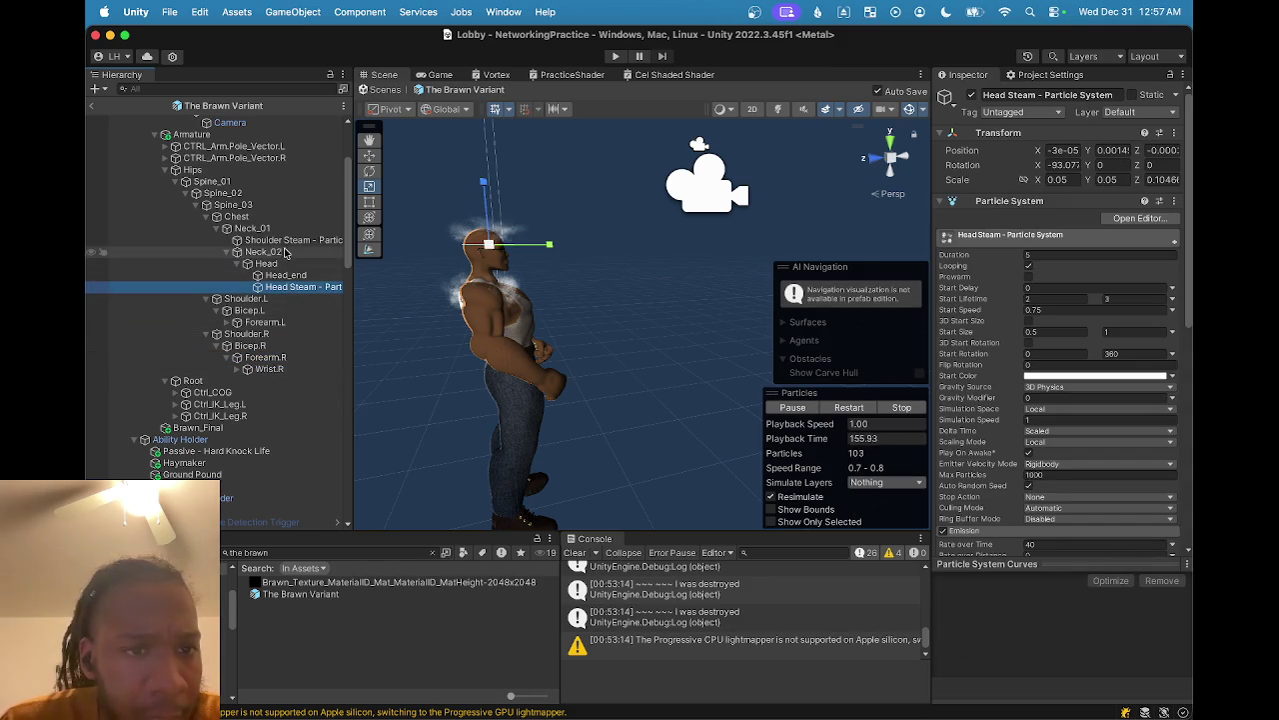
click(287, 241)
key(super+d)
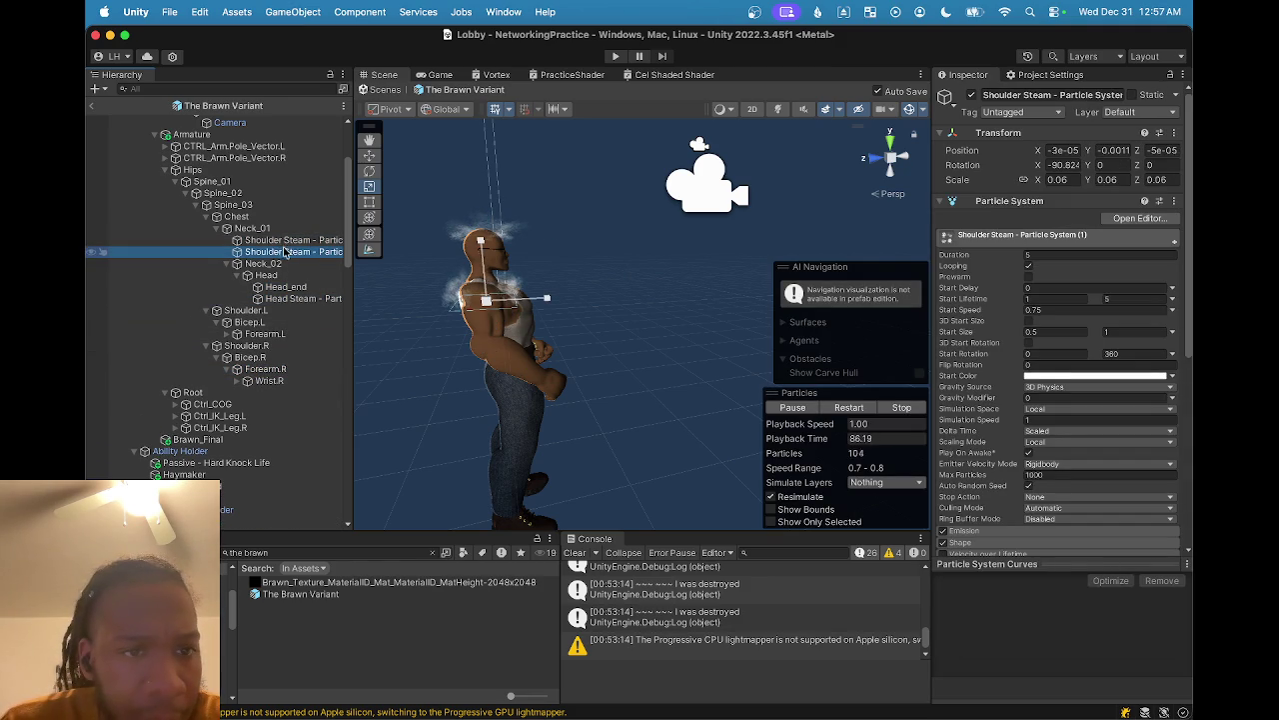
- Parent the steam copy to Forearm.L and move it onto the forearm
drag(267, 350, 276, 347)
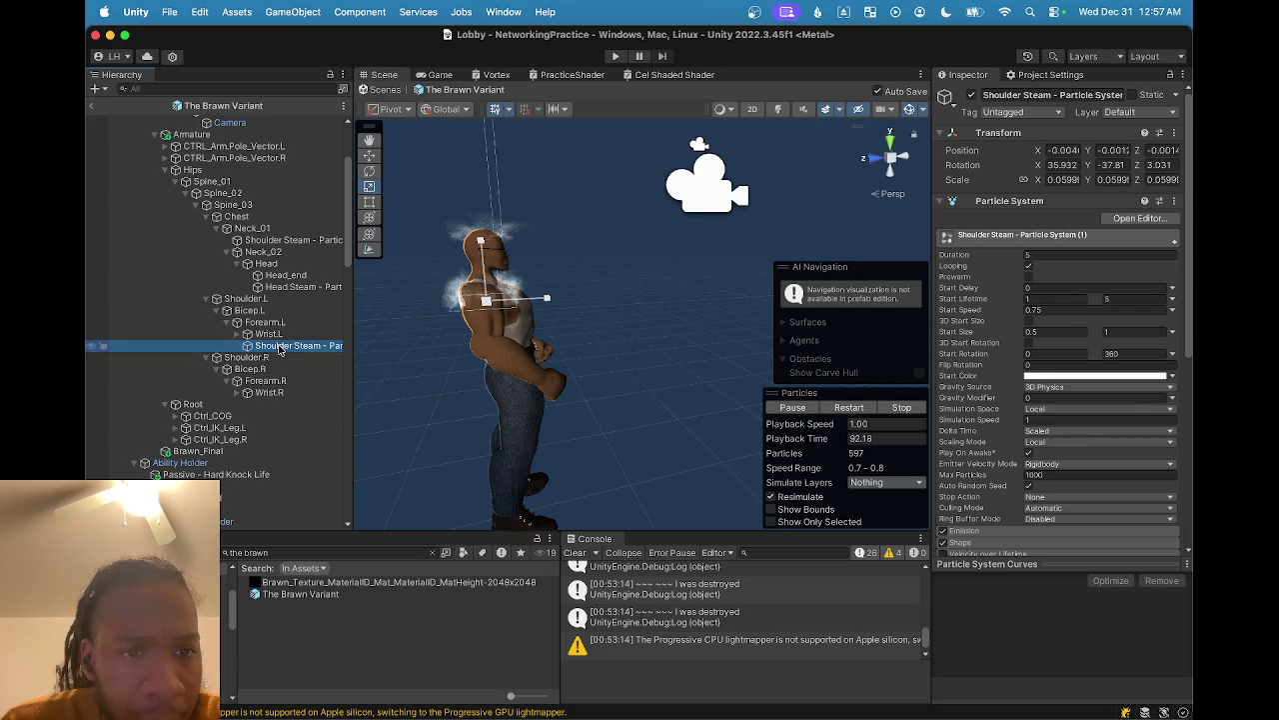
mouse_move(402, 358)
mouse_down()
mouse_move(536, 363)
mouse_move(466, 374)
mouse_move(517, 368)
mouse_move(504, 355)
mouse_up()
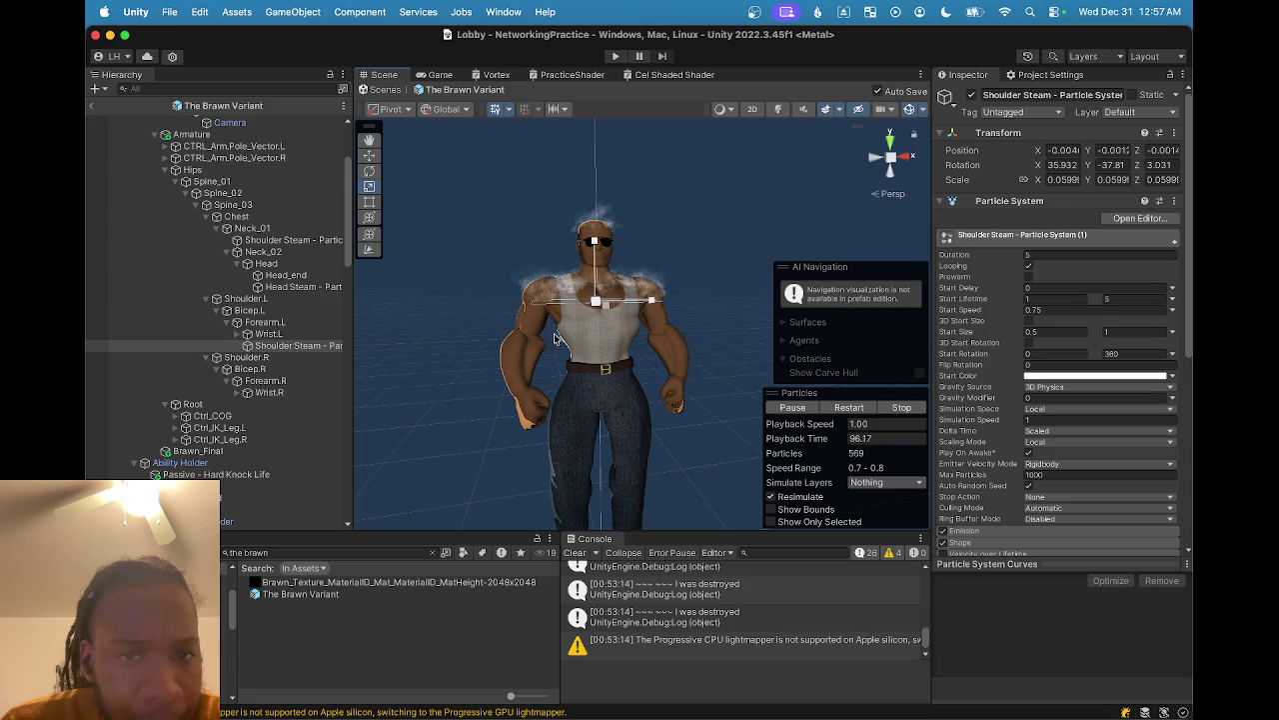
drag(649, 305, 738, 322)
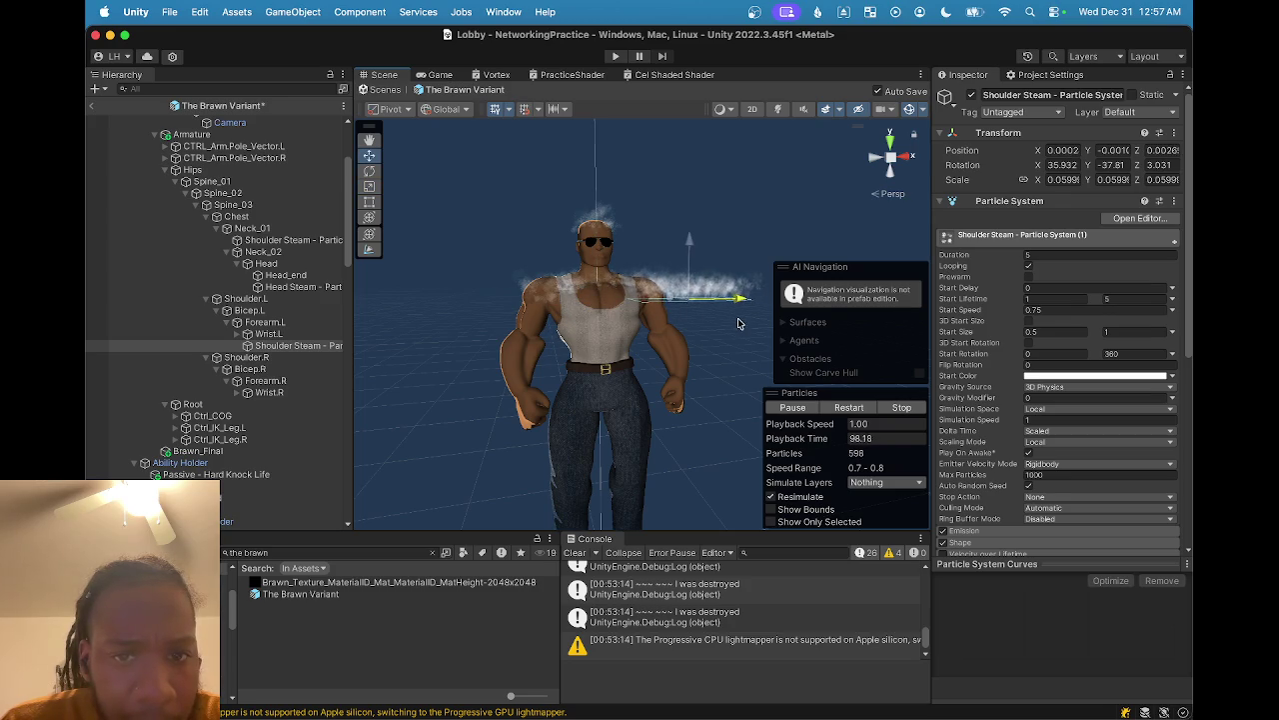
key(e)
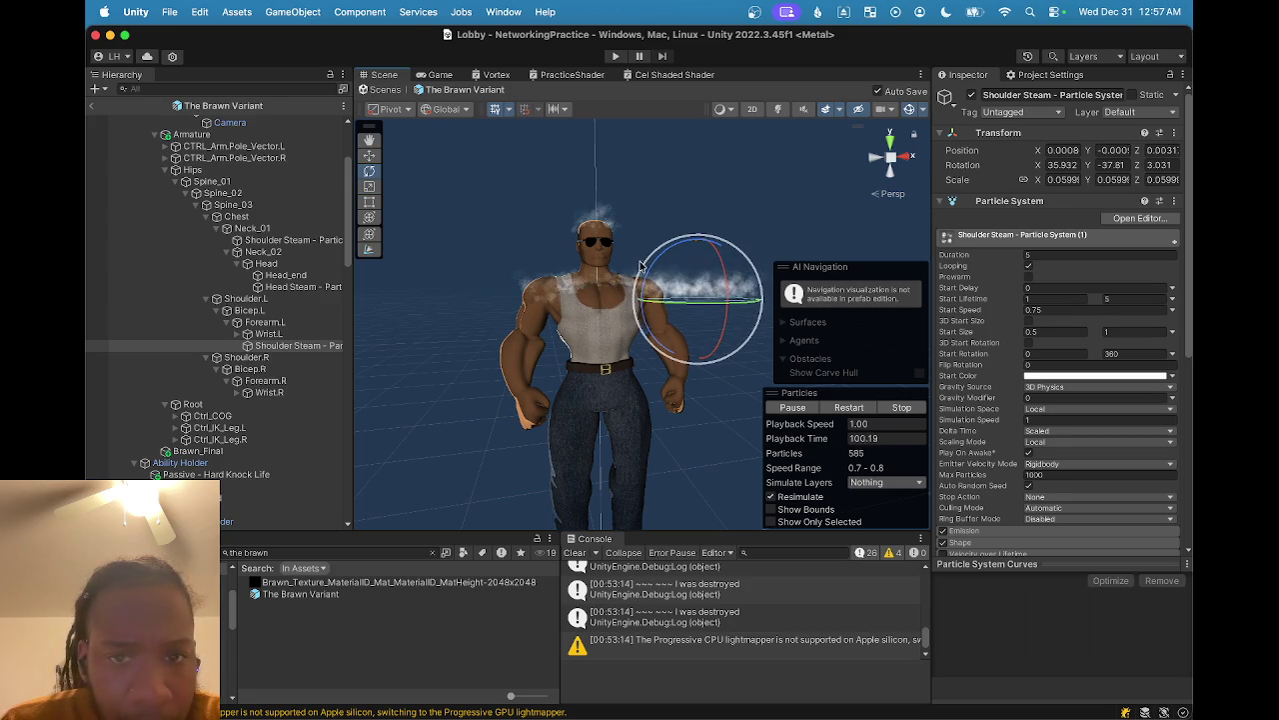
mouse_move(649, 282)
mouse_down()
mouse_move(660, 260)
mouse_move(710, 268)
mouse_move(528, 457)
mouse_move(556, 431)
mouse_up()
key(w)
mouse_move(596, 330)
mouse_down()
mouse_move(574, 361)
mouse_move(585, 417)
mouse_move(545, 420)
mouse_move(566, 395)
mouse_up()
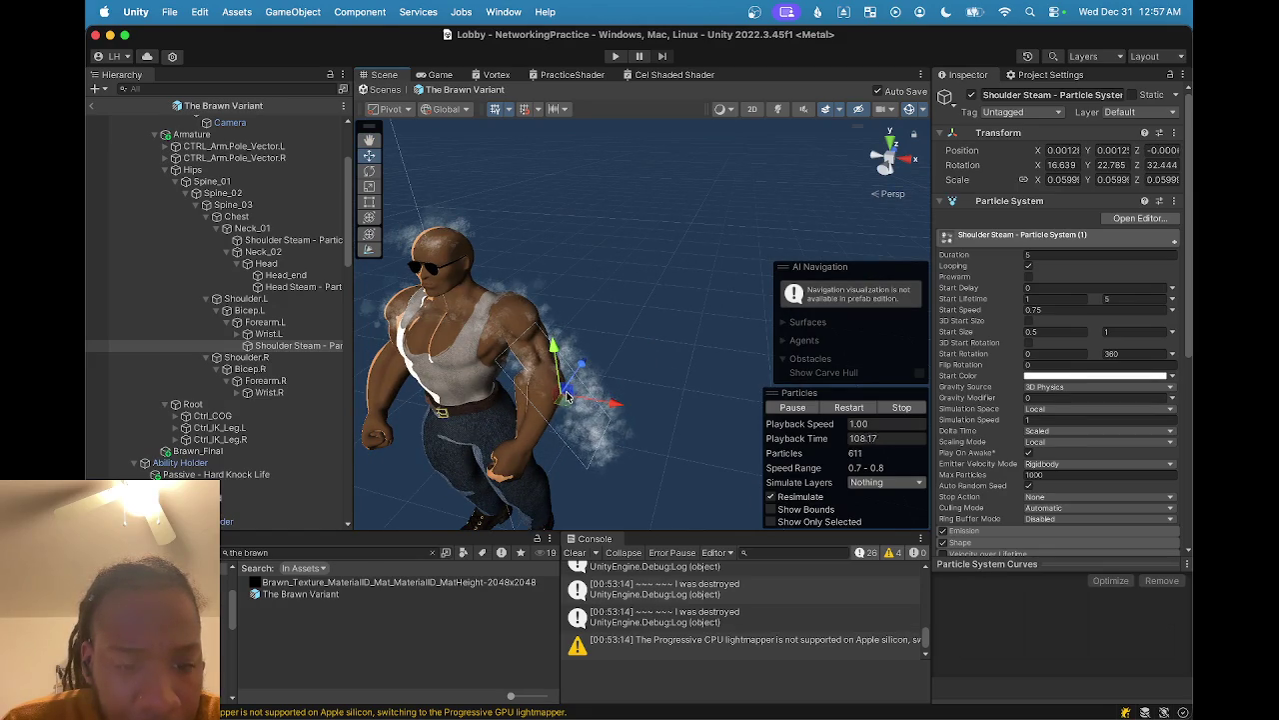
- Rotate the emitter in Local space so it lies along the forearm (Z 113.3)
key(e)
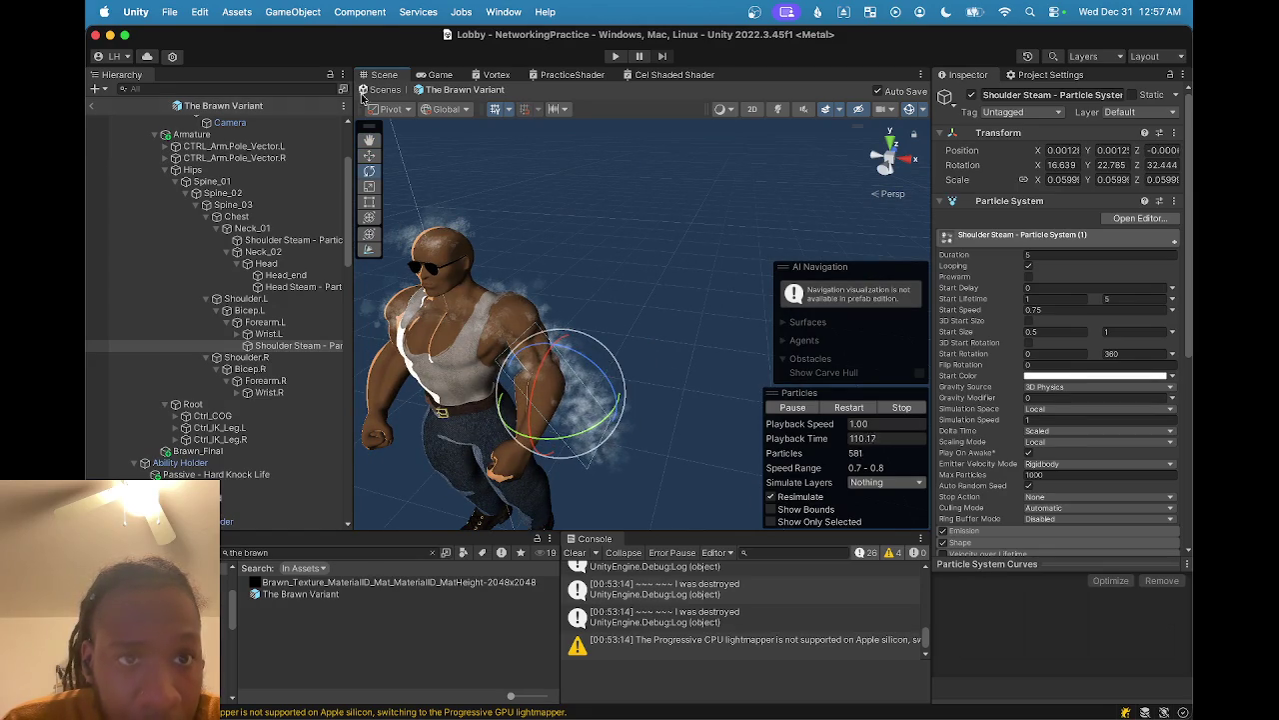
click(440, 109)
click(446, 148)
mouse_move(518, 432)
mouse_down()
mouse_move(508, 380)
mouse_move(549, 335)
mouse_up()
- Reselect the forearm steam emitter and frame it up close
key(w)
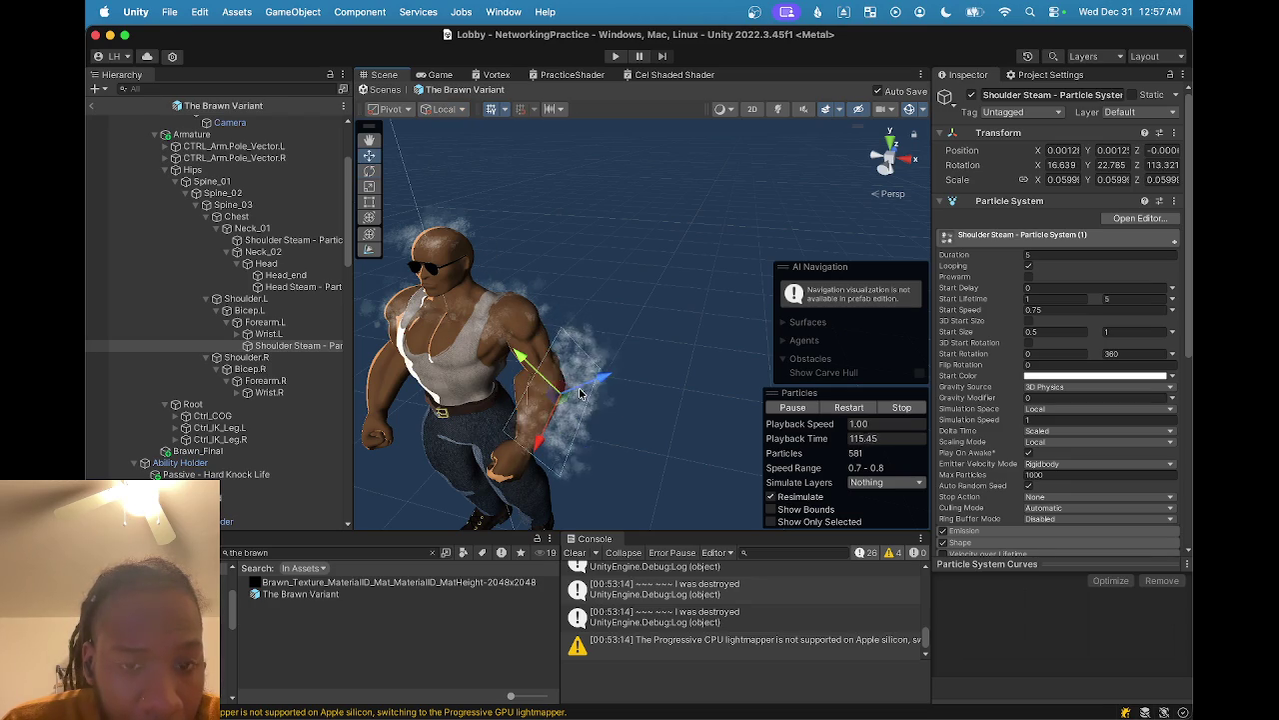
click(534, 460)
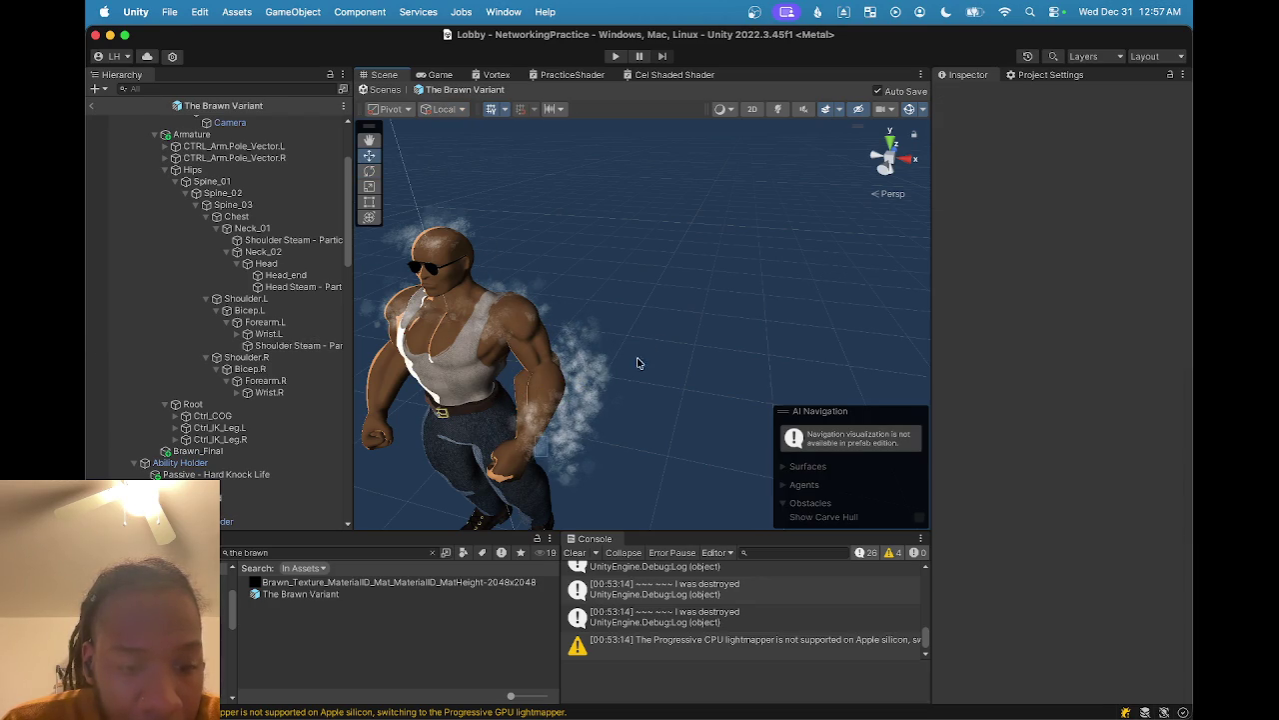
click(612, 368)
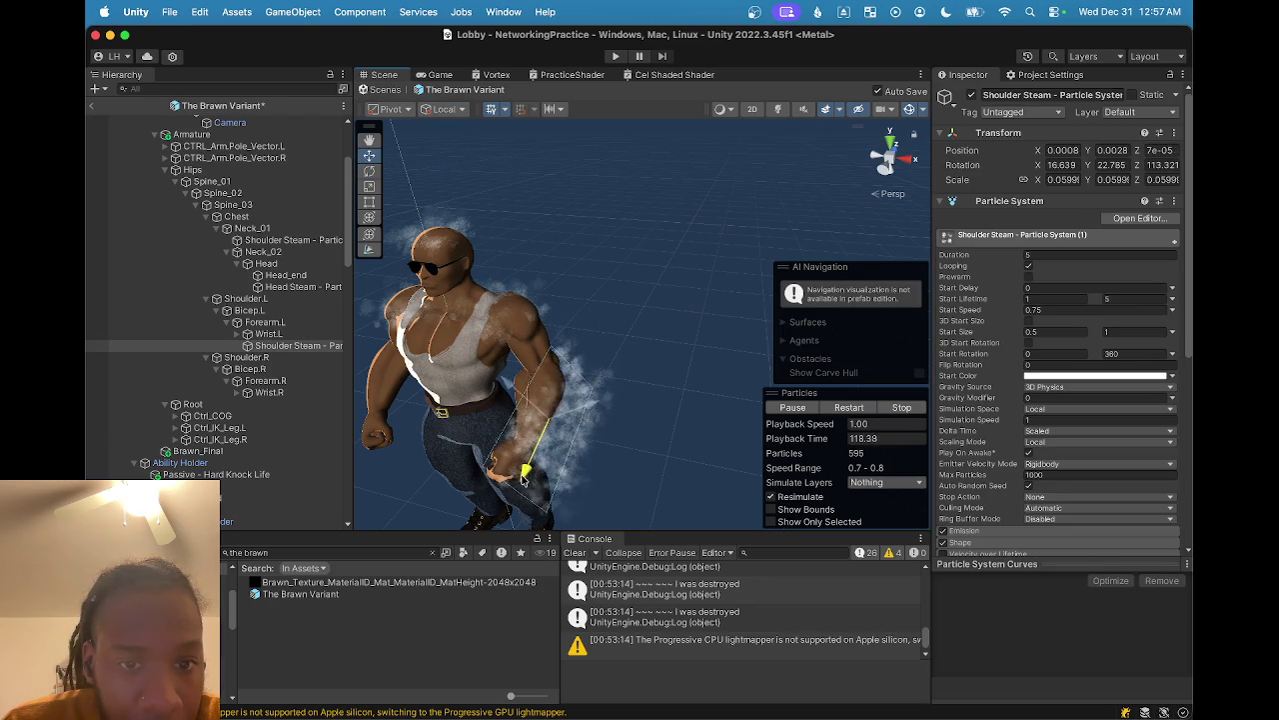
mouse_move(503, 488)
mouse_down()
mouse_move(397, 427)
mouse_move(450, 400)
mouse_move(575, 386)
mouse_move(630, 450)
mouse_move(586, 420)
mouse_move(605, 440)
mouse_move(594, 398)
mouse_move(515, 359)
mouse_move(668, 437)
mouse_move(419, 447)
mouse_move(506, 452)
mouse_up()
scroll(418, 447, up, 5)
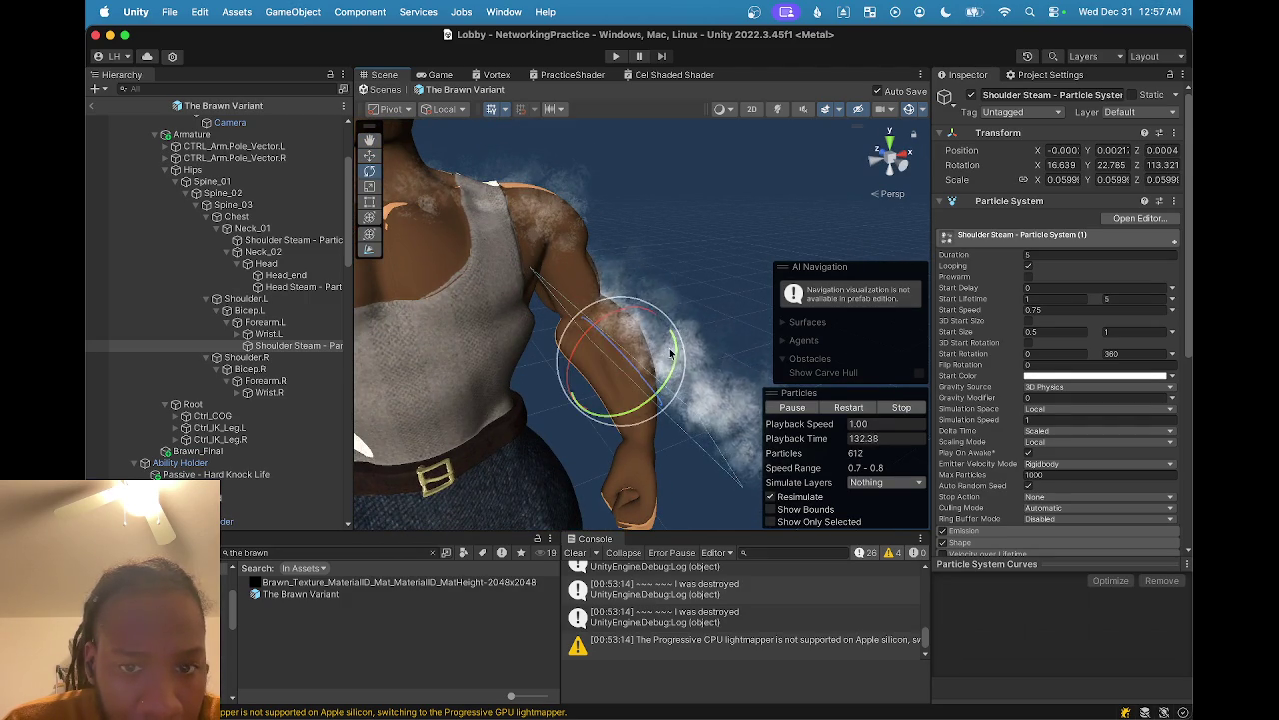
mouse_move(656, 398)
mouse_down()
mouse_move(519, 379)
mouse_move(453, 347)
mouse_move(465, 330)
mouse_move(430, 345)
mouse_move(632, 355)
mouse_up()
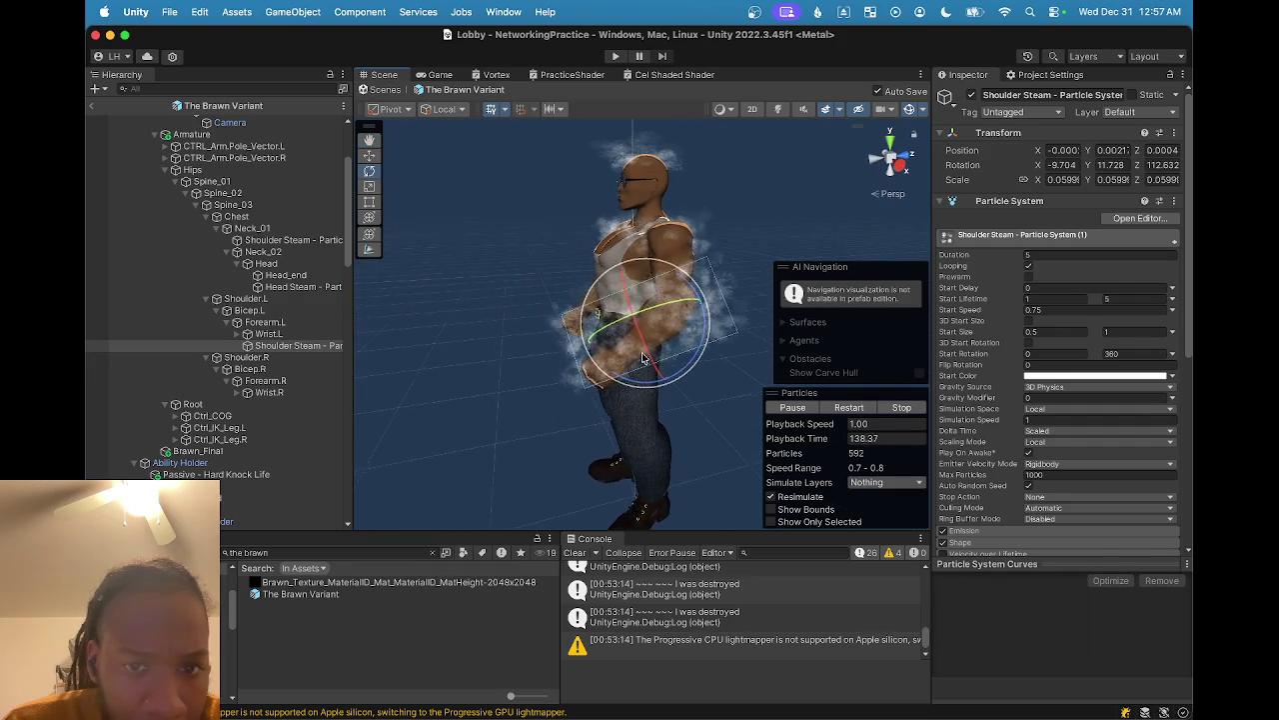
scroll(639, 352, up, 5)
scroll(689, 345, down, 5)
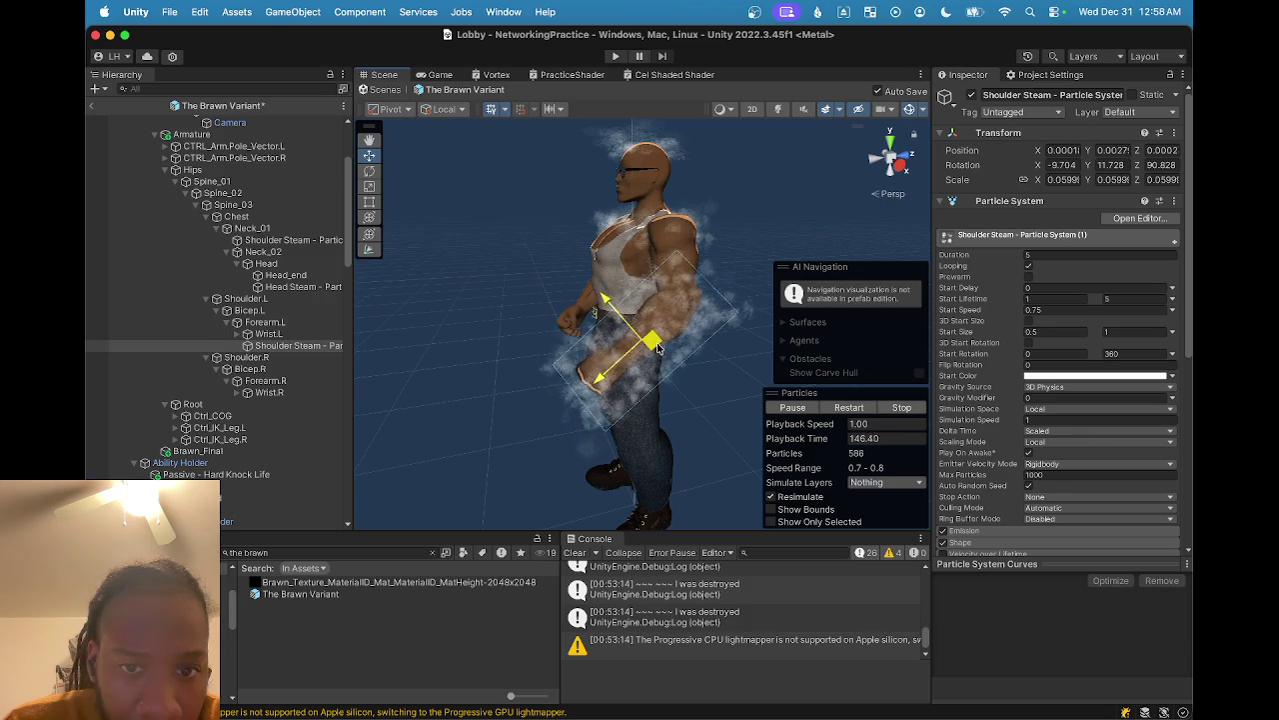
mouse_move(657, 347)
mouse_down()
mouse_move(565, 355)
mouse_move(687, 384)
mouse_move(651, 408)
mouse_move(663, 349)
mouse_up()
key(w)
key(f)
scroll(982, 432, down, 3)
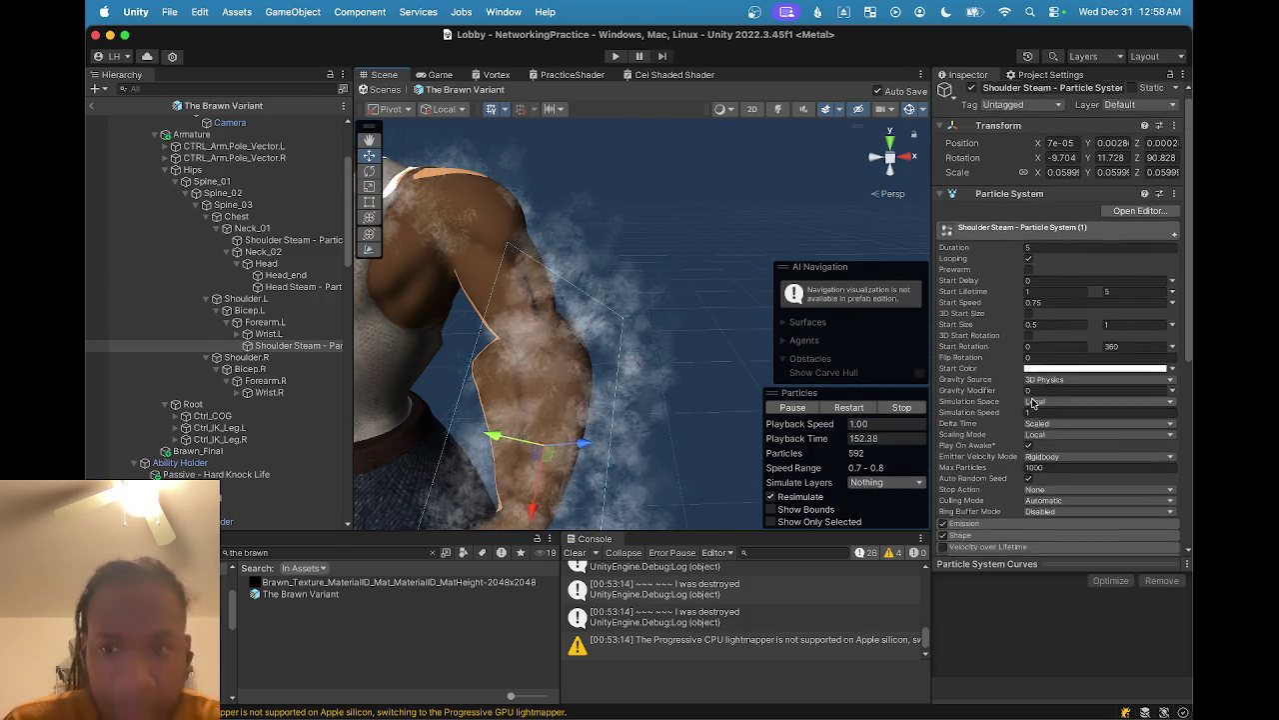
- Set the emitter's Shape scale to X 10.5 and Y 2.78
click(982, 432)
scroll(985, 415, down, 5)
click(985, 386)
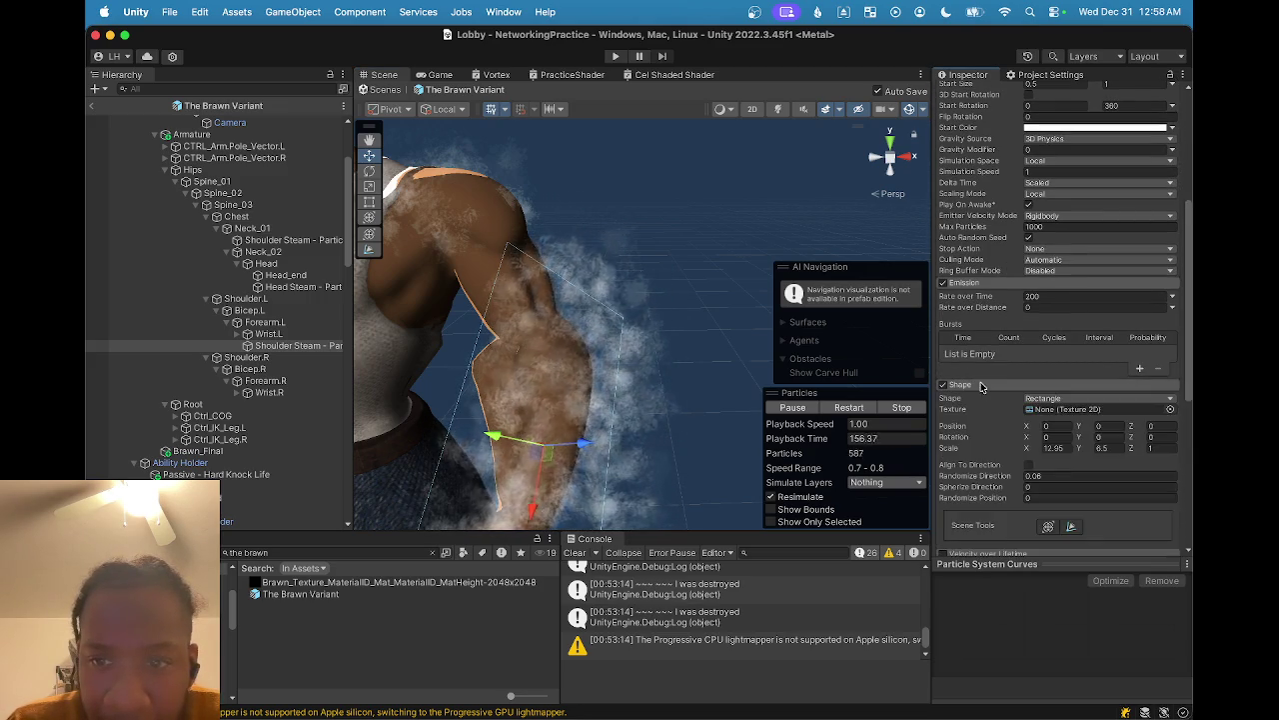
scroll(1035, 363, down, 3)
drag(1035, 363, 990, 364)
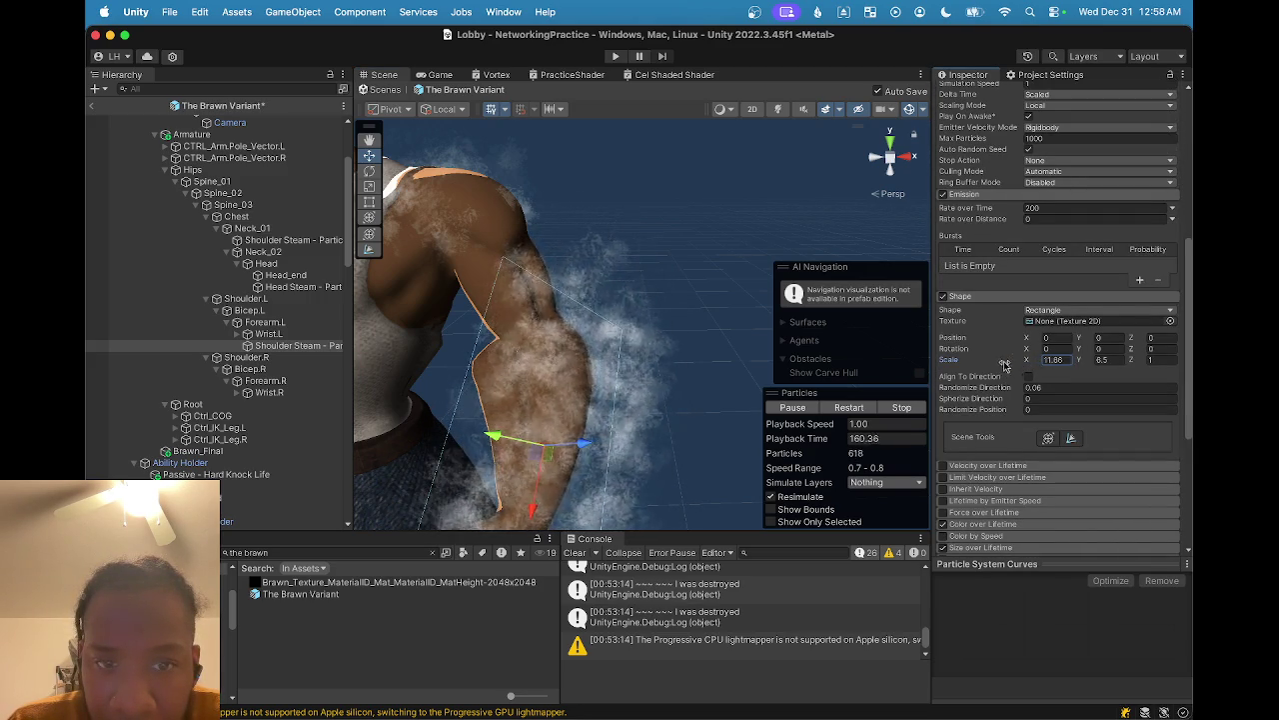
mouse_move(609, 340)
mouse_down()
mouse_move(573, 388)
mouse_move(466, 387)
mouse_move(542, 457)
mouse_move(445, 405)
mouse_move(500, 400)
mouse_up()
double_click(1067, 359)
text(10.5)
key(Tab)
text(4.72)
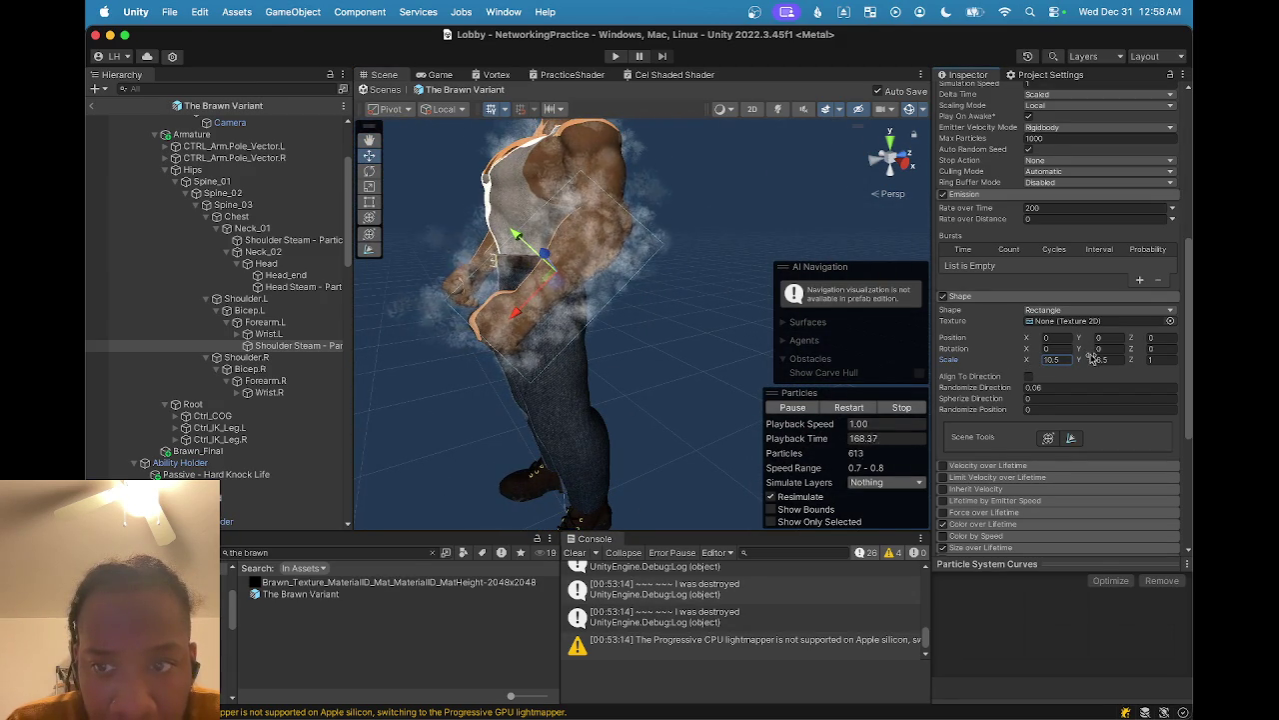
drag(1073, 362, 1060, 360)
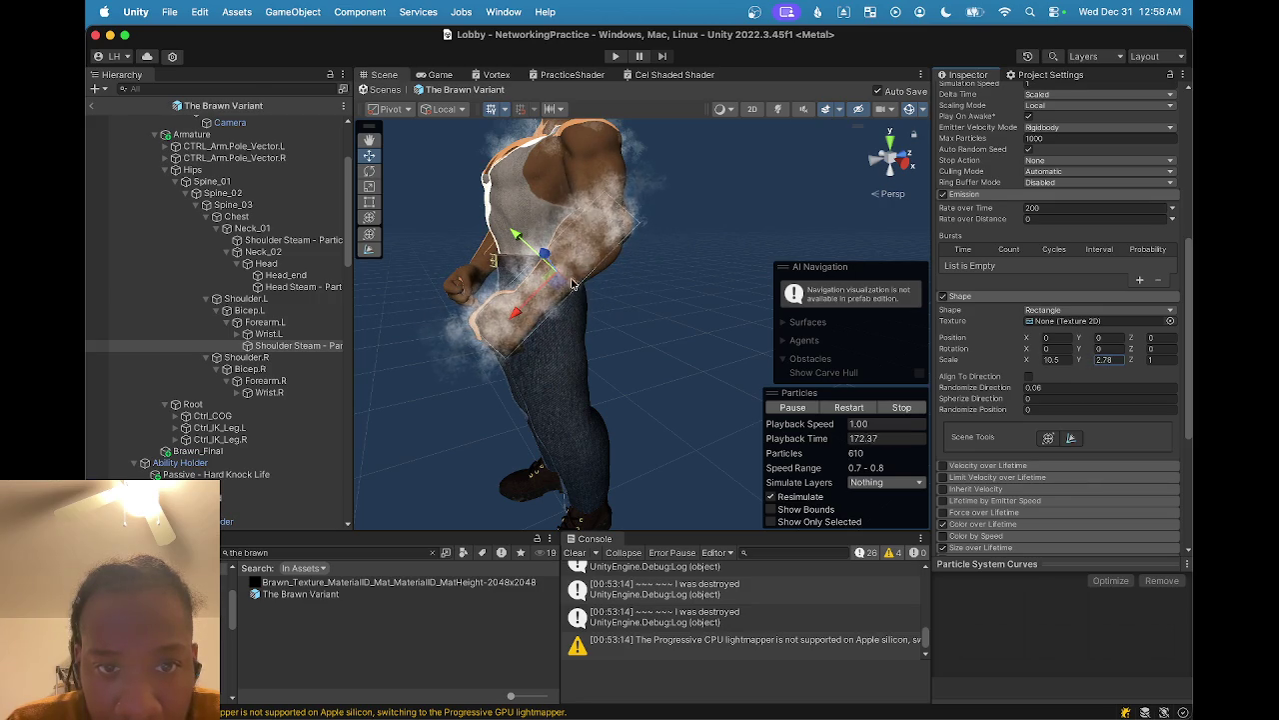
- Orbit to a front view to check the steam hugging the arm
mouse_move(517, 235)
mouse_down()
mouse_move(574, 346)
mouse_move(627, 356)
mouse_up()
scroll(627, 357, down, 3)
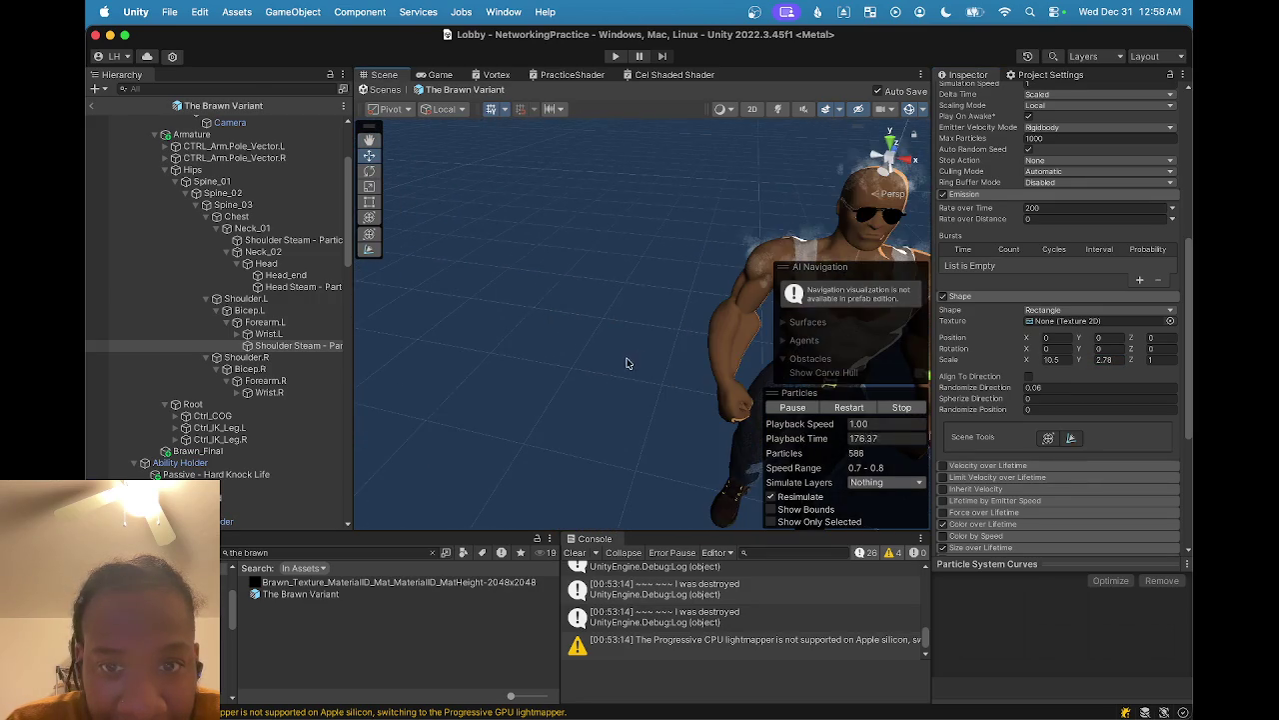
mouse_move(690, 387)
mouse_down()
mouse_move(637, 366)
mouse_move(649, 360)
mouse_move(628, 376)
mouse_move(614, 363)
mouse_move(640, 350)
mouse_move(626, 337)
mouse_move(660, 319)
mouse_move(700, 321)
mouse_up()
mouse_move(673, 432)
mouse_down()
mouse_move(699, 430)
mouse_move(646, 430)
mouse_move(686, 443)
mouse_move(536, 360)
mouse_move(594, 379)
mouse_move(533, 362)
mouse_move(479, 370)
mouse_move(526, 383)
mouse_move(458, 370)
mouse_move(640, 386)
mouse_up()
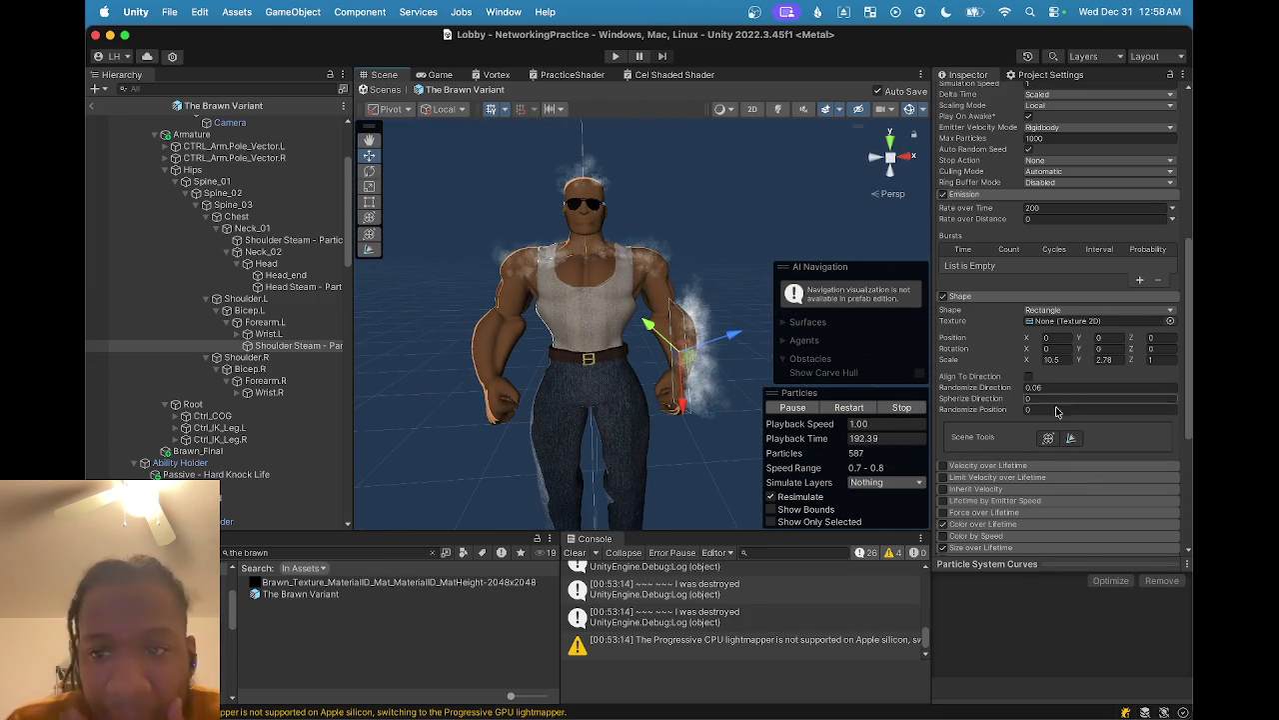
scroll(1018, 409, down, 5)
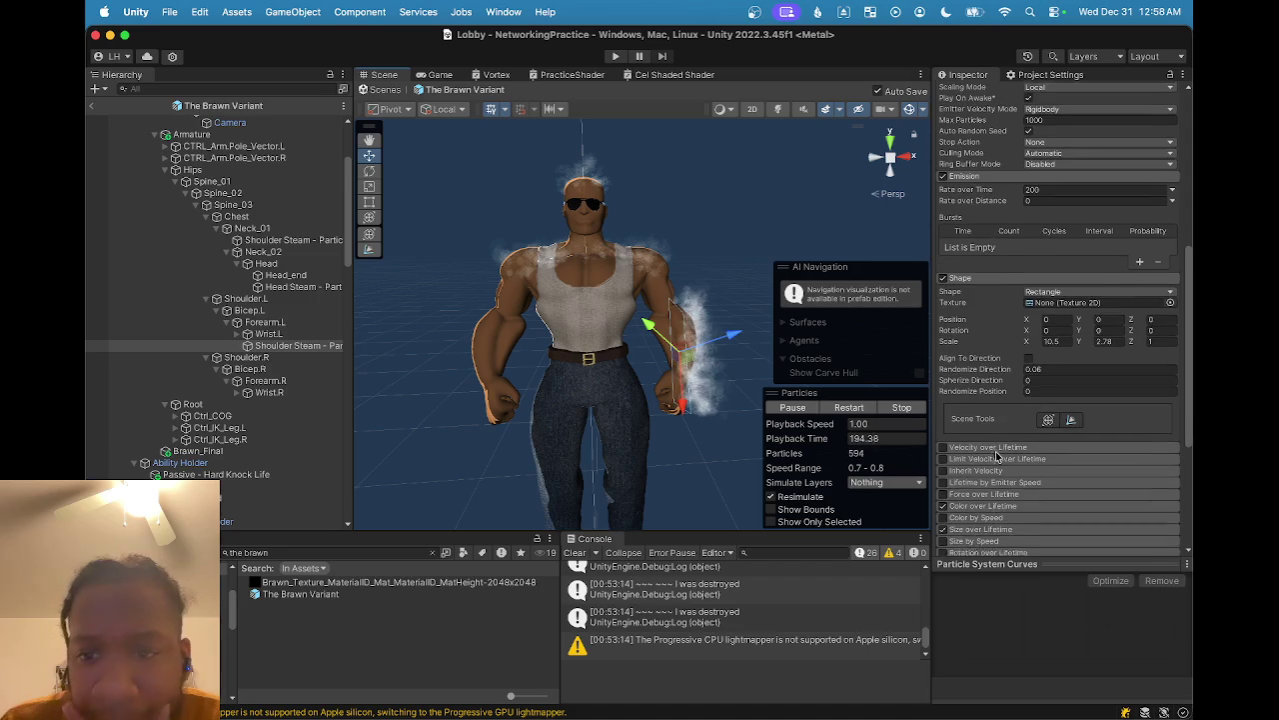
scroll(995, 447, up, 6)
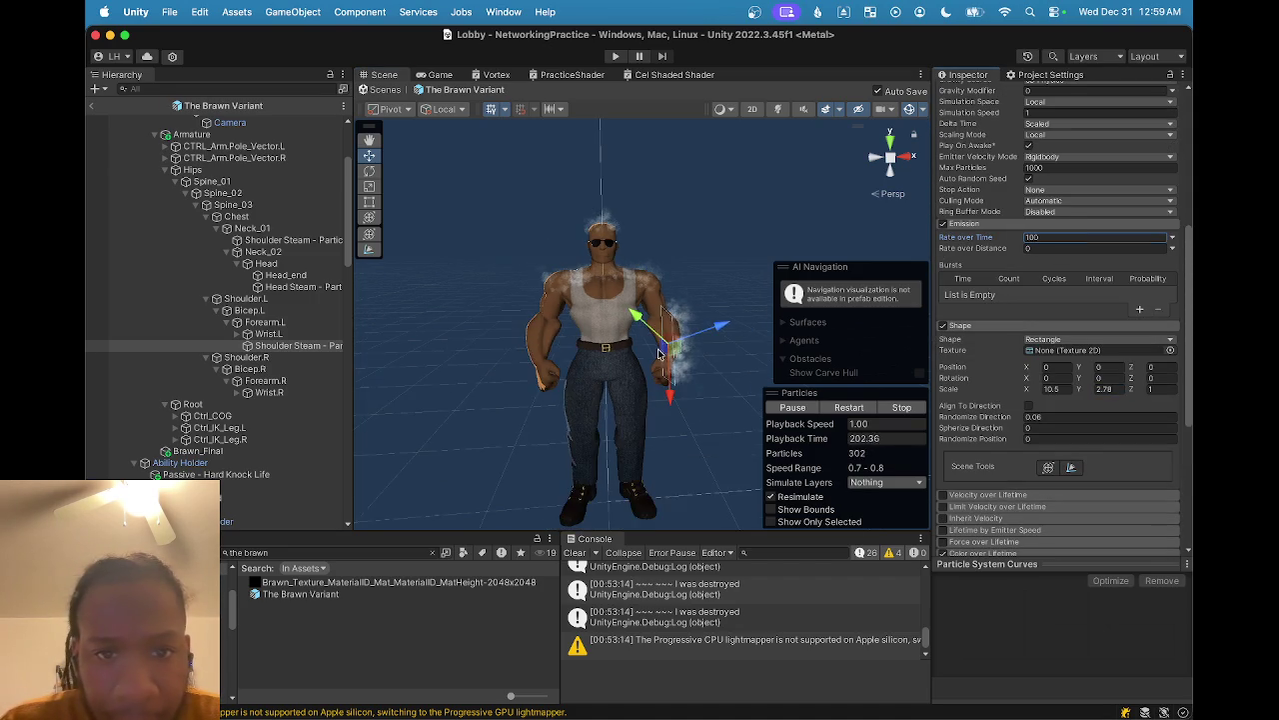
- Scroll through the left forearm steam emitter's Inspector settings
scroll(659, 354, up, 5)
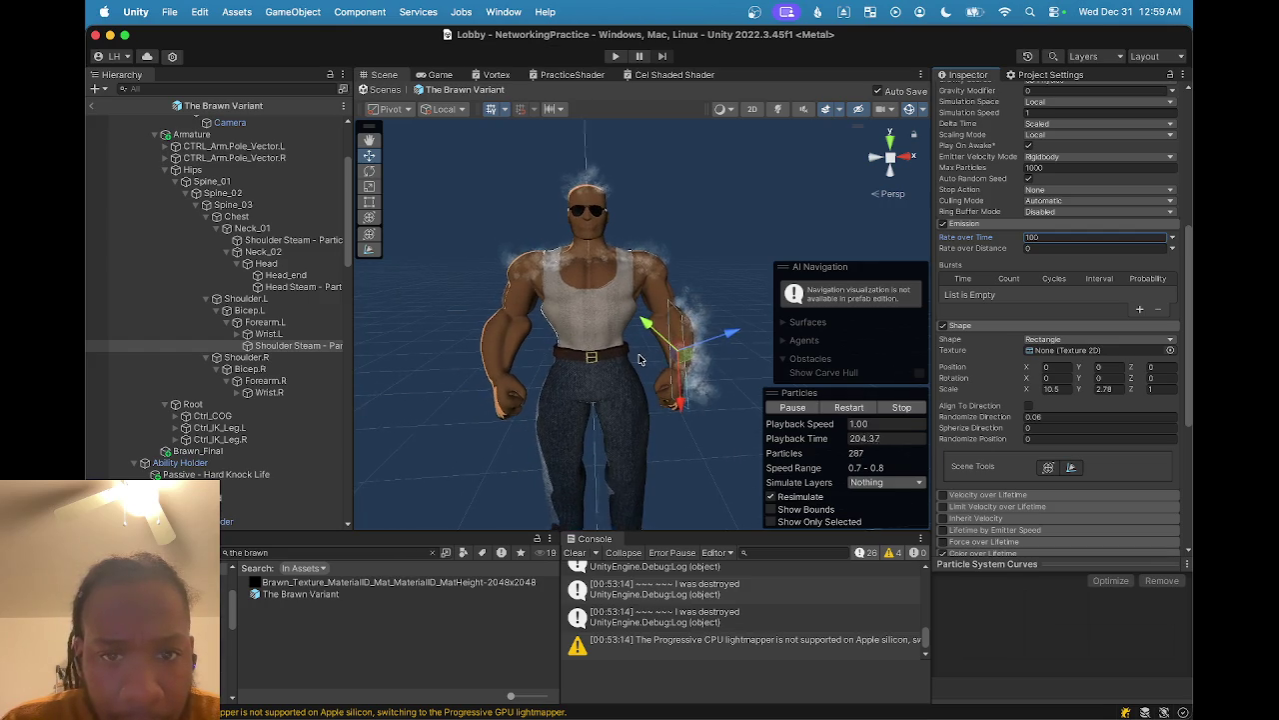
scroll(649, 354, down, 5)
scroll(1102, 177, up, 10)
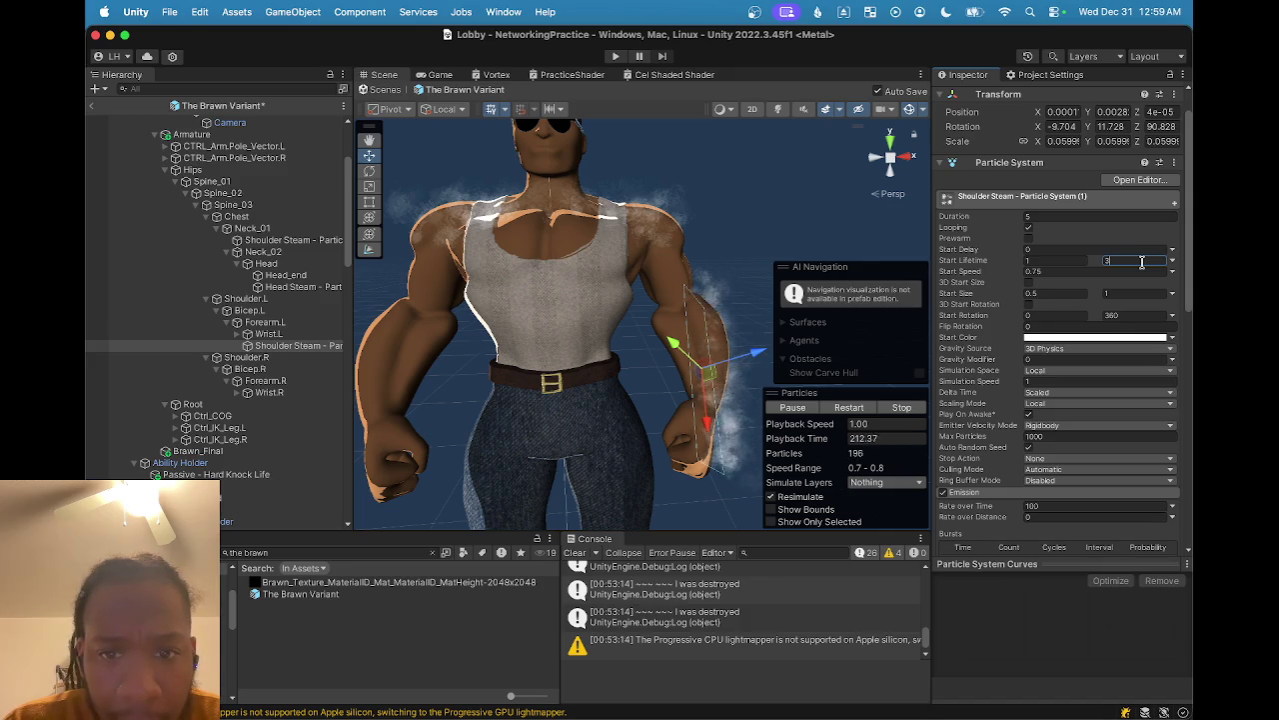
scroll(614, 330, down, 6)
scroll(613, 330, up, 4)
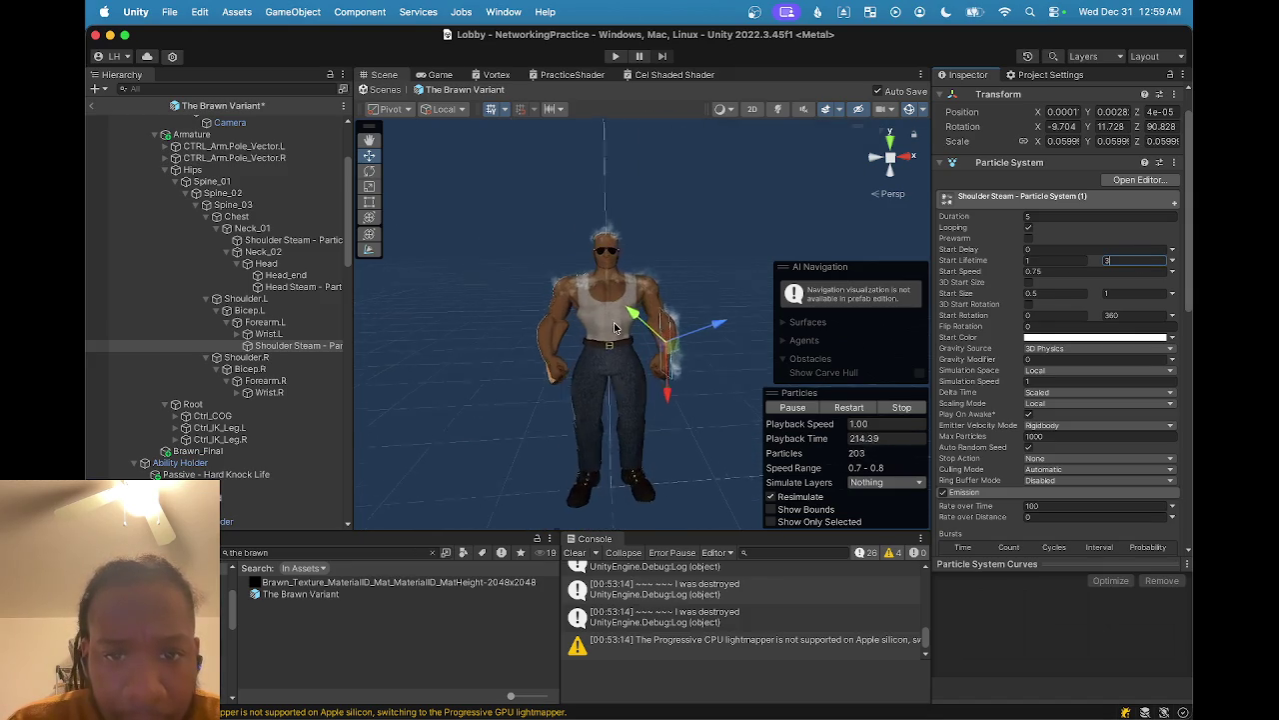
scroll(616, 330, down, 1)
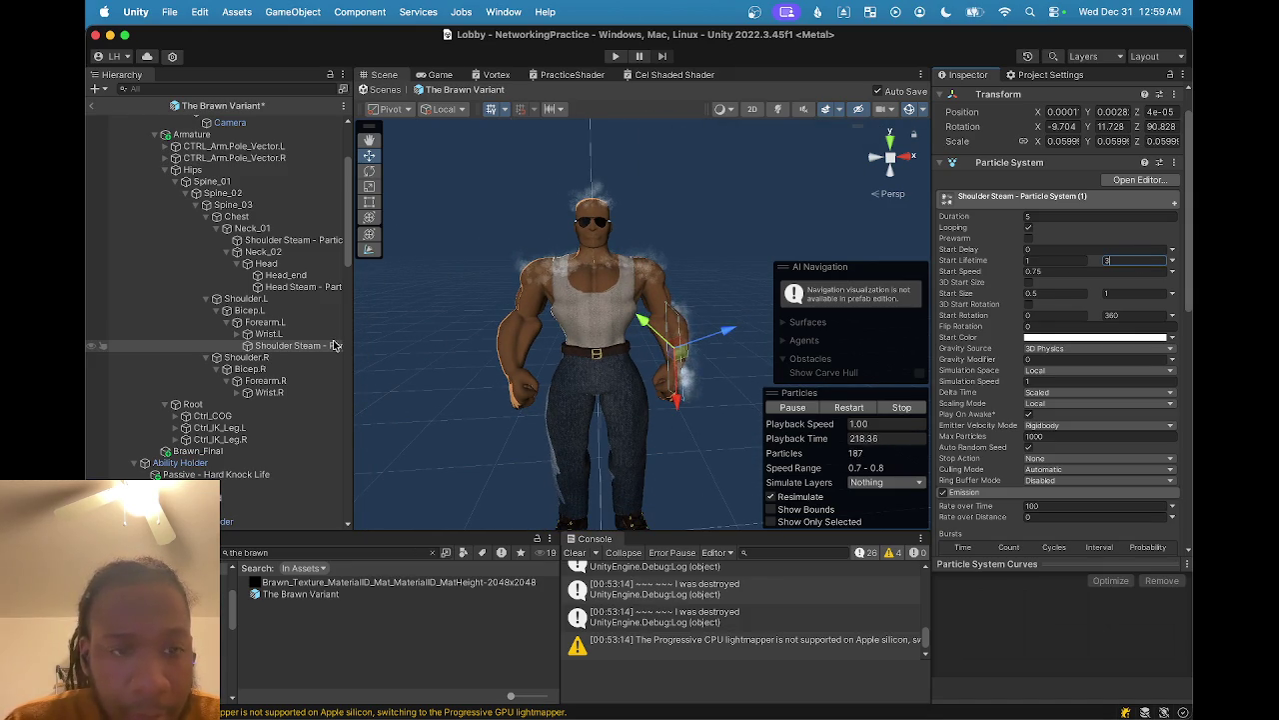
scroll(1044, 111, up, 2)
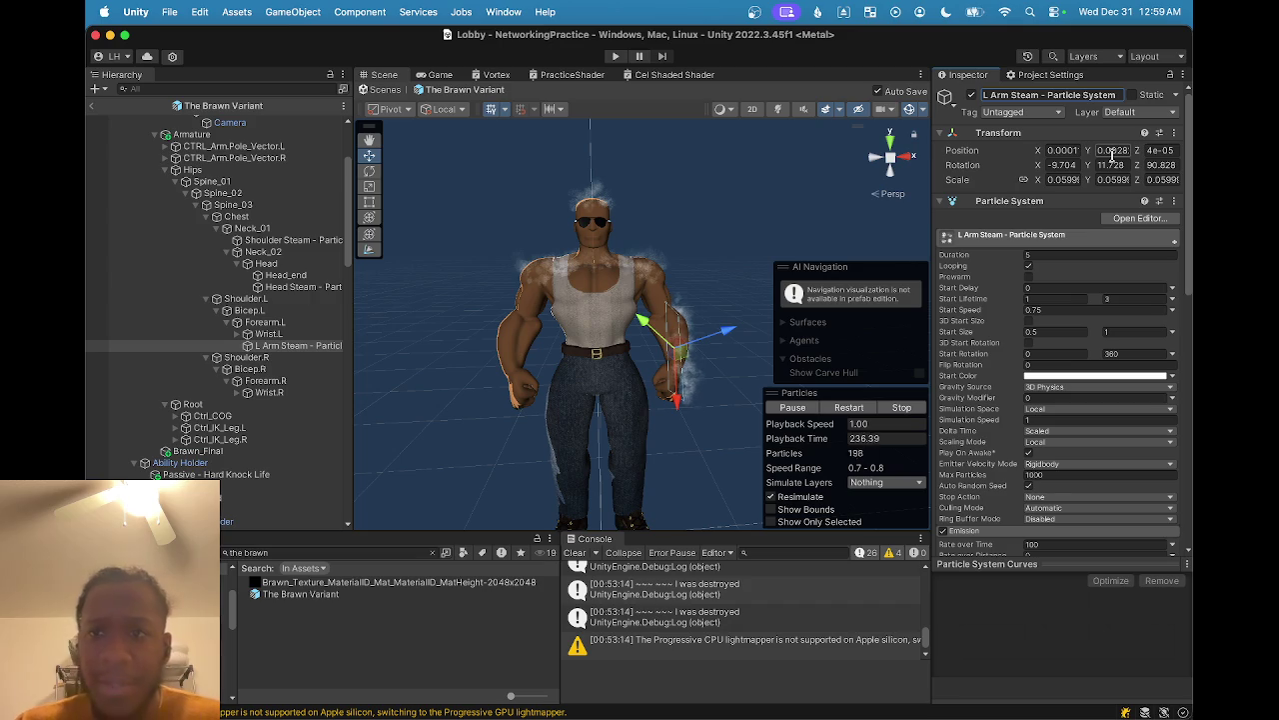
- Duplicate L Arm Steam and place the copy under Forearm.R
click(305, 241)
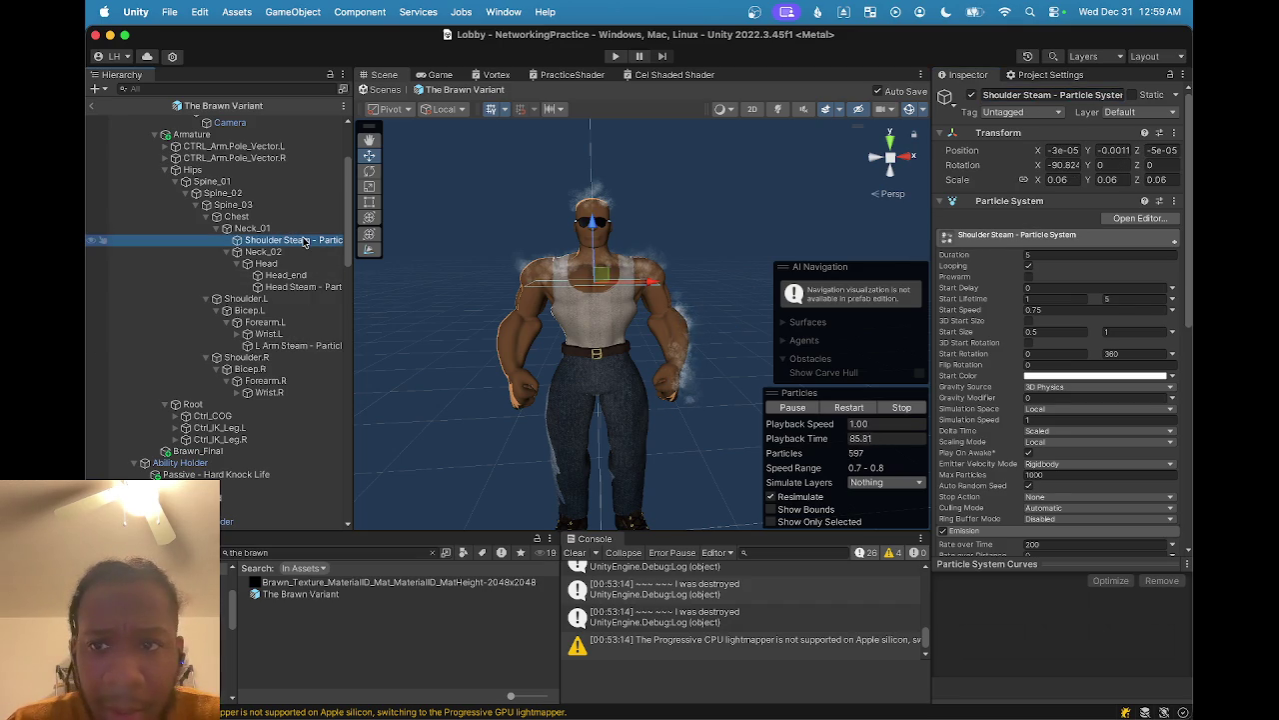
click(304, 347)
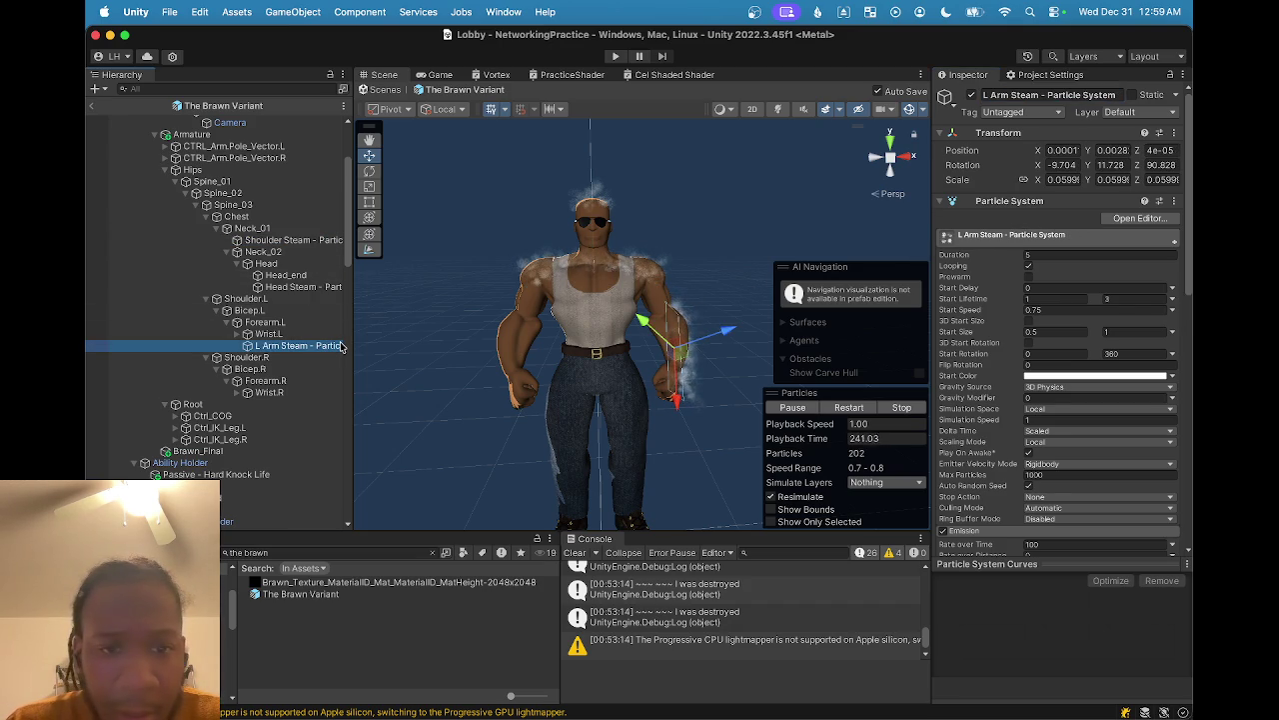
key(super+d)
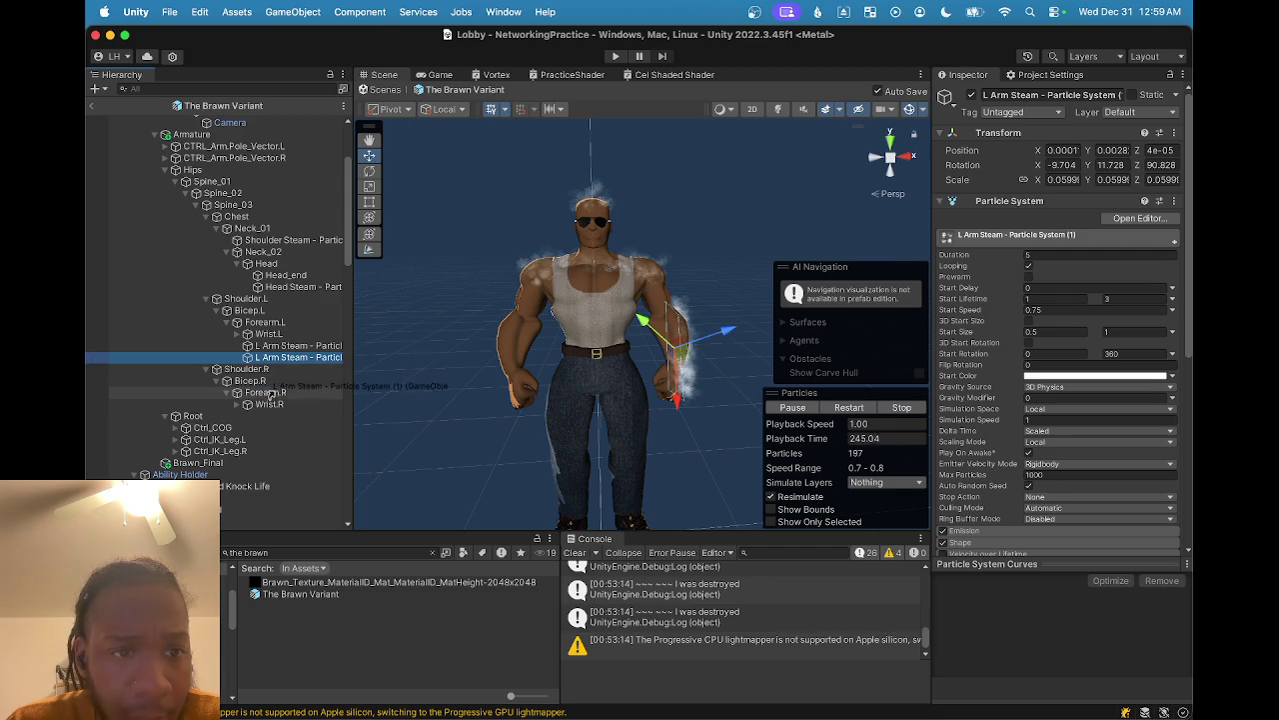
drag(272, 393, 276, 396)
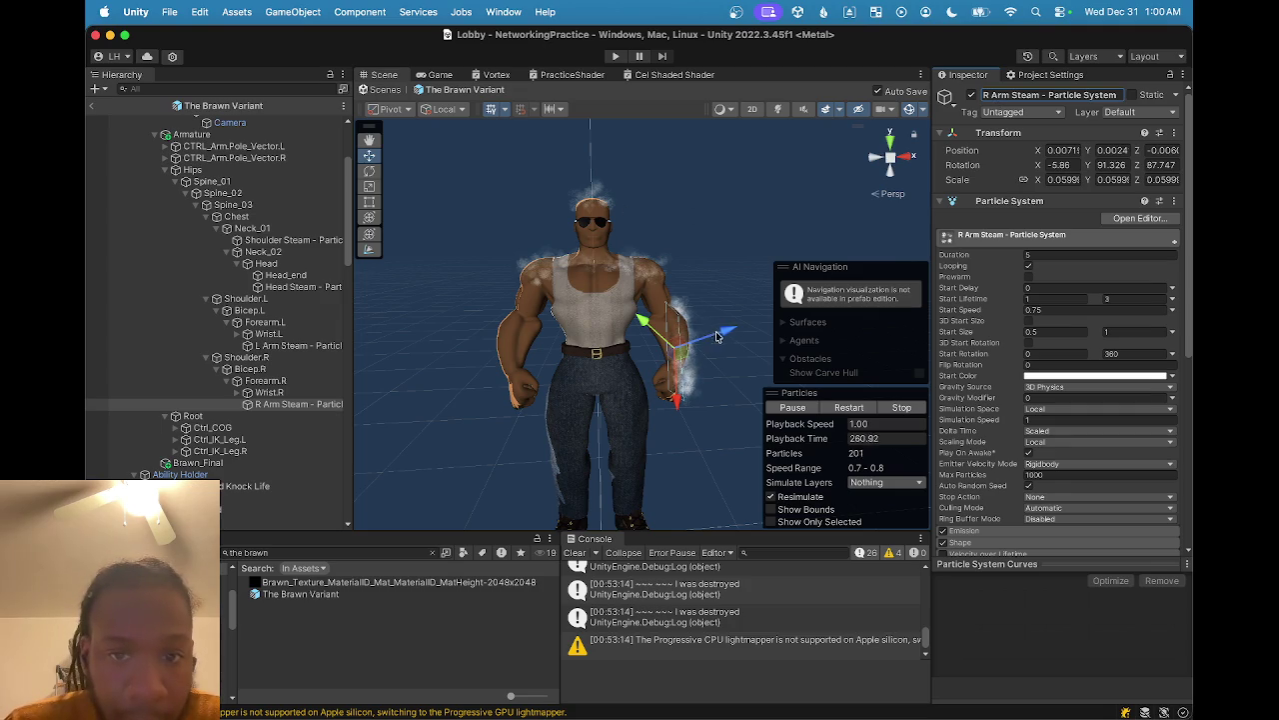
- Move the R Arm Steam emitter onto the right arm using world-aligned handles
drag(724, 336, 630, 337)
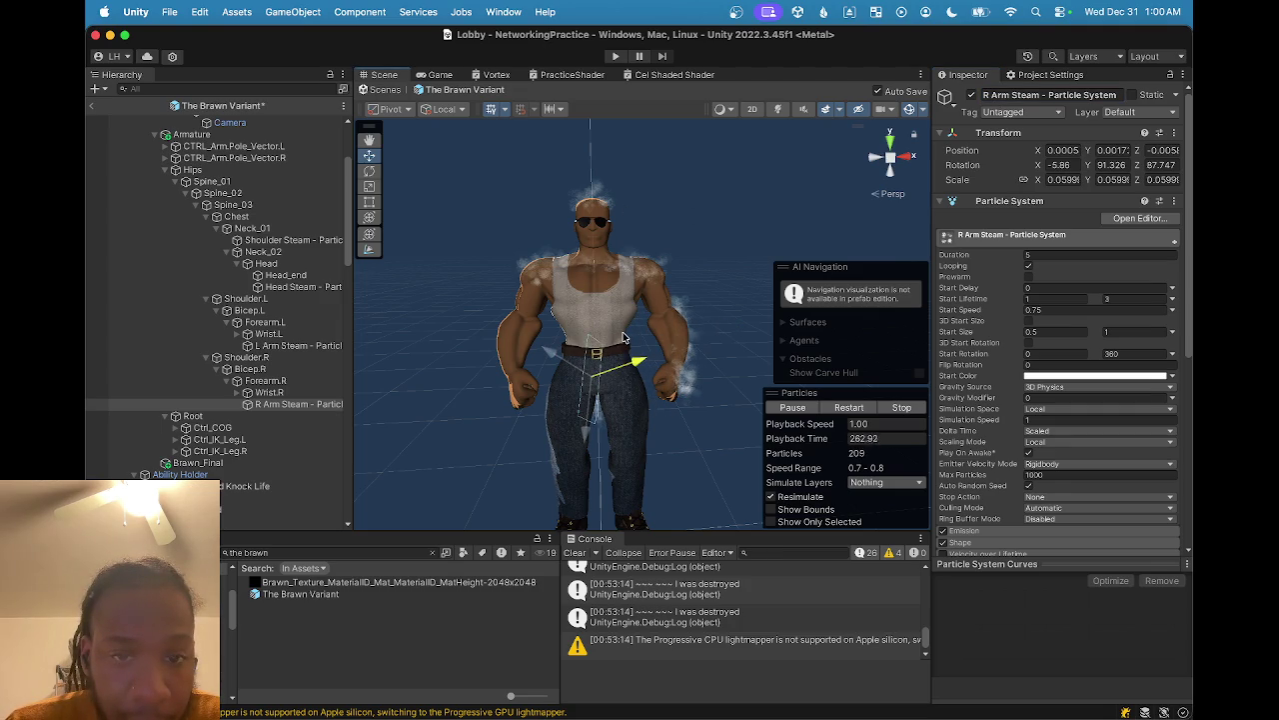
key(super+z)
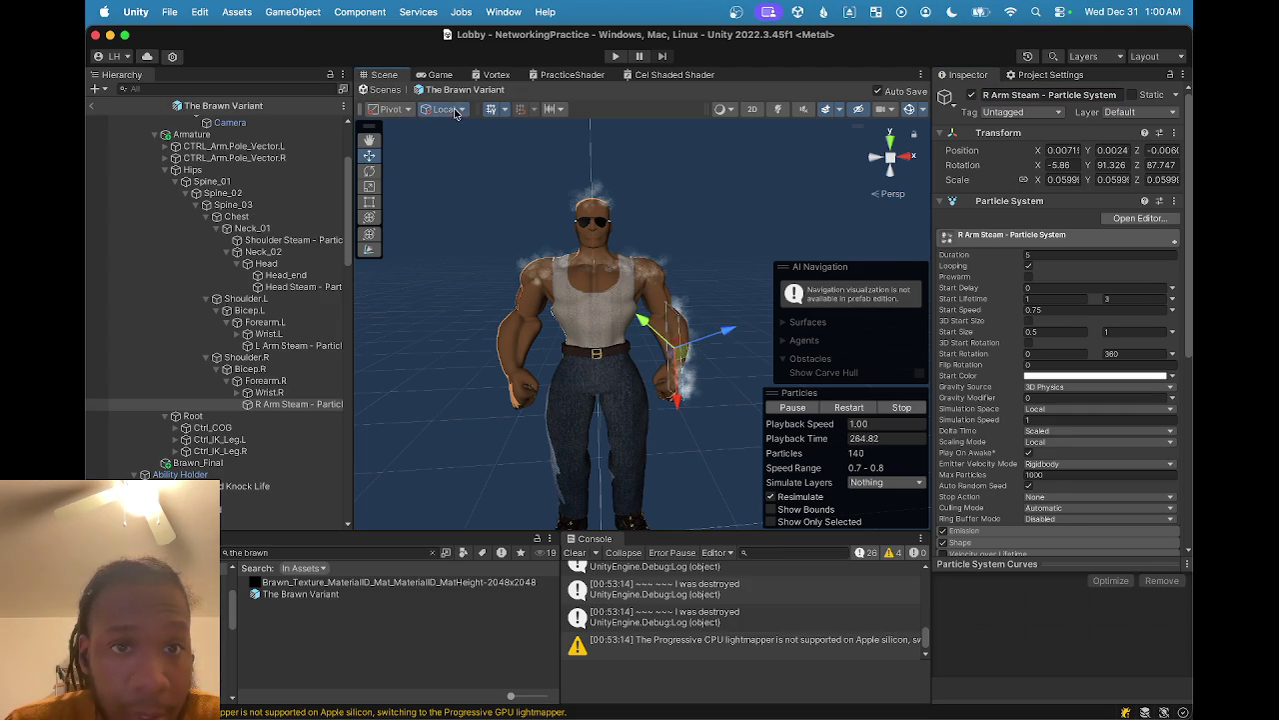
key(x)
drag(733, 345, 564, 349)
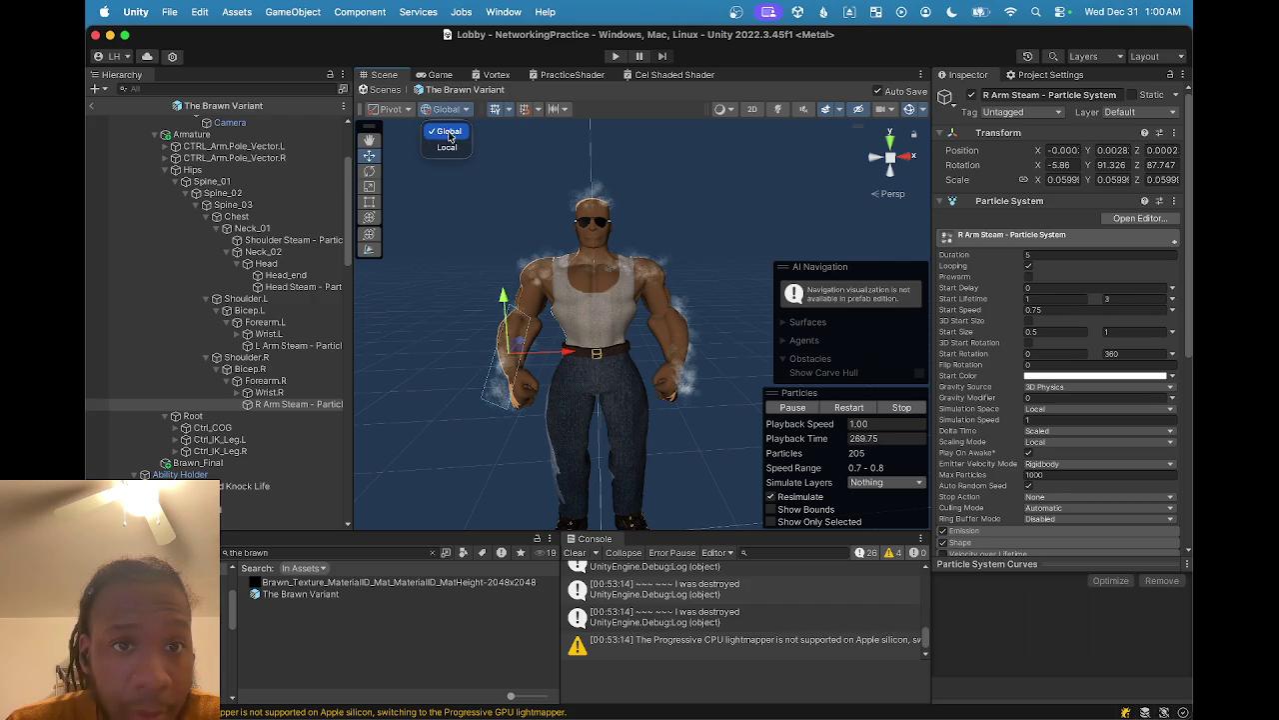
key(x)
scroll(504, 366, up, 5)
mouse_move(504, 366)
mouse_down()
mouse_move(543, 357)
mouse_move(621, 444)
mouse_move(630, 421)
mouse_up()
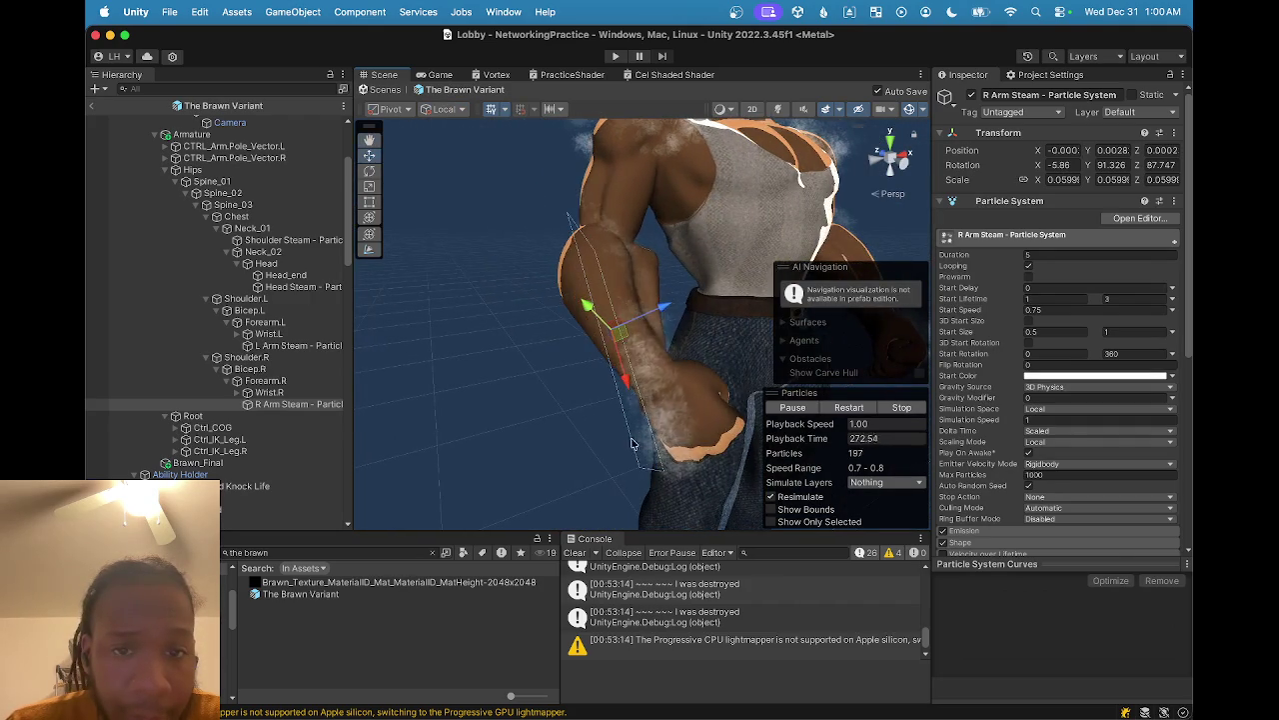
- Rotate the R Arm Steam emitter so its steam tilts along the right forearm
key(e)
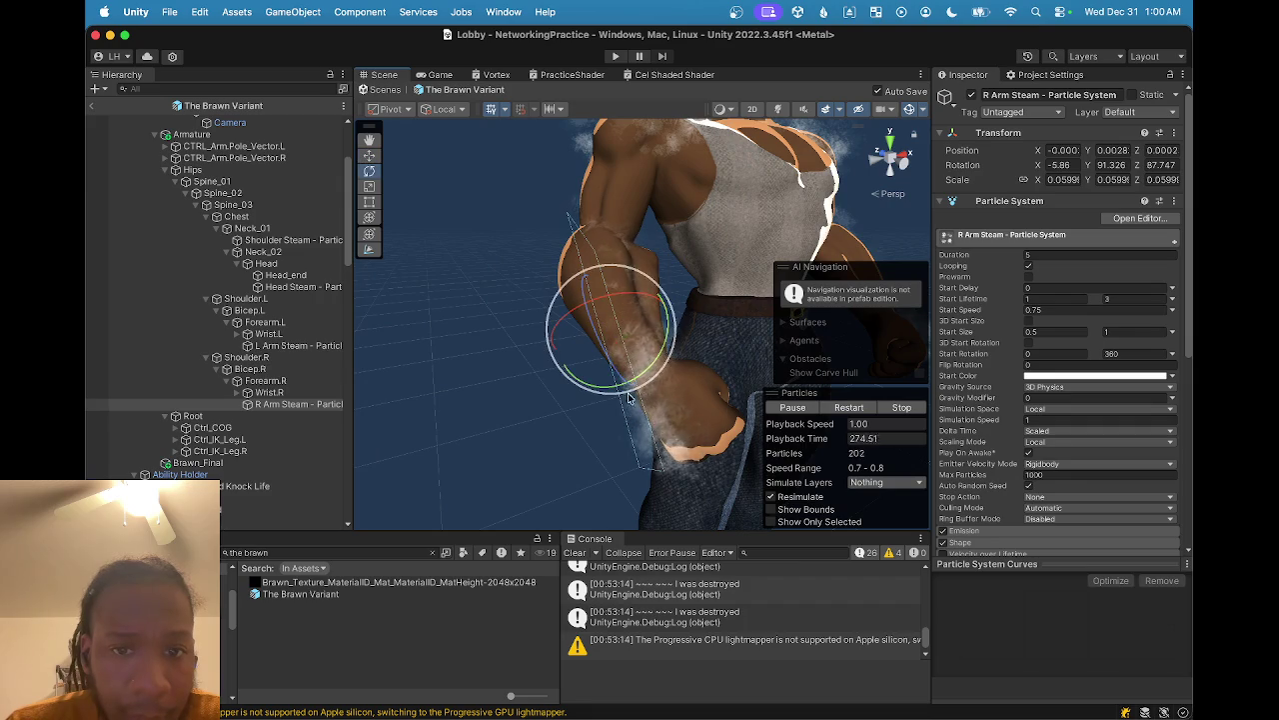
drag(650, 380, 480, 400)
mouse_move(558, 335)
mouse_down()
mouse_move(389, 398)
mouse_move(641, 435)
mouse_move(477, 437)
mouse_move(574, 422)
mouse_move(555, 330)
mouse_move(614, 320)
mouse_move(497, 366)
mouse_move(513, 423)
mouse_move(516, 400)
mouse_move(491, 413)
mouse_move(545, 382)
mouse_move(699, 410)
mouse_move(608, 400)
mouse_move(642, 345)
mouse_move(660, 419)
mouse_move(584, 442)
mouse_move(625, 420)
mouse_move(634, 463)
mouse_move(620, 445)
mouse_move(458, 434)
mouse_up()
scroll(514, 370, up, 6)
scroll(486, 406, down, 5)
key(f)
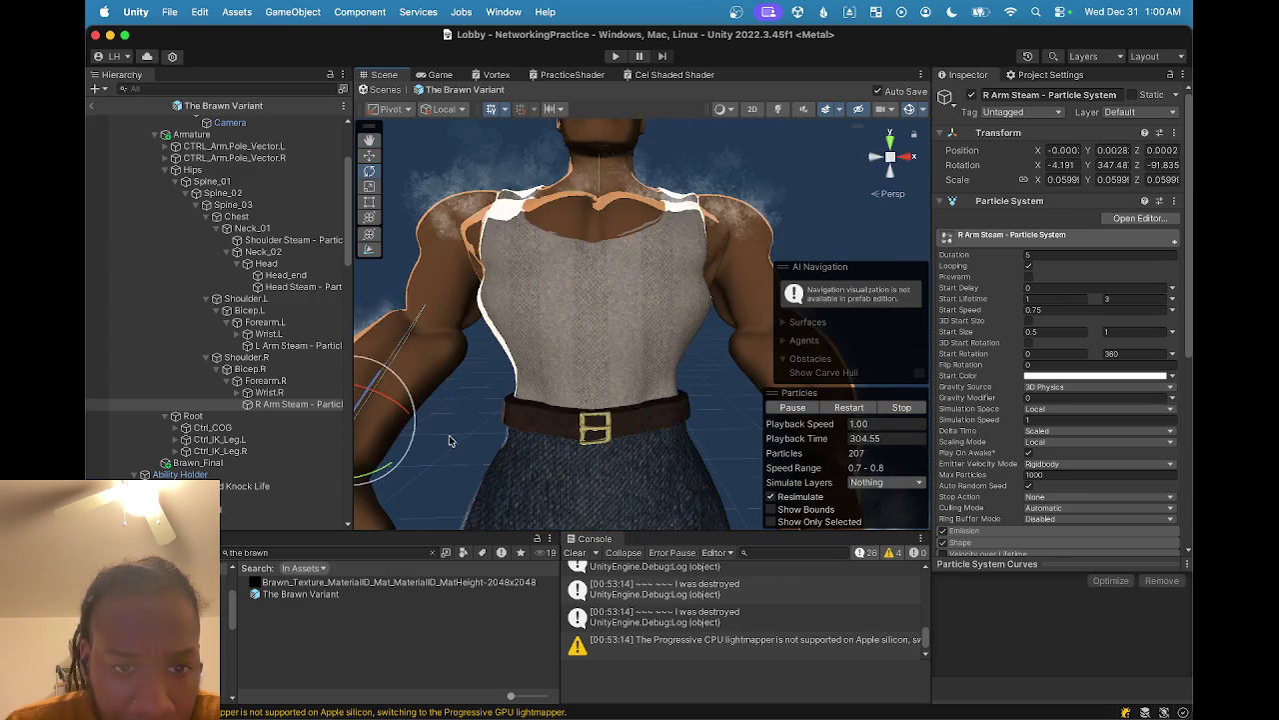
drag(475, 348, 521, 362)
- Nudge the emitter along Z and fine-tune its rotation to Y 341.179, Z -91.076
key(w)
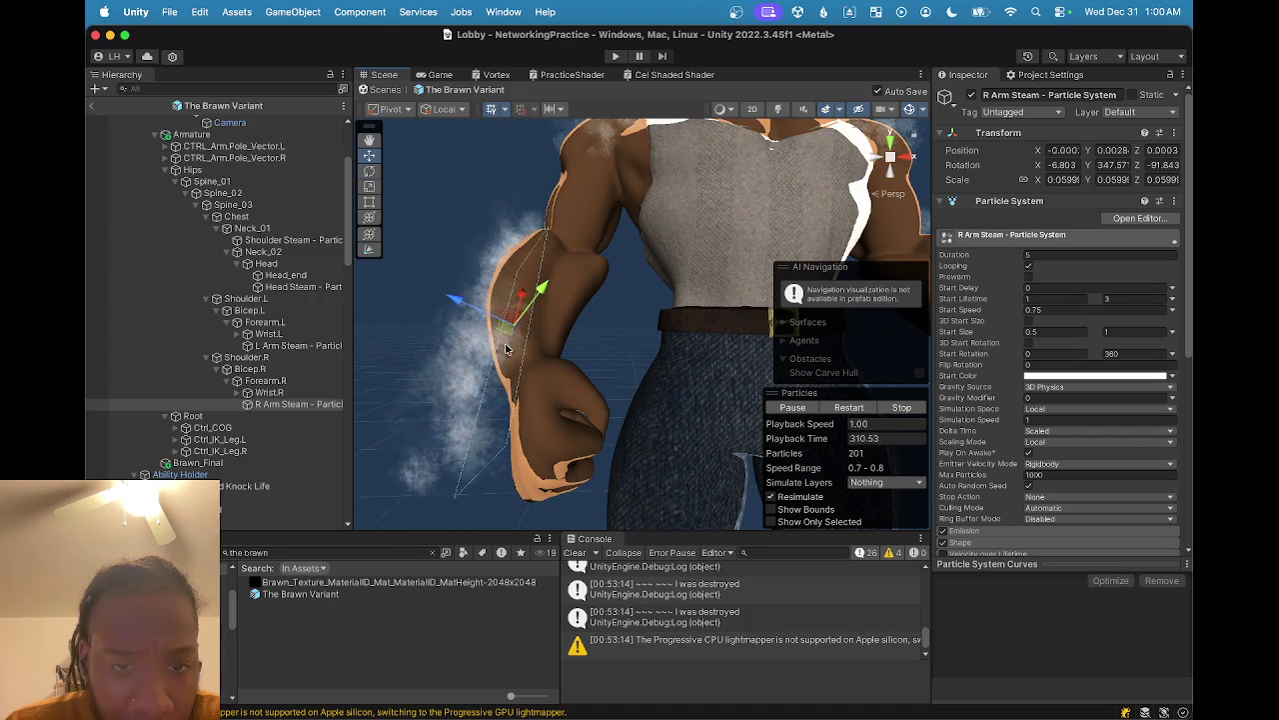
scroll(500, 351, down, 5)
mouse_move(502, 360)
mouse_down()
mouse_move(503, 380)
mouse_move(486, 379)
mouse_up()
scroll(486, 383, up, 3)
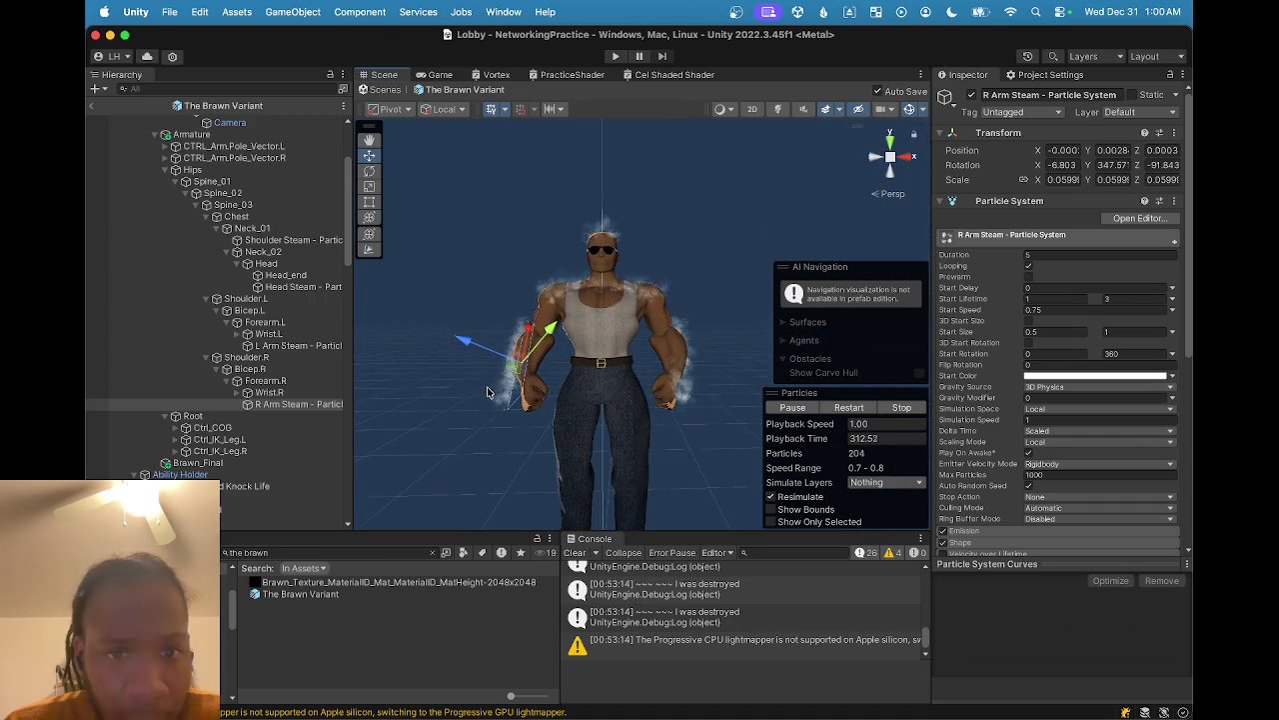
scroll(497, 405, up, 2)
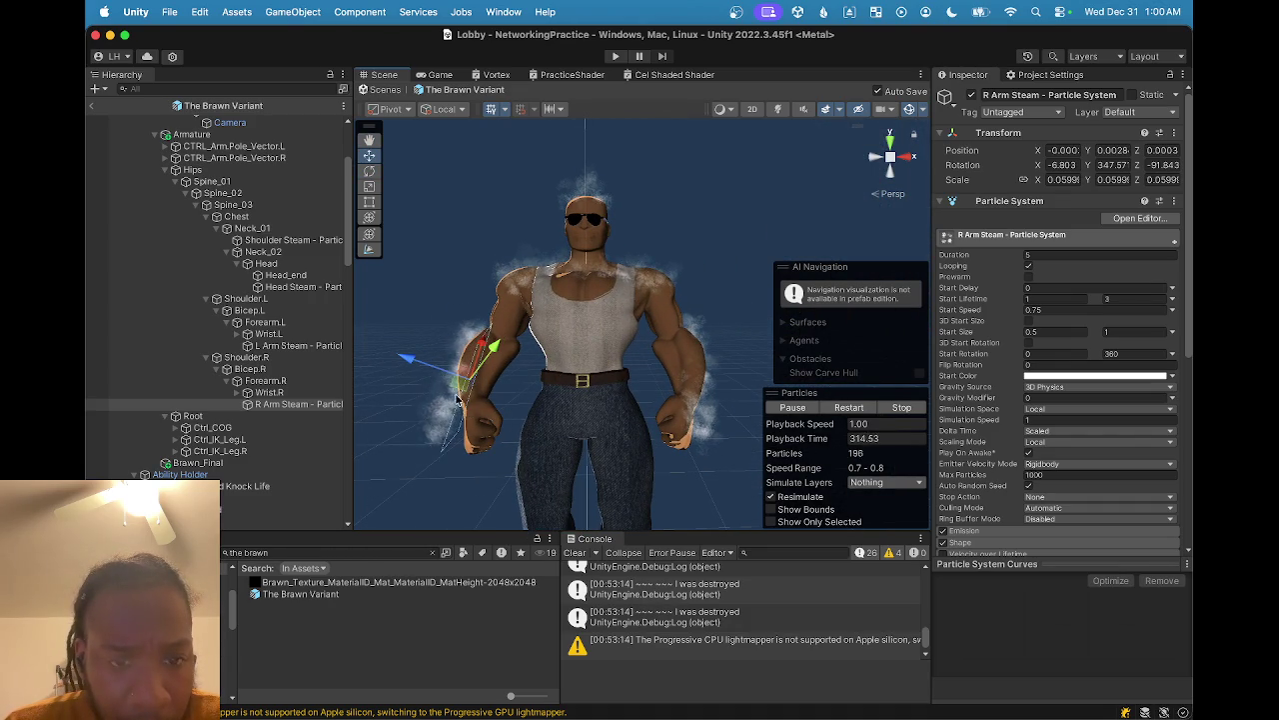
drag(443, 375, 447, 378)
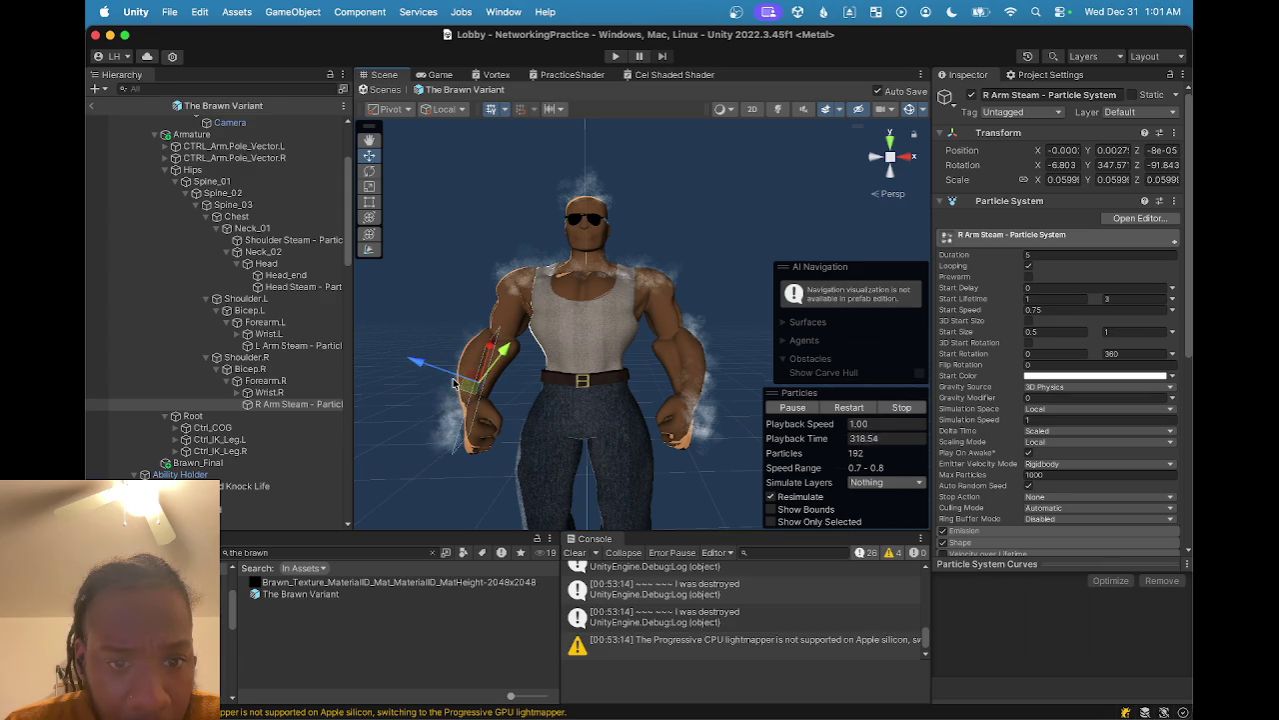
mouse_move(443, 382)
mouse_down()
mouse_move(491, 400)
mouse_move(530, 355)
mouse_move(650, 360)
mouse_move(679, 430)
mouse_up()
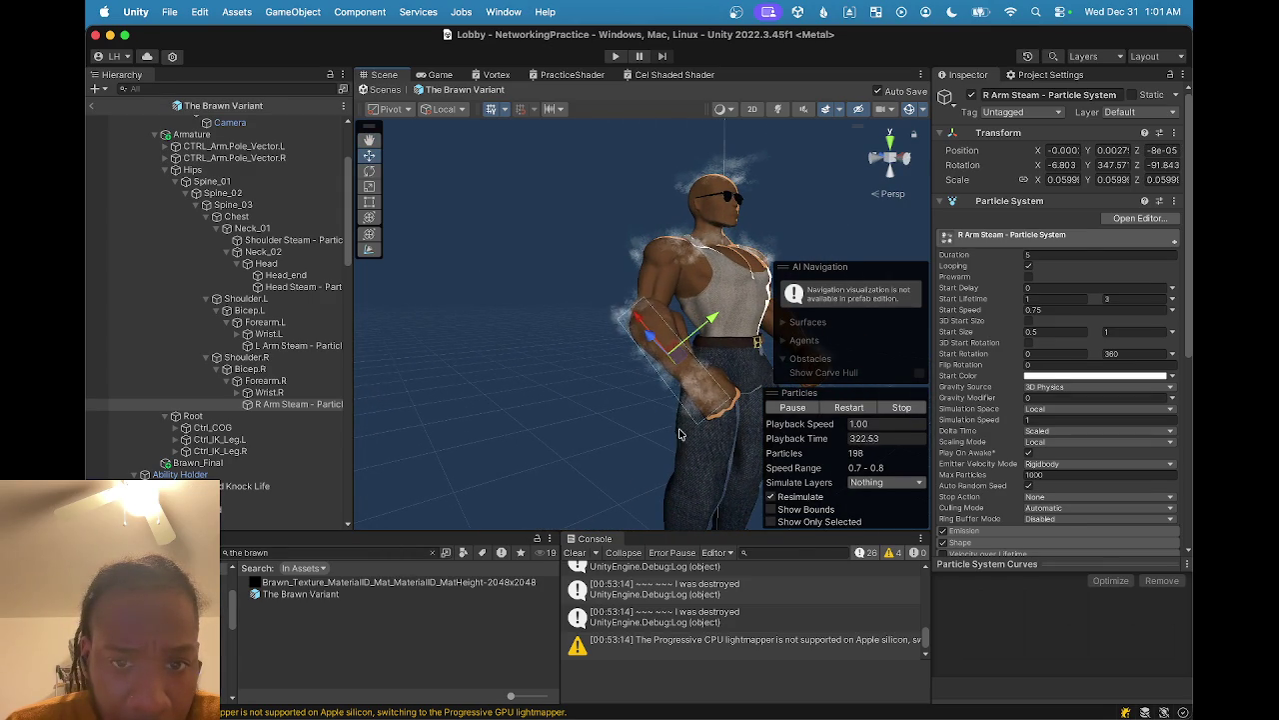
key(e)
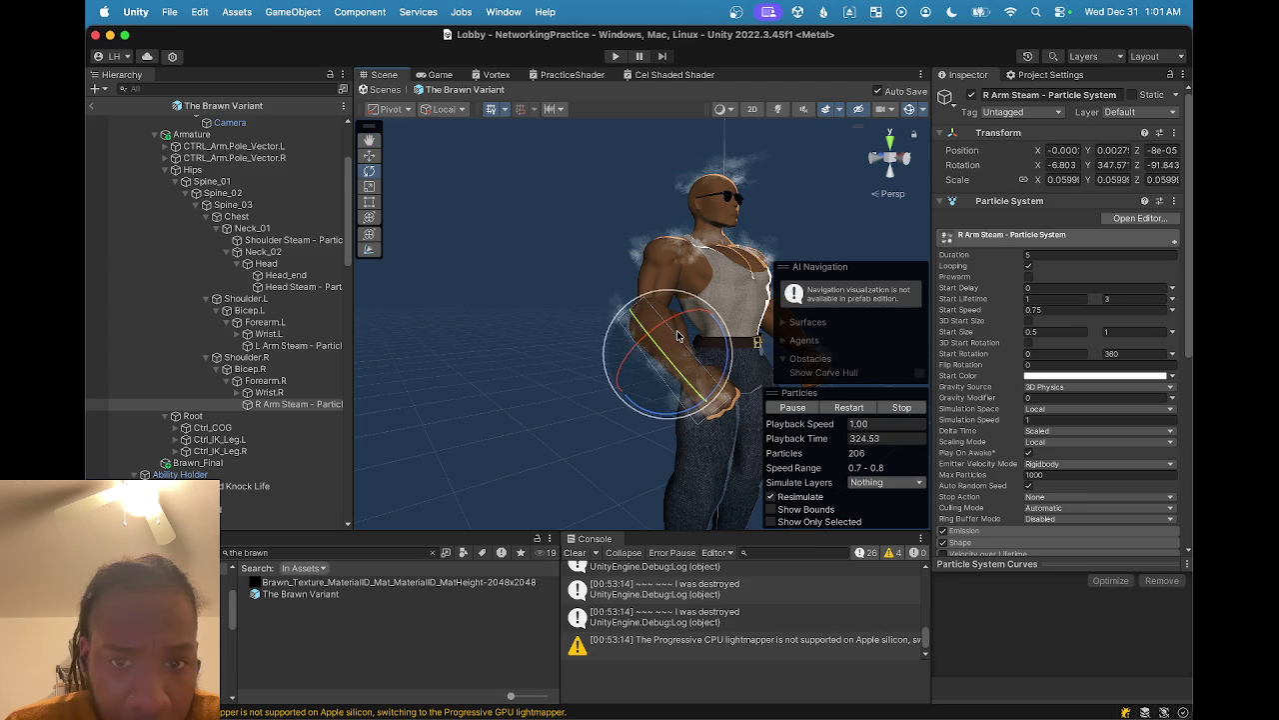
mouse_move(677, 321)
mouse_down()
mouse_move(588, 432)
mouse_move(537, 408)
mouse_move(606, 406)
mouse_move(594, 424)
mouse_move(560, 416)
mouse_up()
key(q)
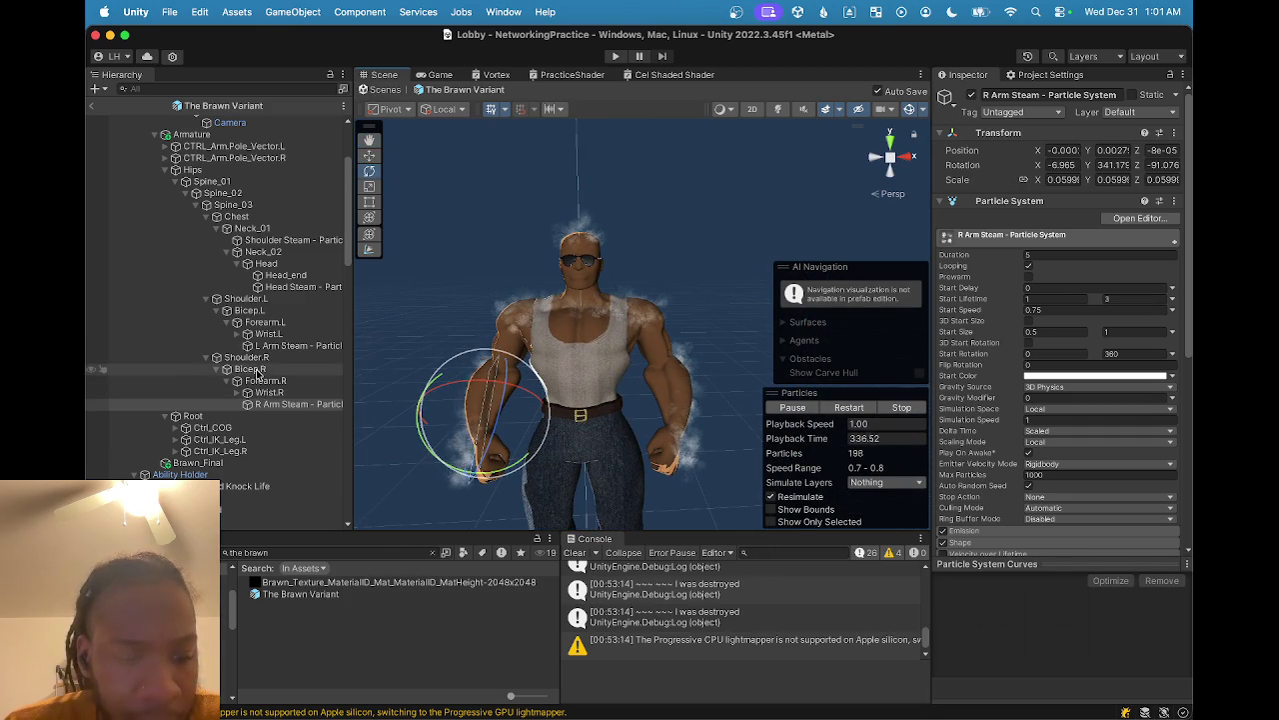
super+click(298, 345)
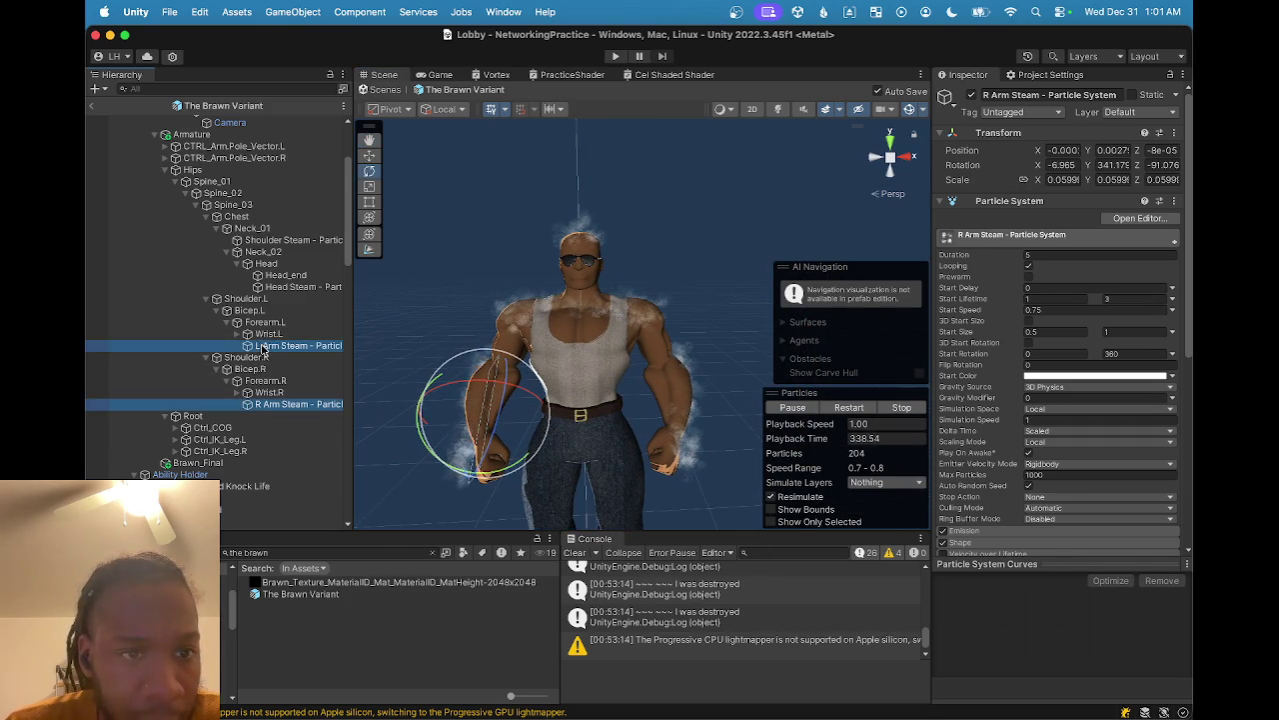
- Select the head, shoulder and both arm steam objects together and deactivate all four
super+click(303, 286)
super+click(293, 240)
scroll(563, 425, down, 3)
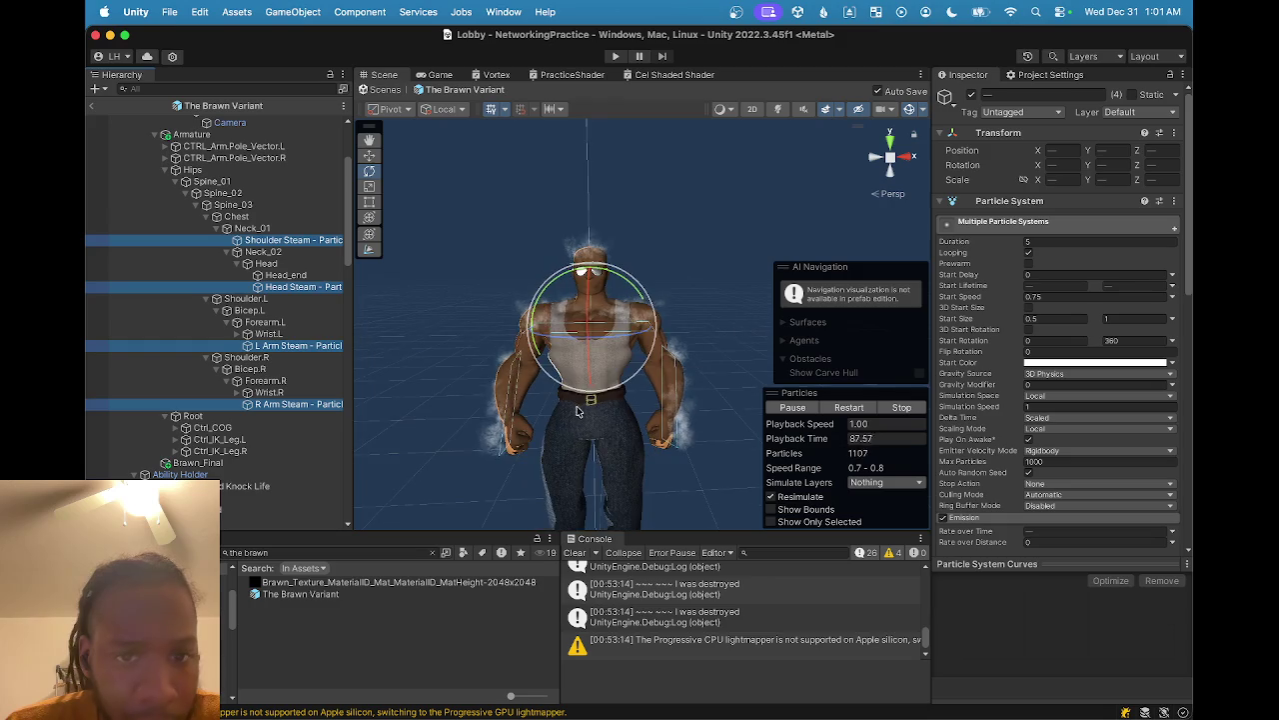
mouse_move(490, 413)
mouse_down()
mouse_move(511, 432)
mouse_move(429, 448)
mouse_move(739, 498)
mouse_move(471, 449)
mouse_move(534, 443)
mouse_move(586, 462)
mouse_move(607, 457)
mouse_move(599, 437)
mouse_move(438, 428)
mouse_move(548, 469)
mouse_up()
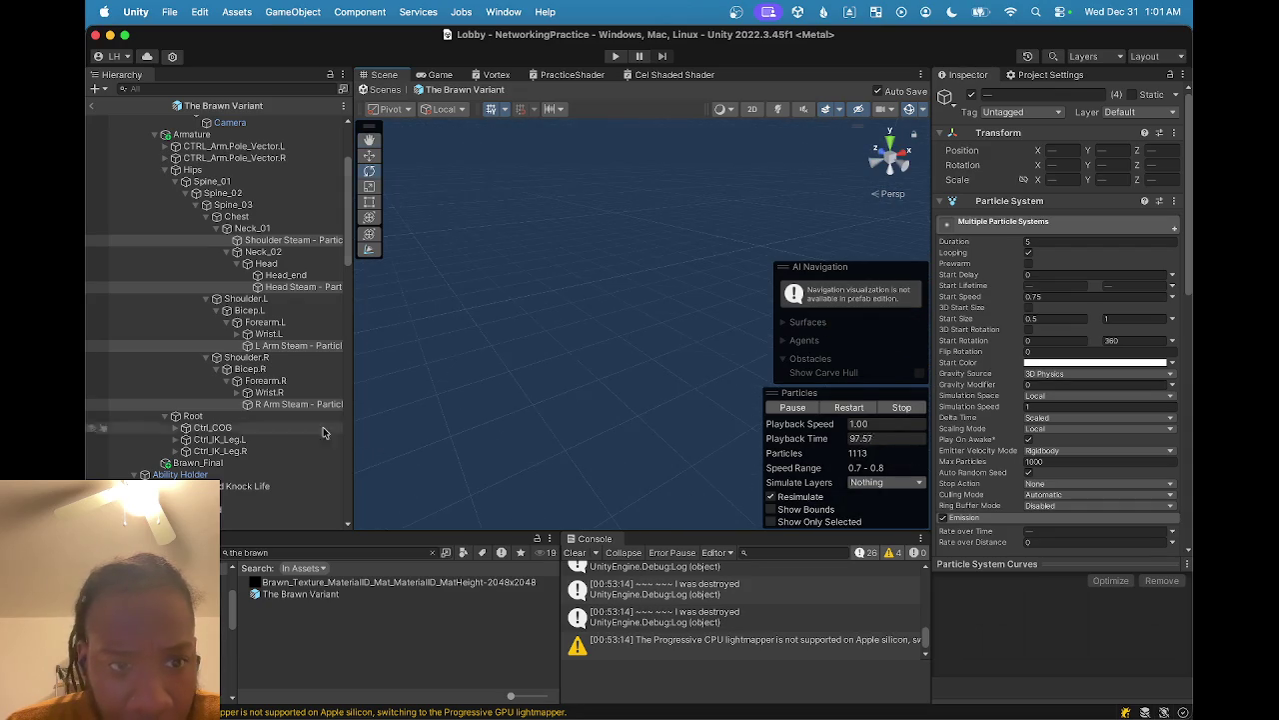
key(f)
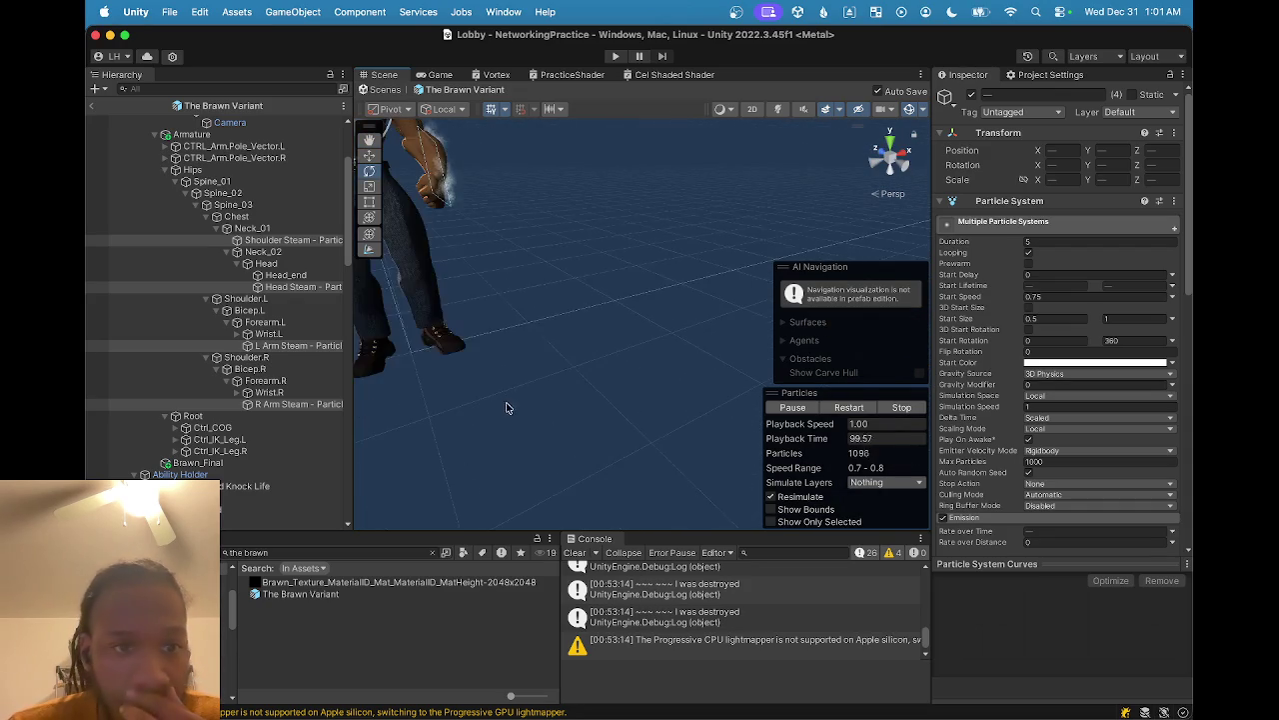
drag(664, 312, 671, 336)
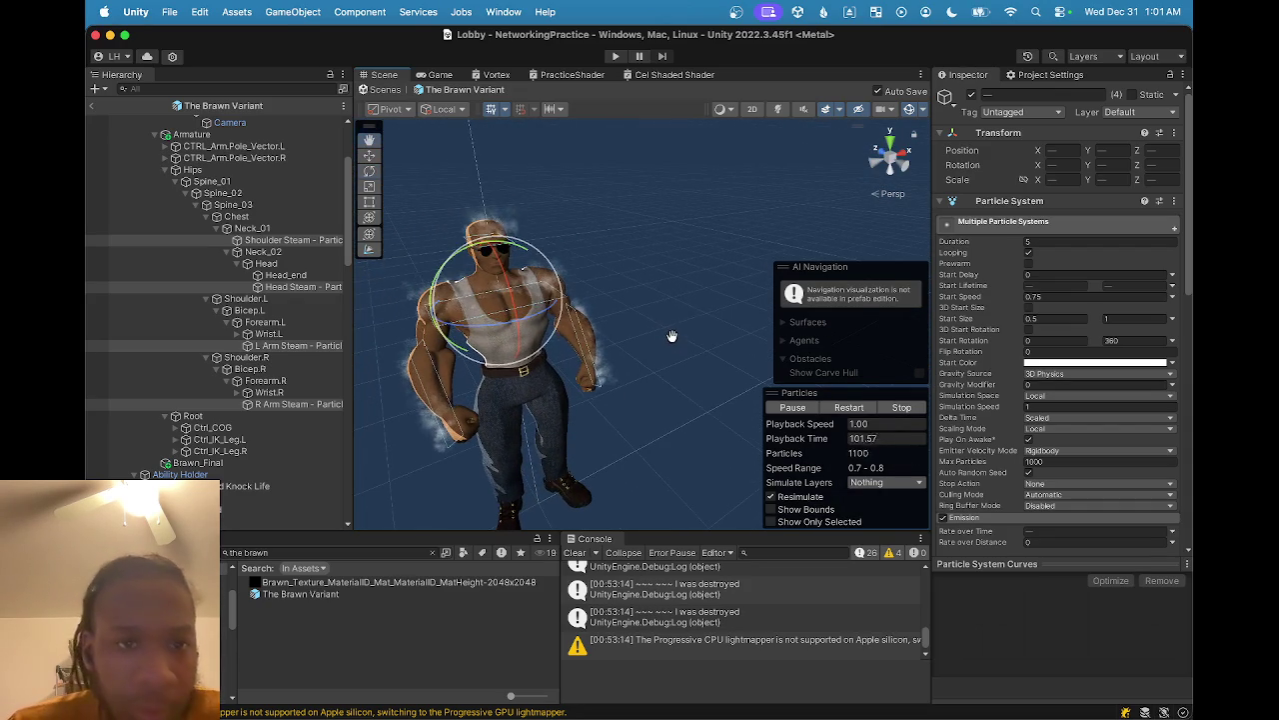
click(972, 94)
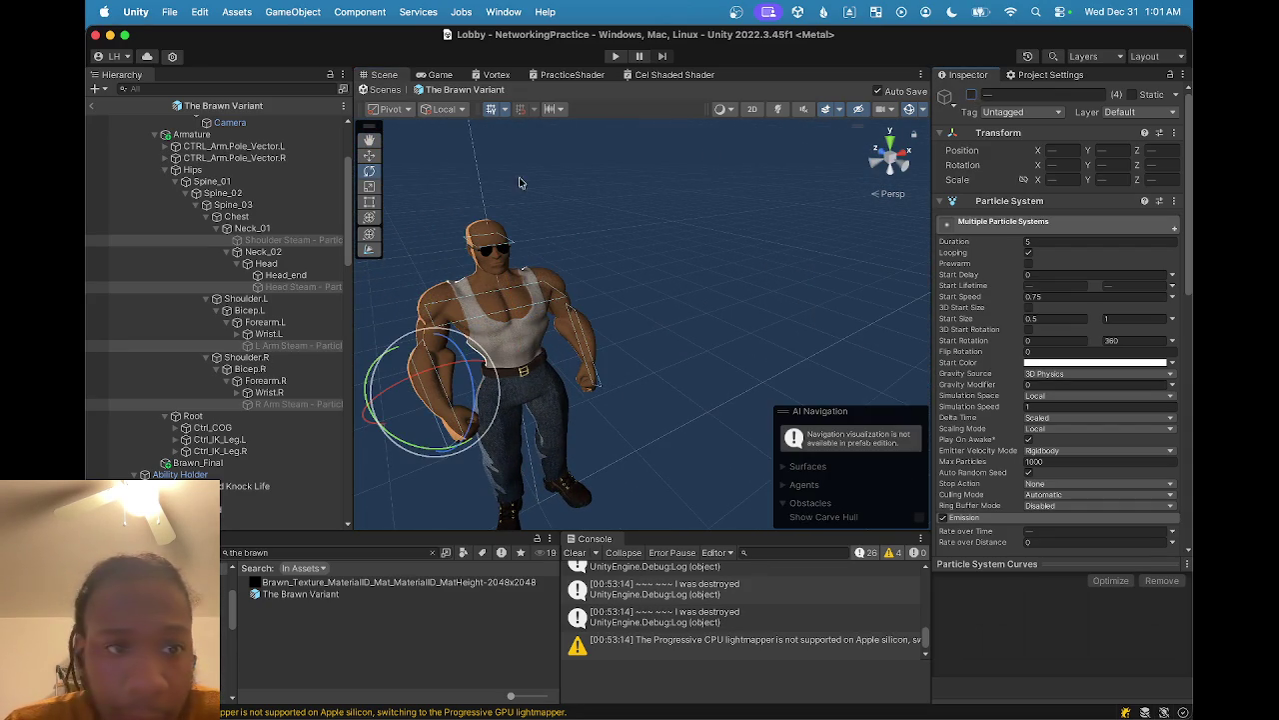
scroll(263, 276, up, 5)
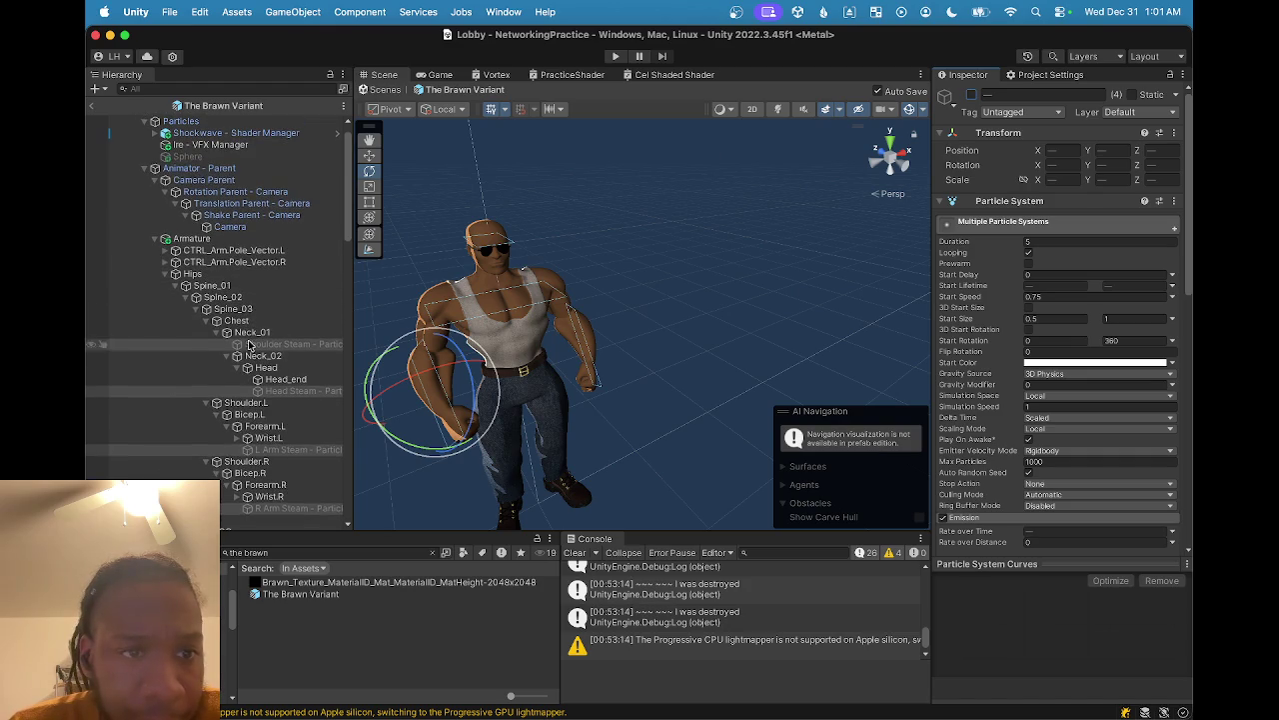
- Add two Steam Particles slots on Ire - VFX Manager, assign L Arm Steam, and exit the prefab
click(212, 167)
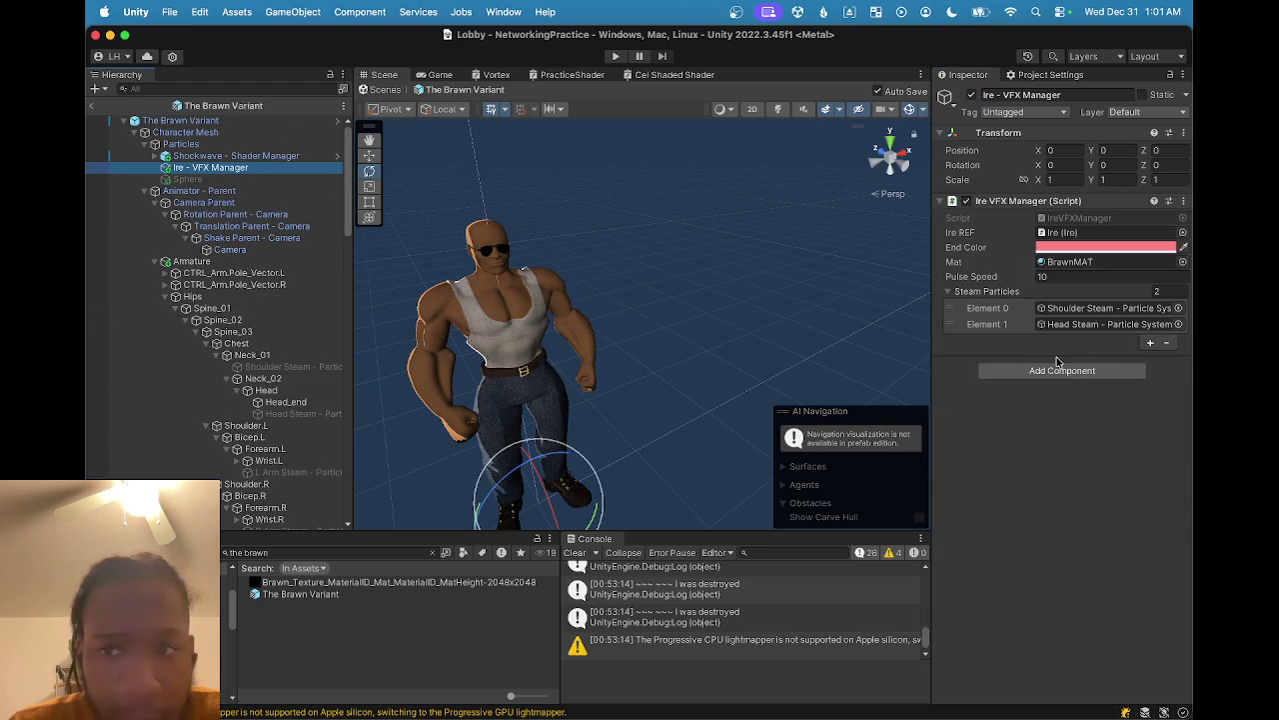
click(1147, 343)
click(1149, 358)
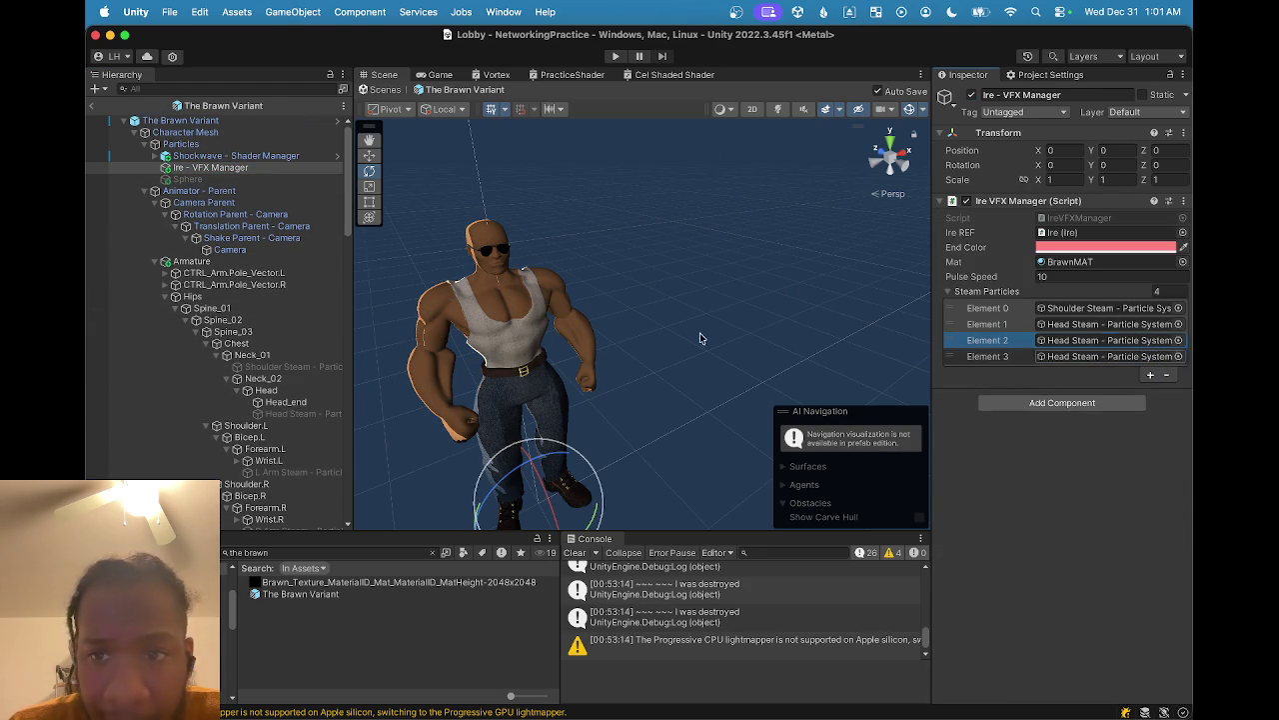
scroll(283, 427, down, 1)
mouse_move(288, 460)
mouse_down()
mouse_move(1099, 356)
mouse_move(1107, 342)
mouse_move(1050, 358)
mouse_up()
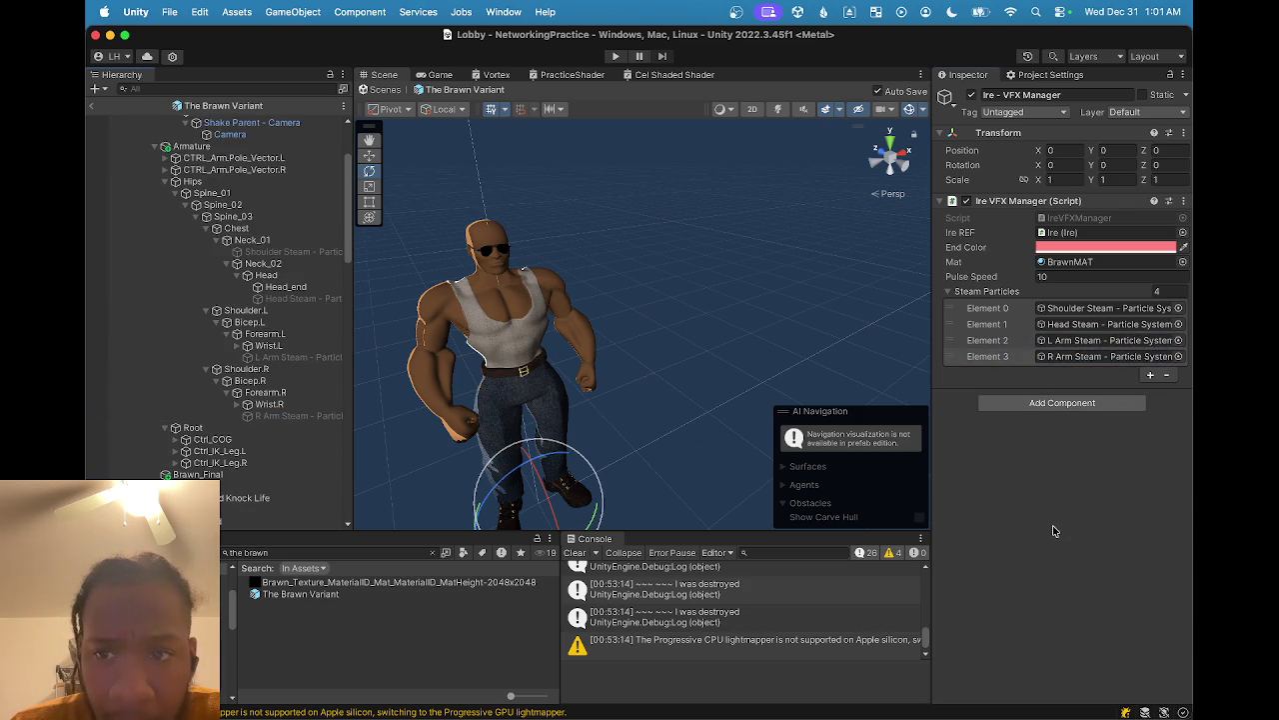
click(93, 111)
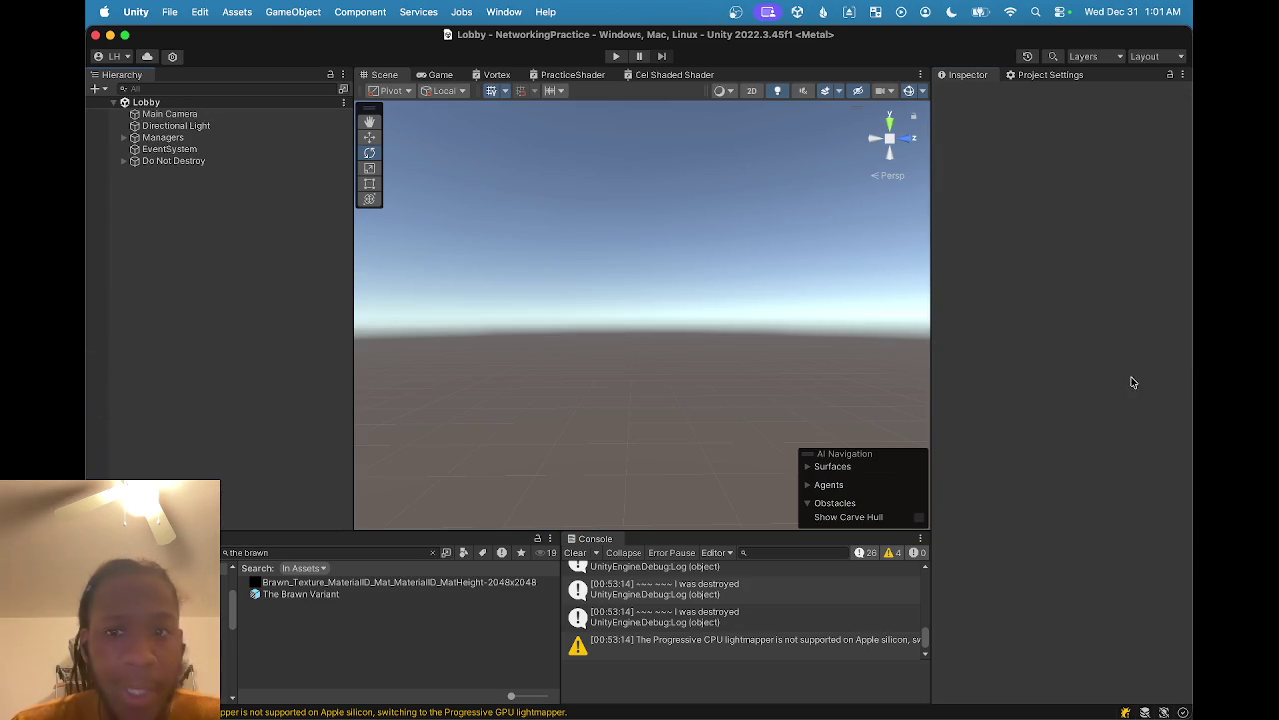
- Build and run the game as NetworkTest, replacing the old build, then enter Play mode
key(super+shift+b)
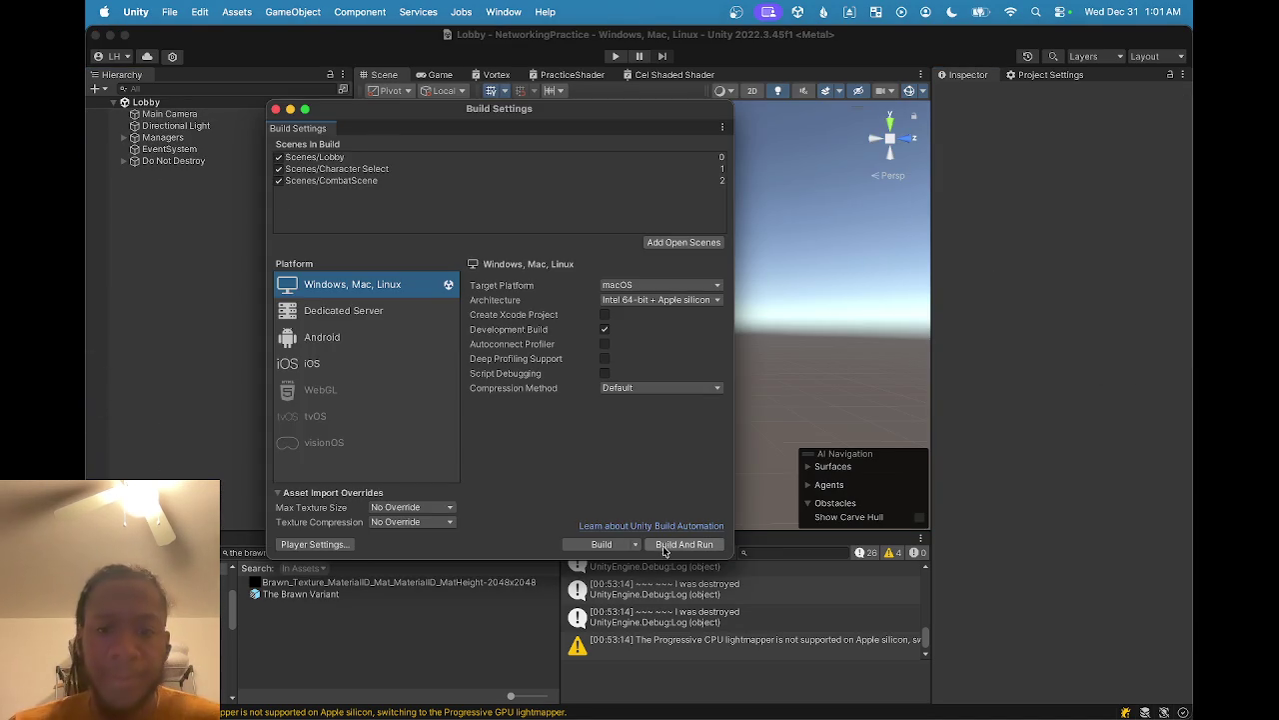
click(677, 544)
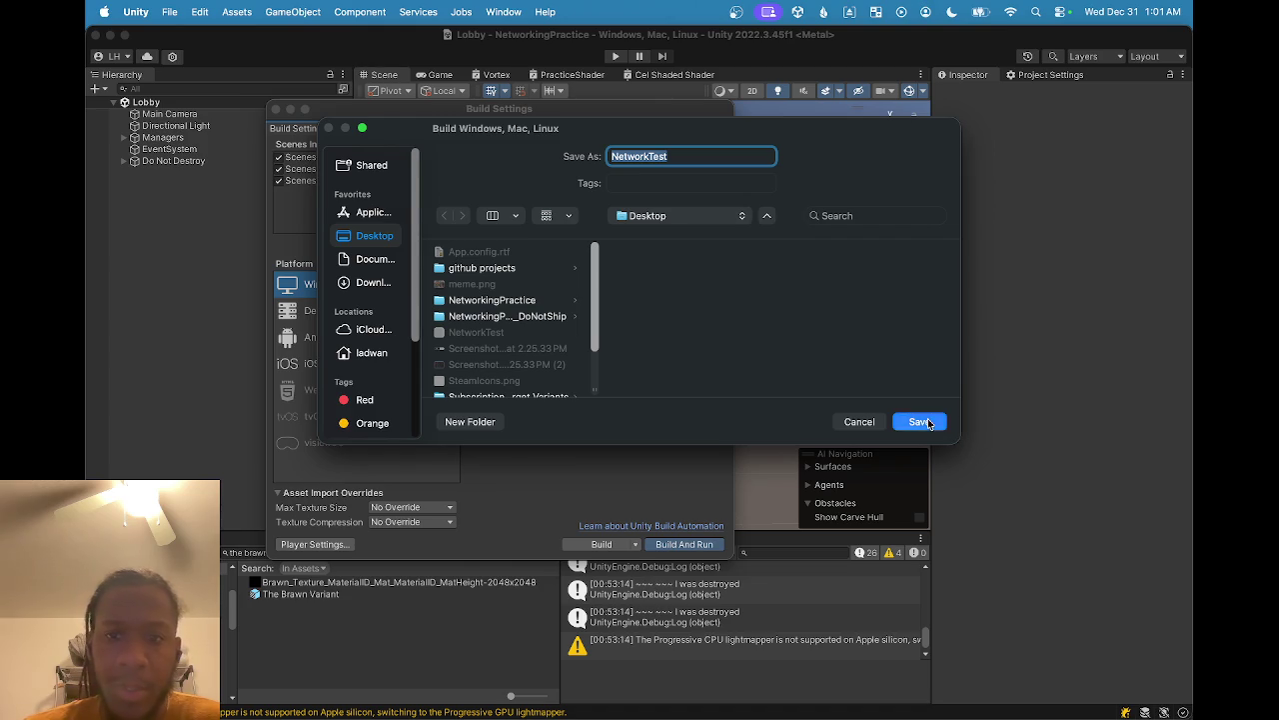
click(921, 422)
click(683, 370)
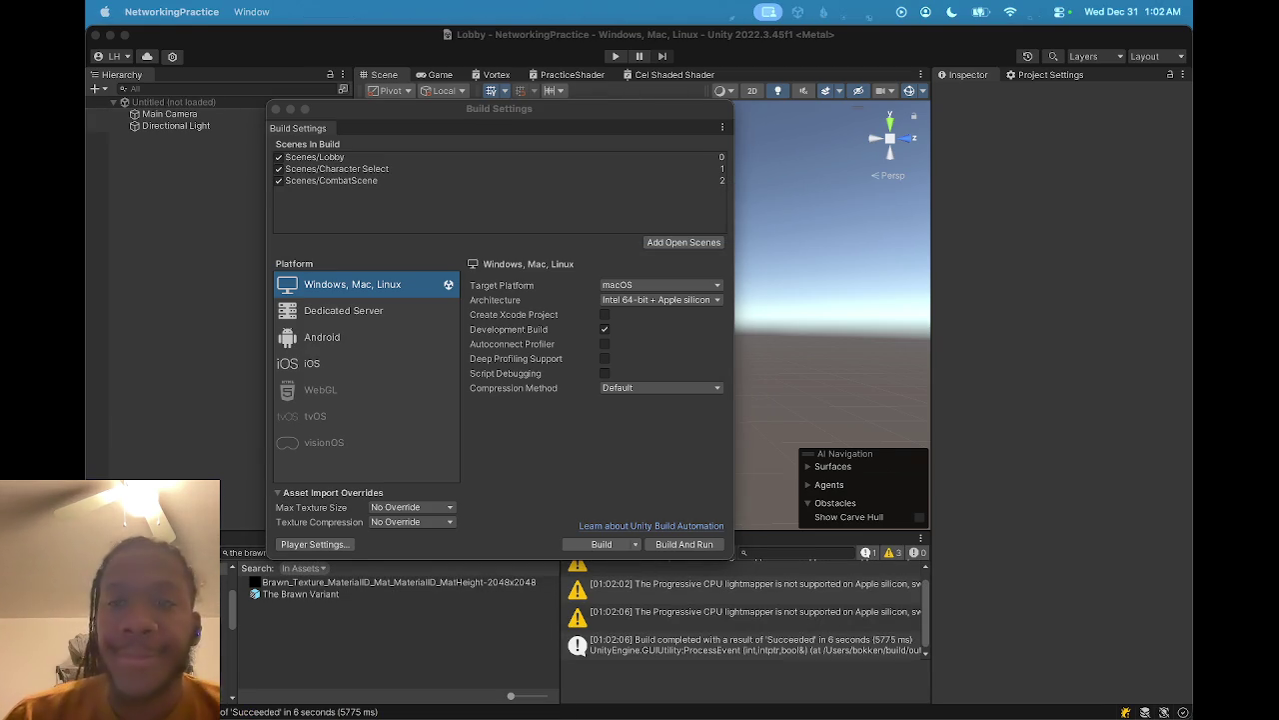
click(950, 266)
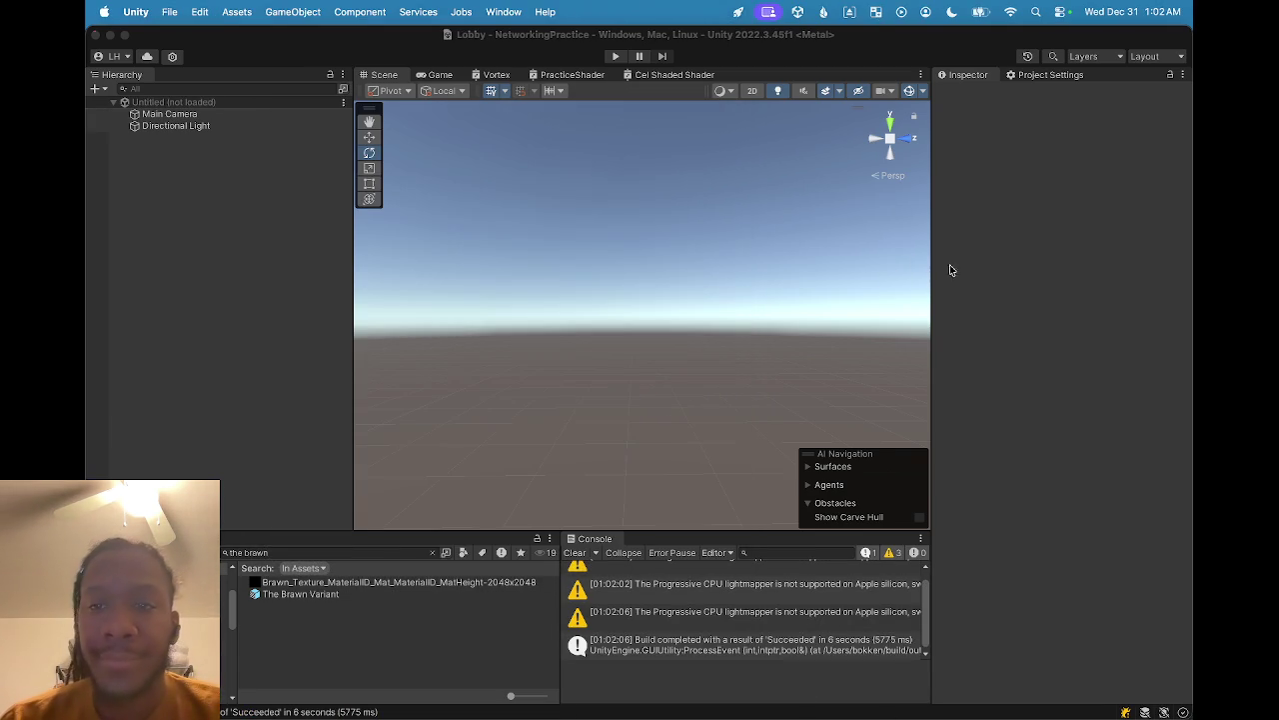
click(615, 57)
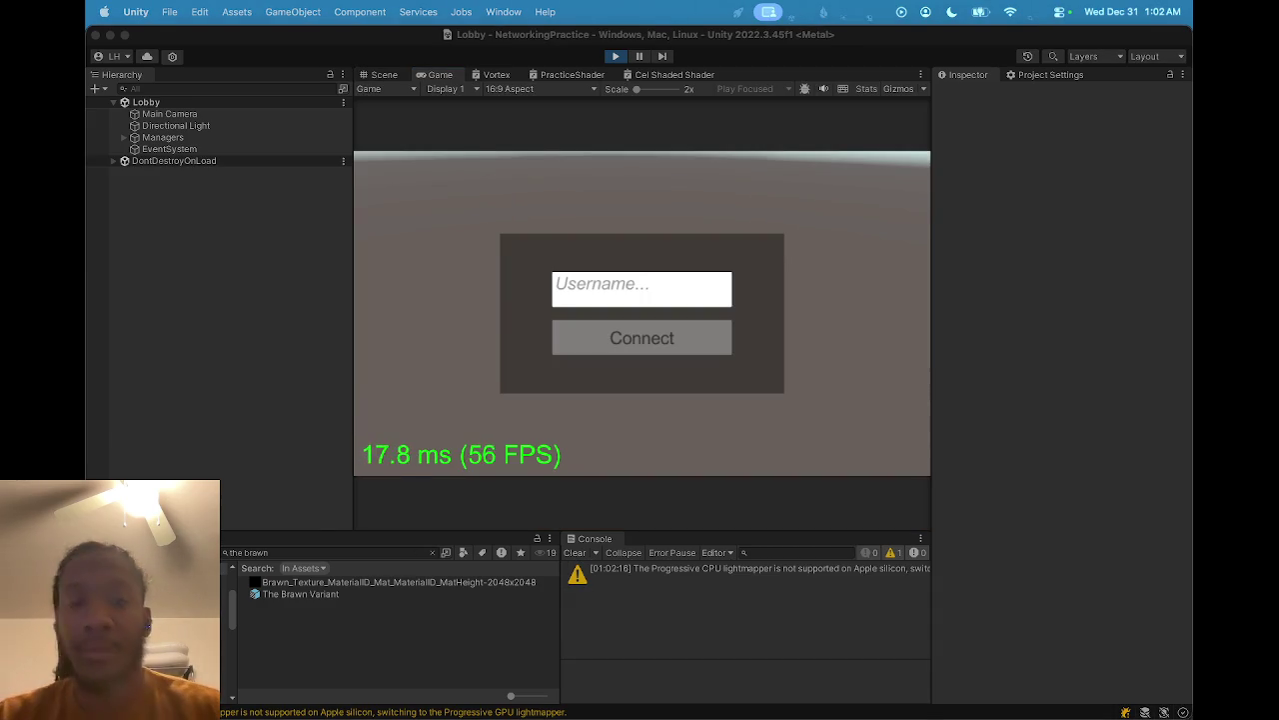
- Connect to the lobby with a username, then pick and confirm The Brawn in the built game
click(633, 287)
text(Heath)
click(654, 339)
key(super+Tab)
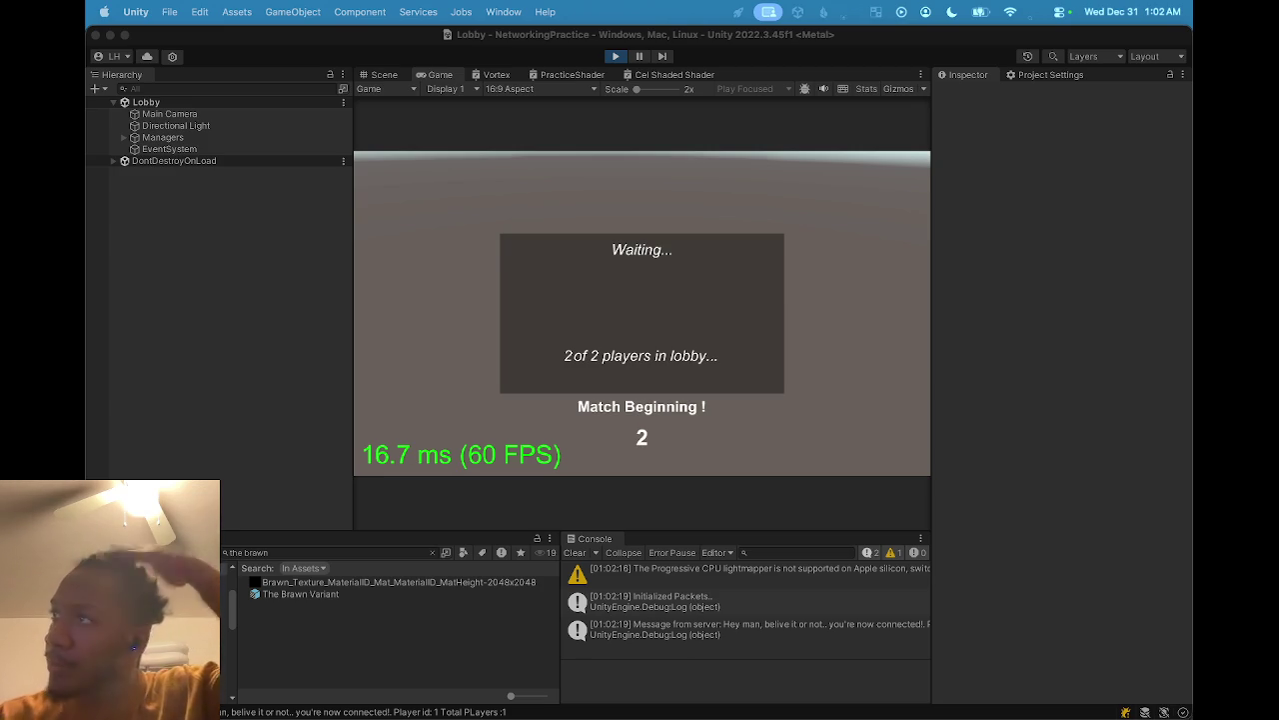
click(642, 243)
click(621, 447)
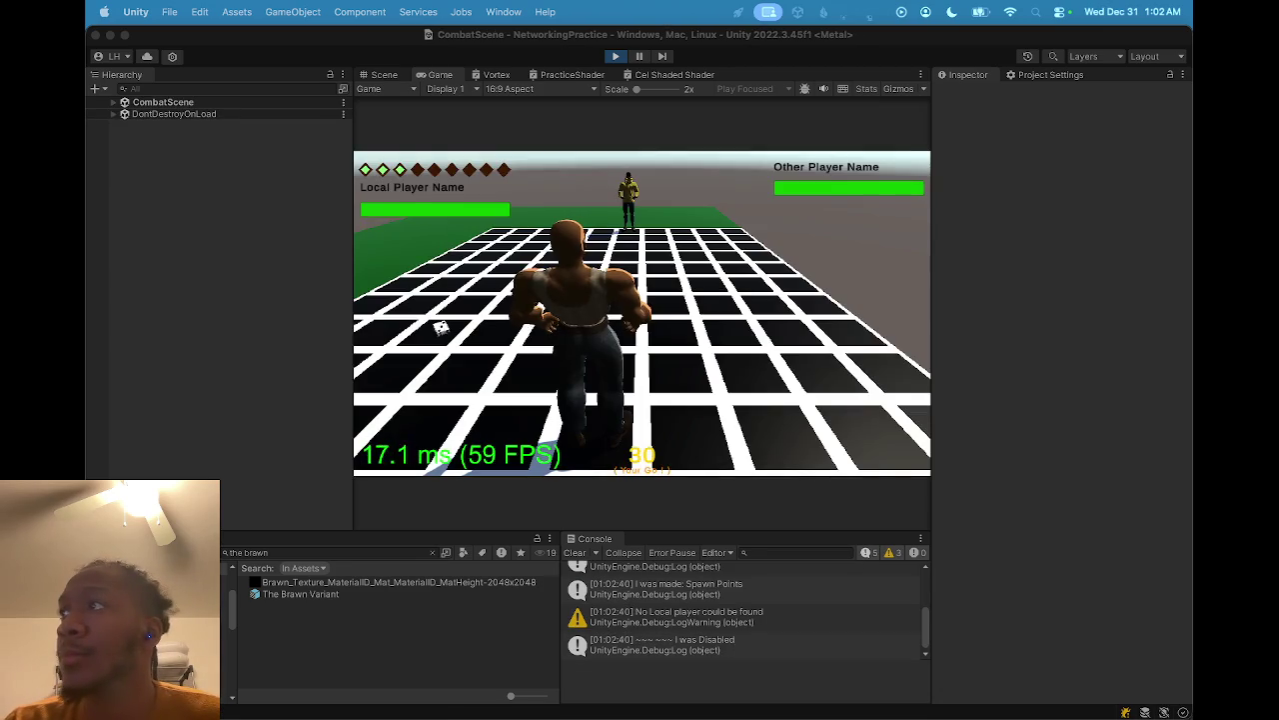
- Clear the console and choose and confirm the Ire attack for The Brawn
click(437, 323)
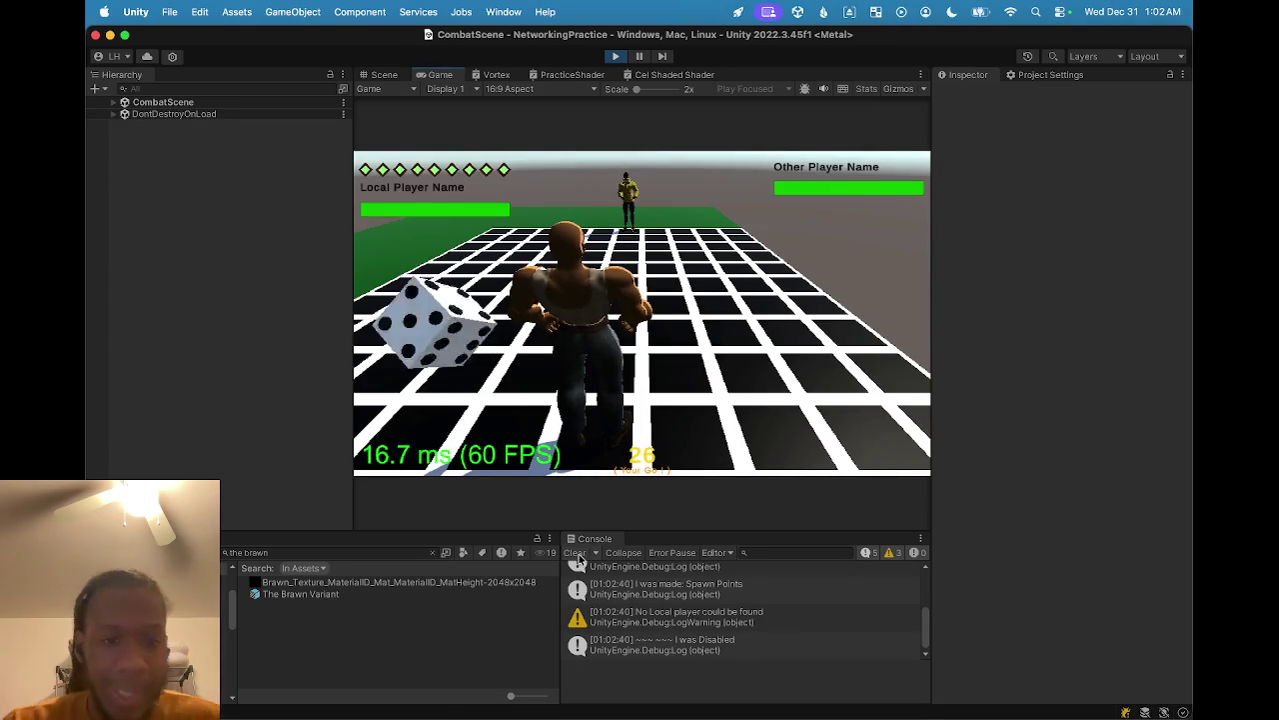
click(576, 554)
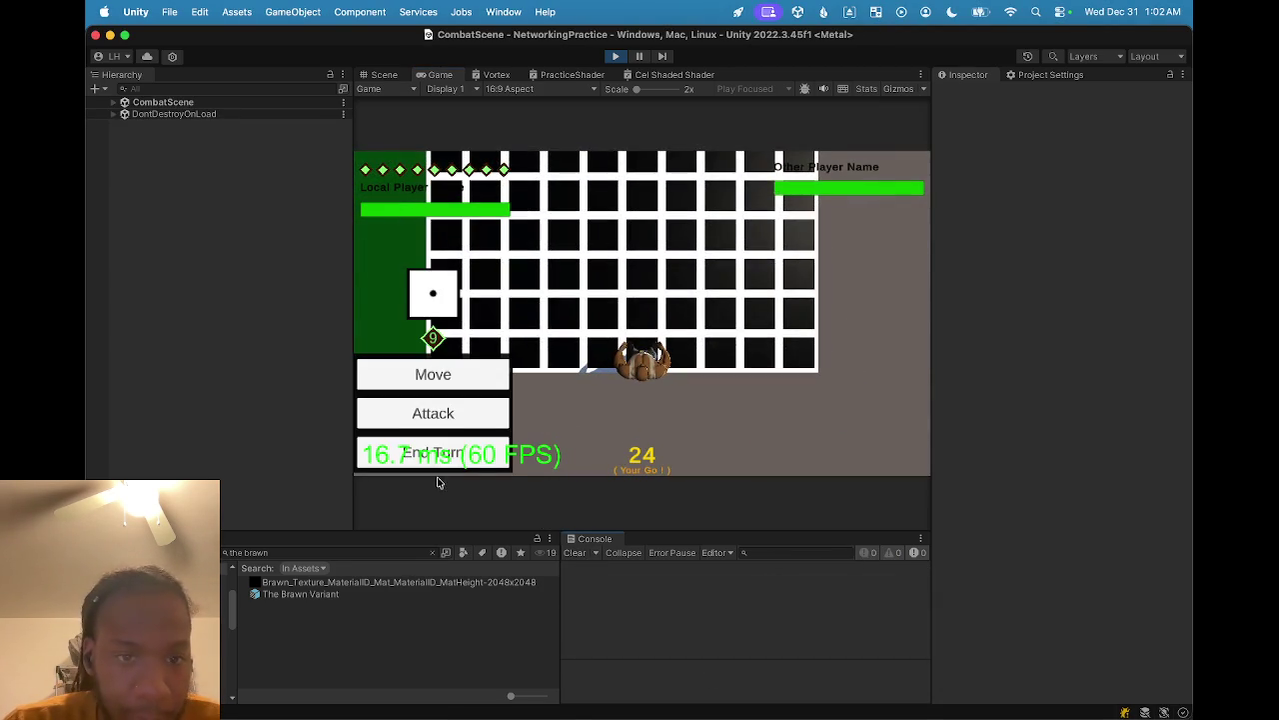
click(439, 413)
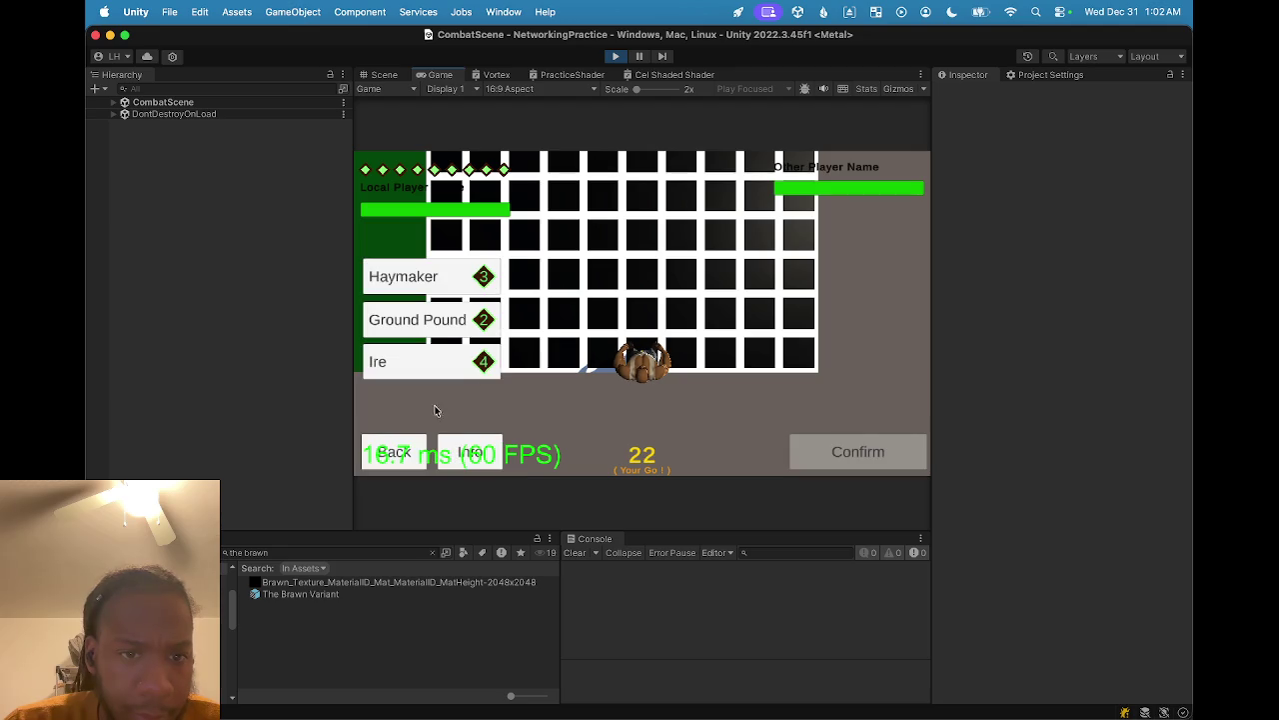
click(419, 362)
click(839, 458)
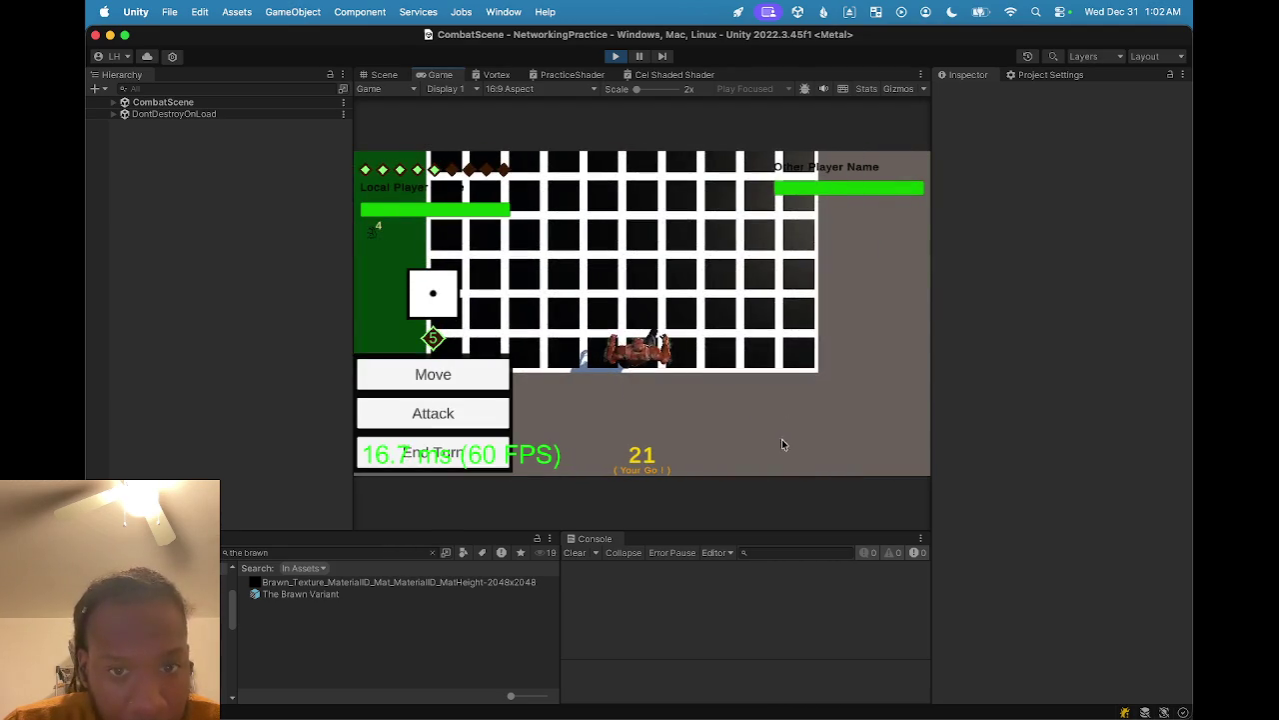
- Move The Brawn up the board column, confirm the path, and end the turn
click(487, 375)
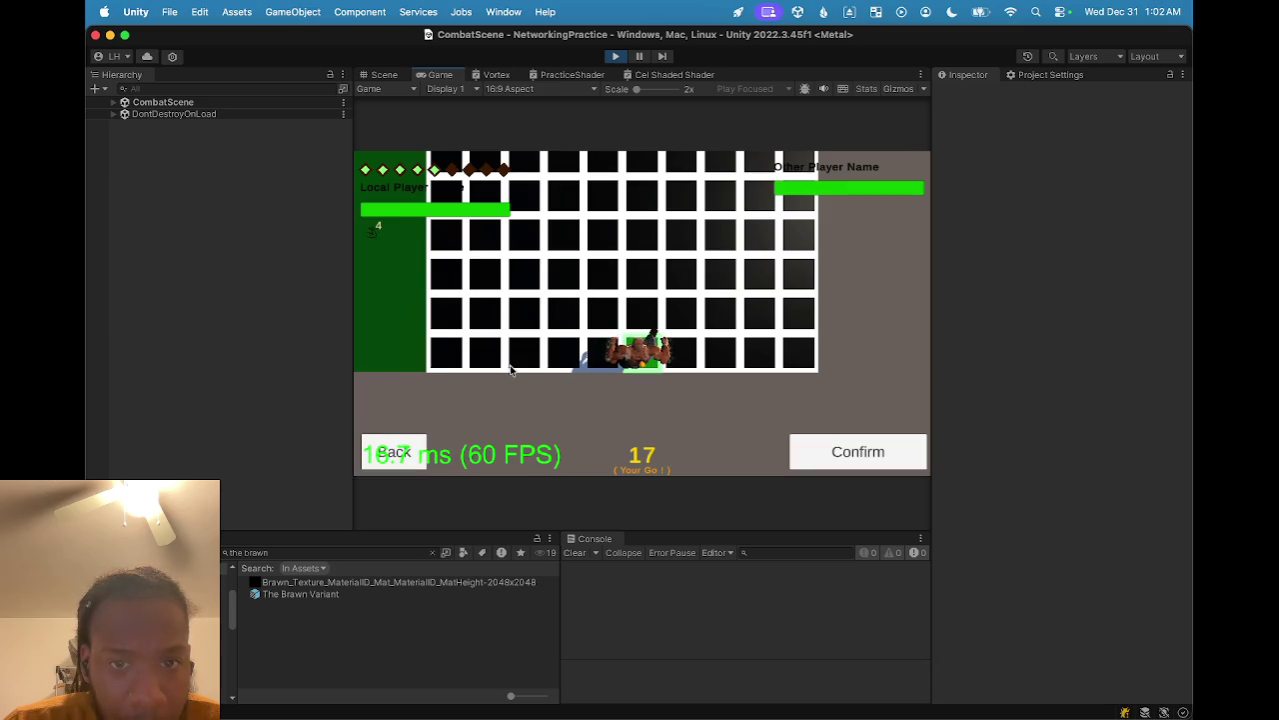
drag(649, 366, 640, 198)
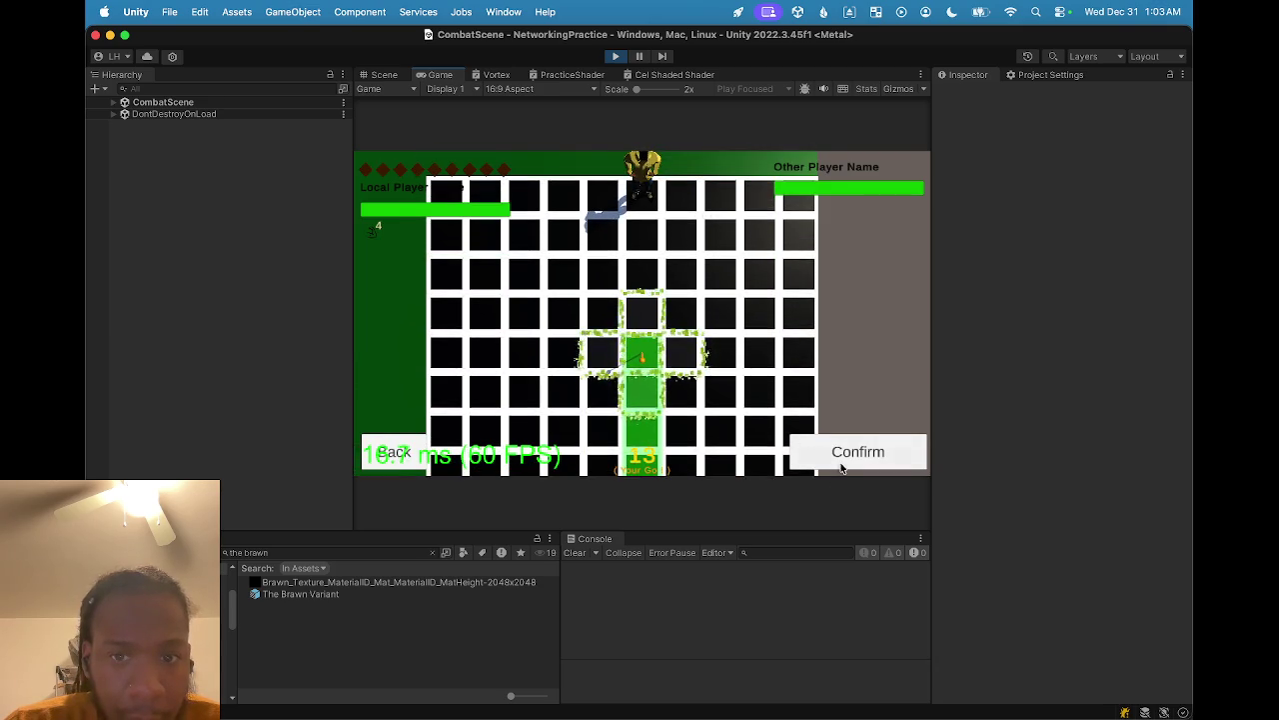
click(834, 450)
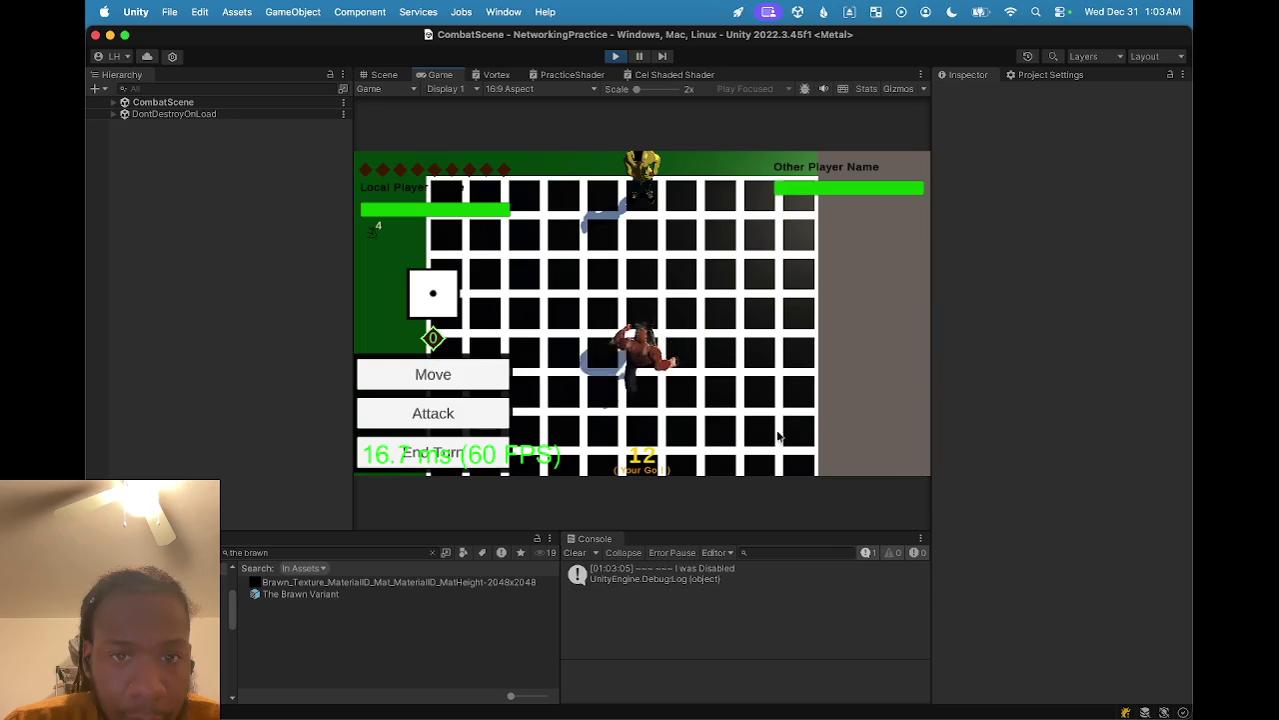
click(452, 454)
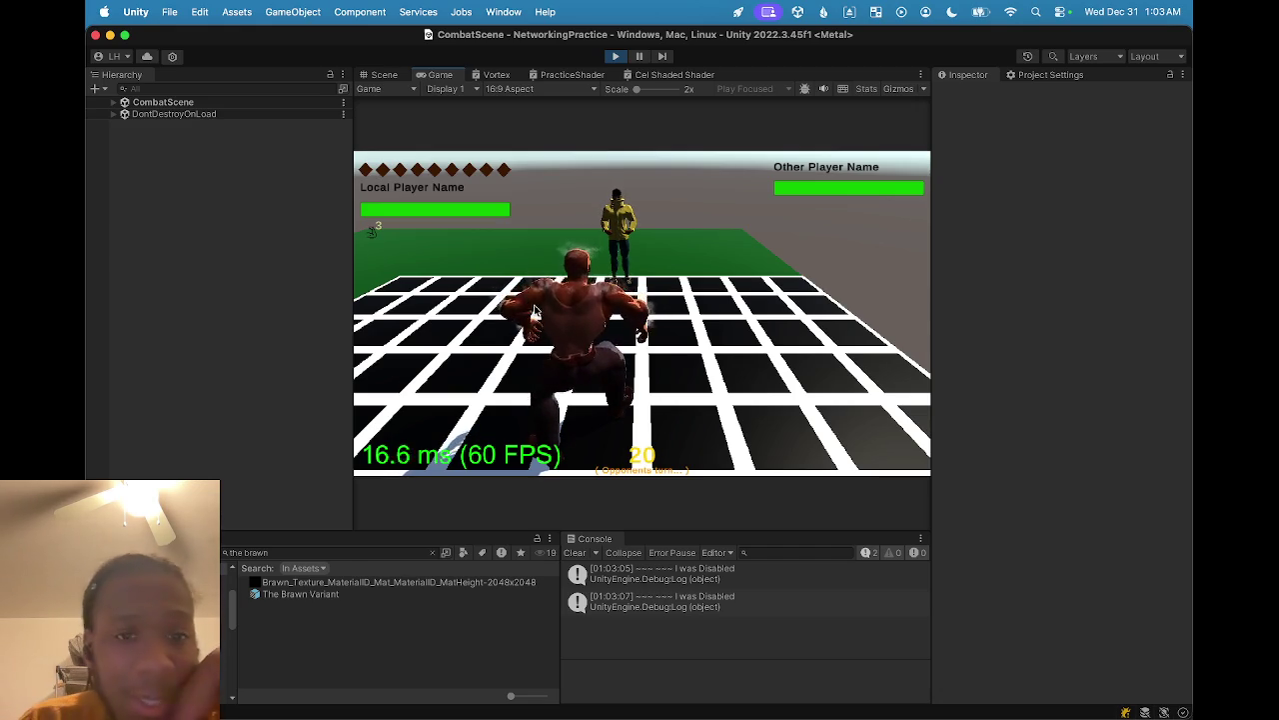
key(super+1)
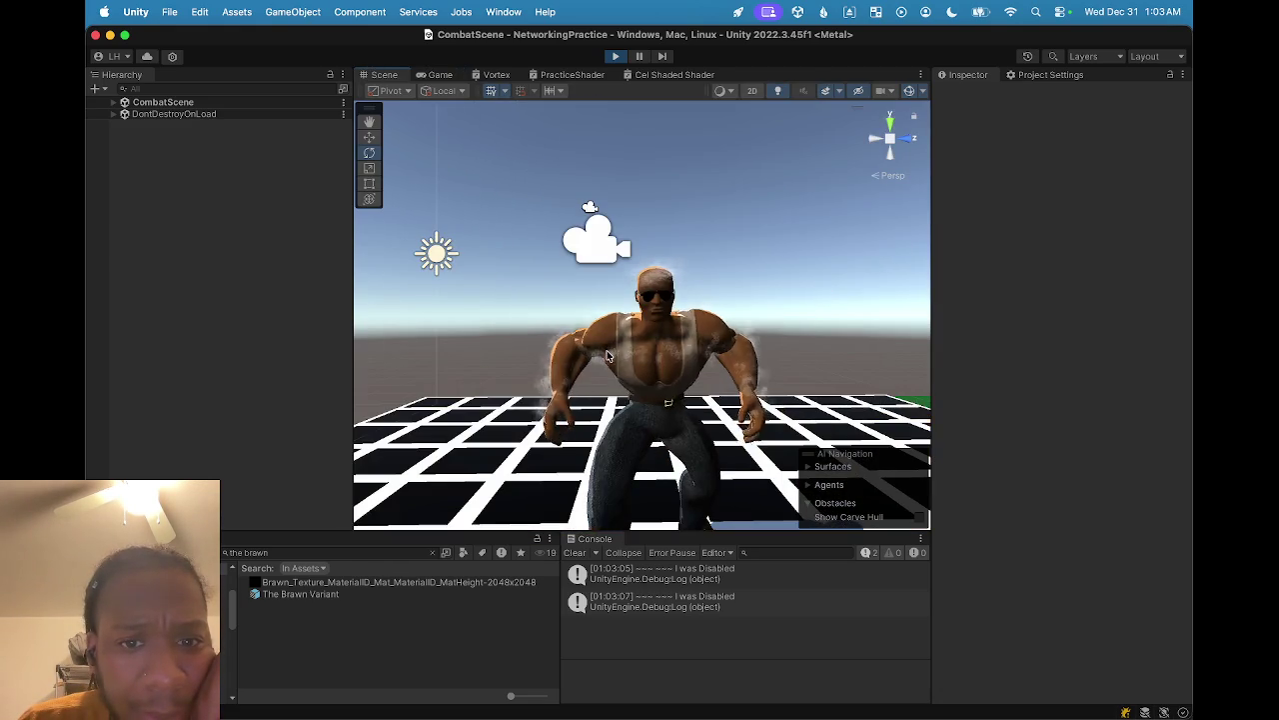
- Re-enable Shoulder Steam and set its Emission Rate over Time to 300
click(535, 317)
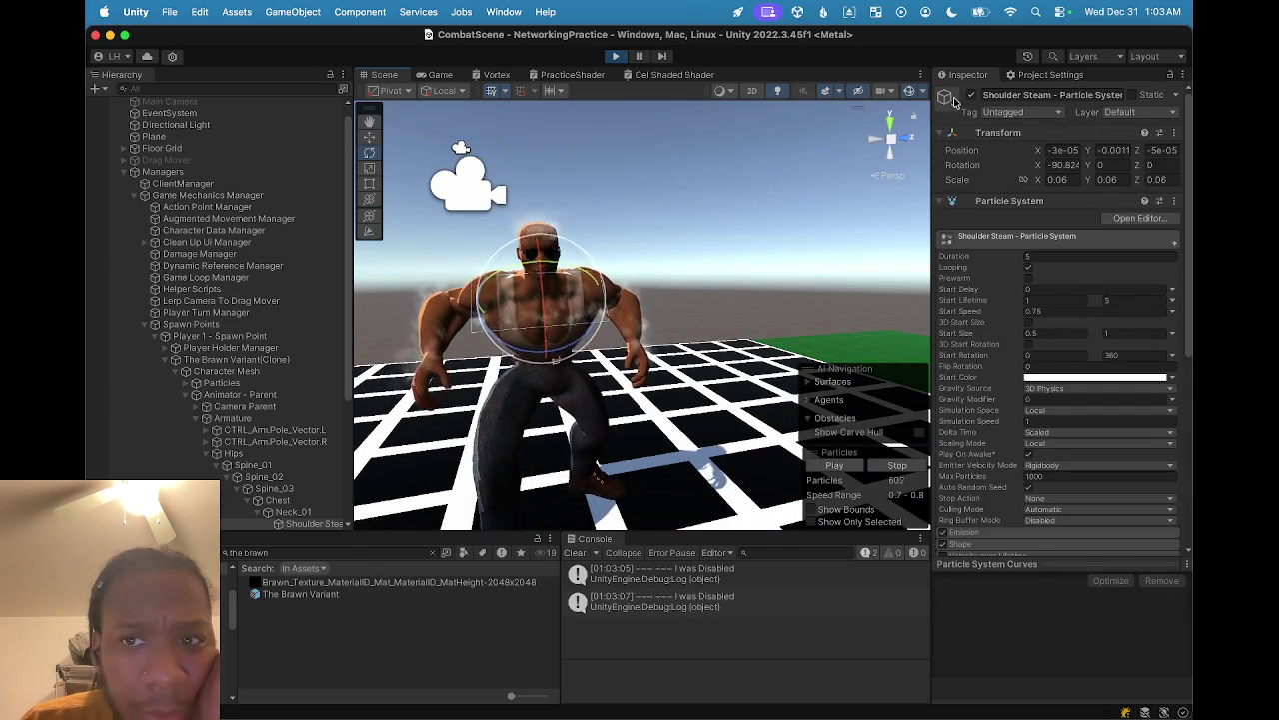
click(440, 74)
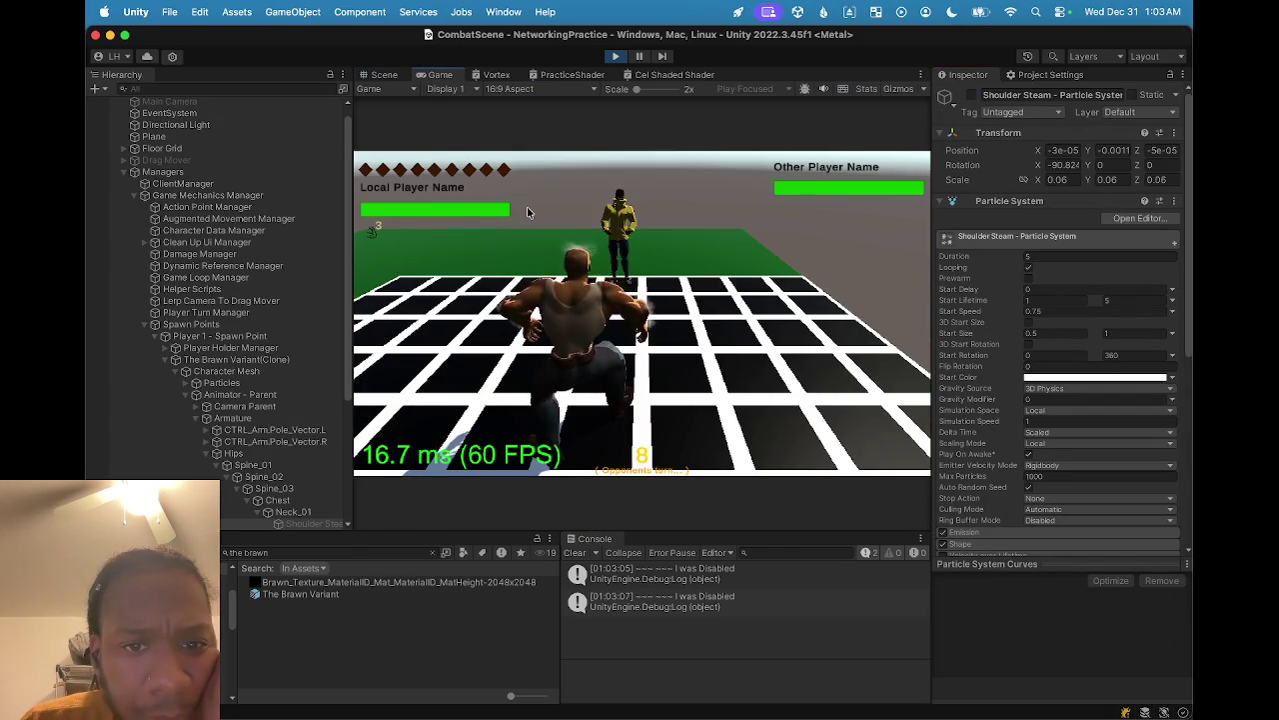
click(384, 74)
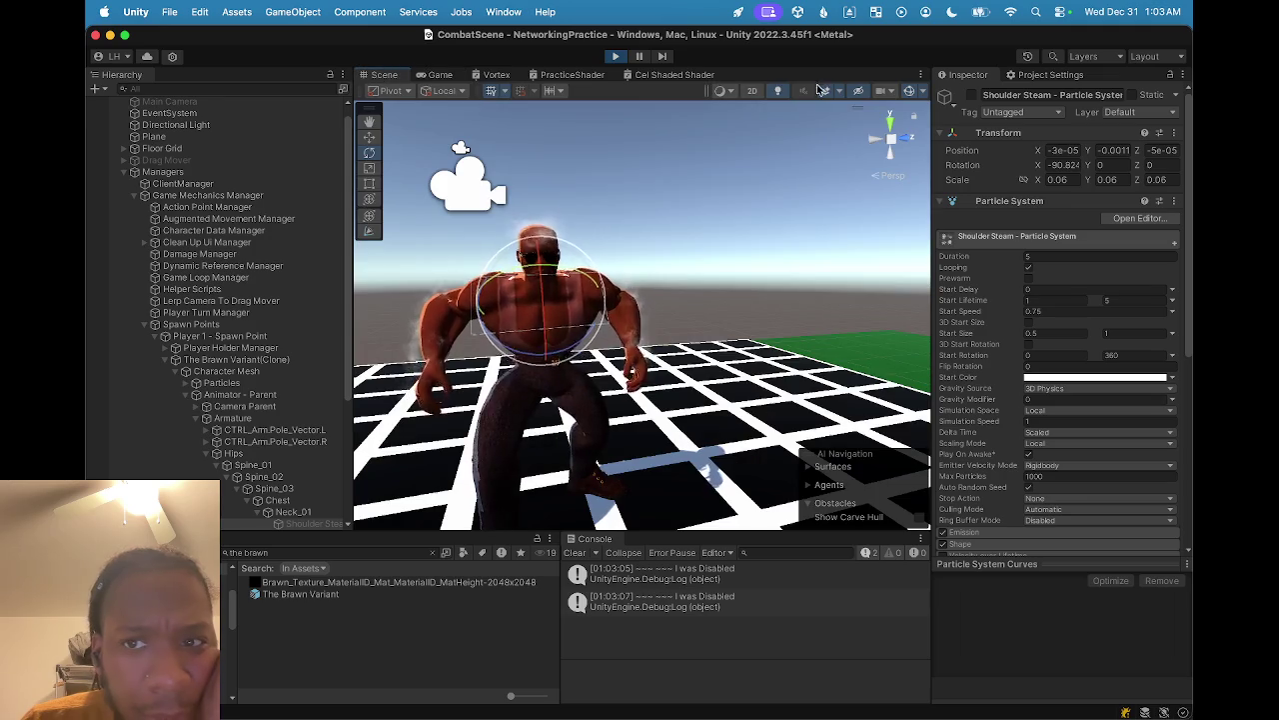
click(972, 94)
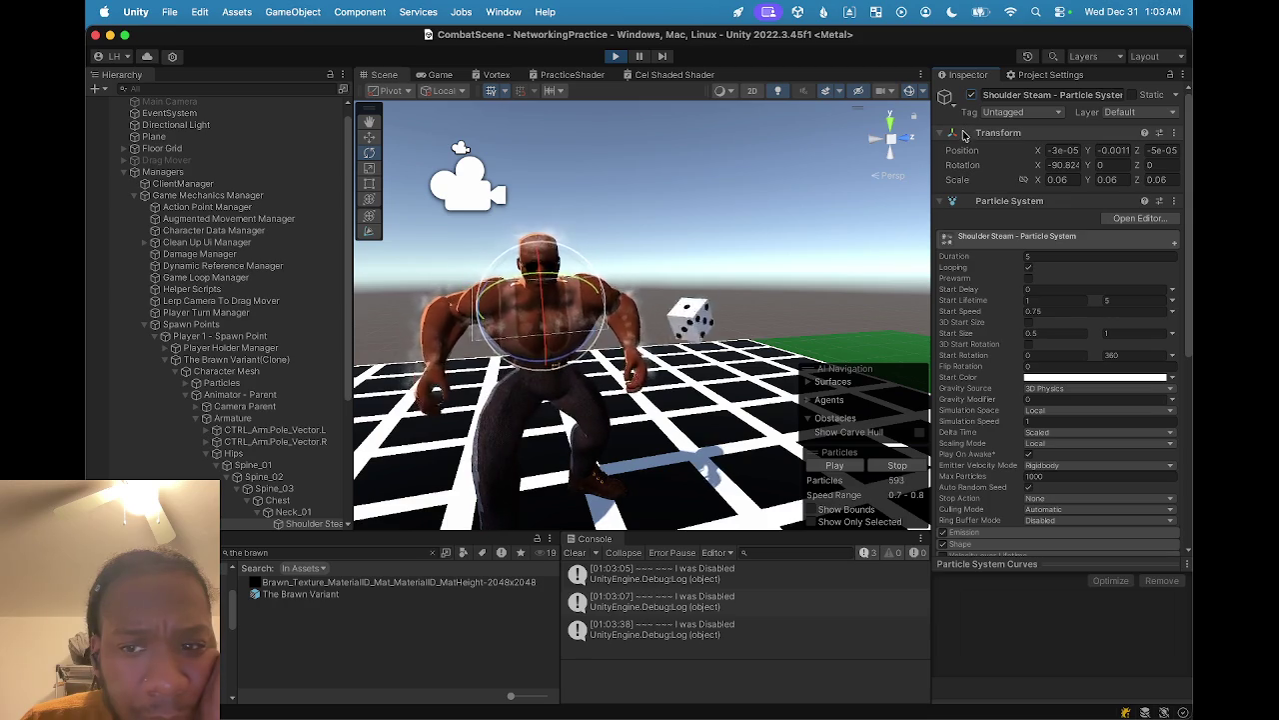
scroll(1046, 290, down, 5)
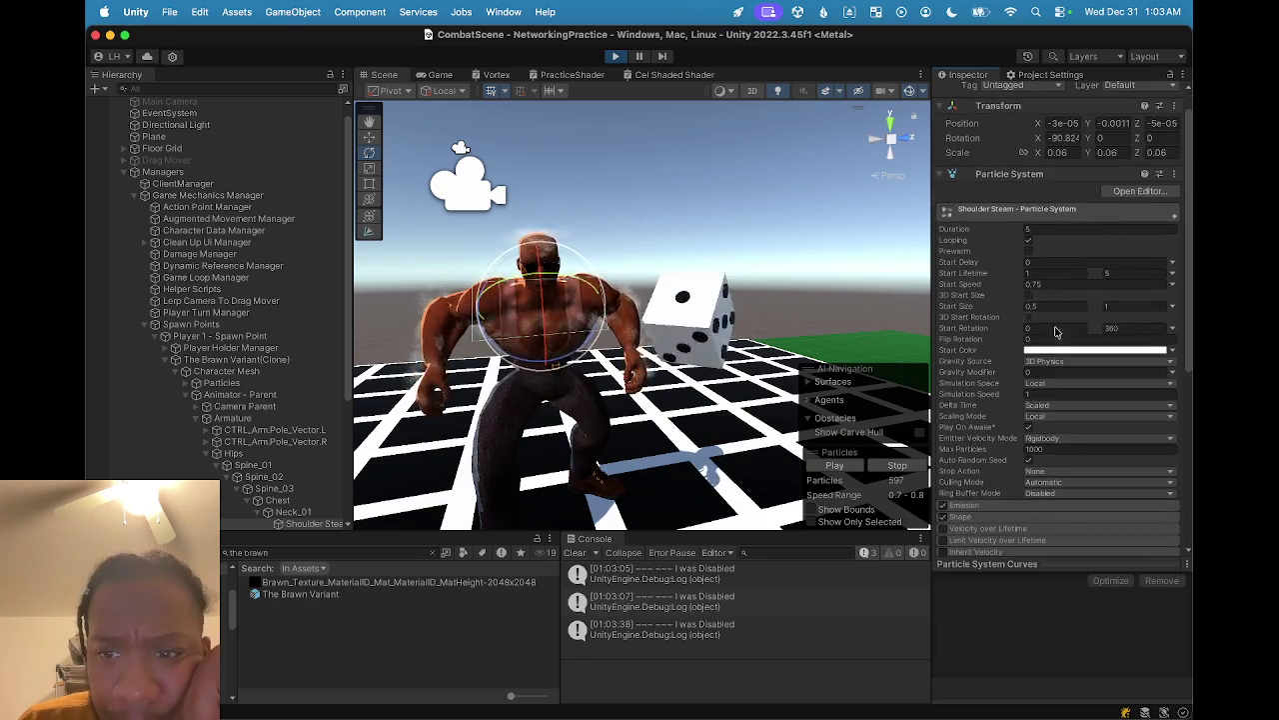
click(999, 371)
click(1049, 386)
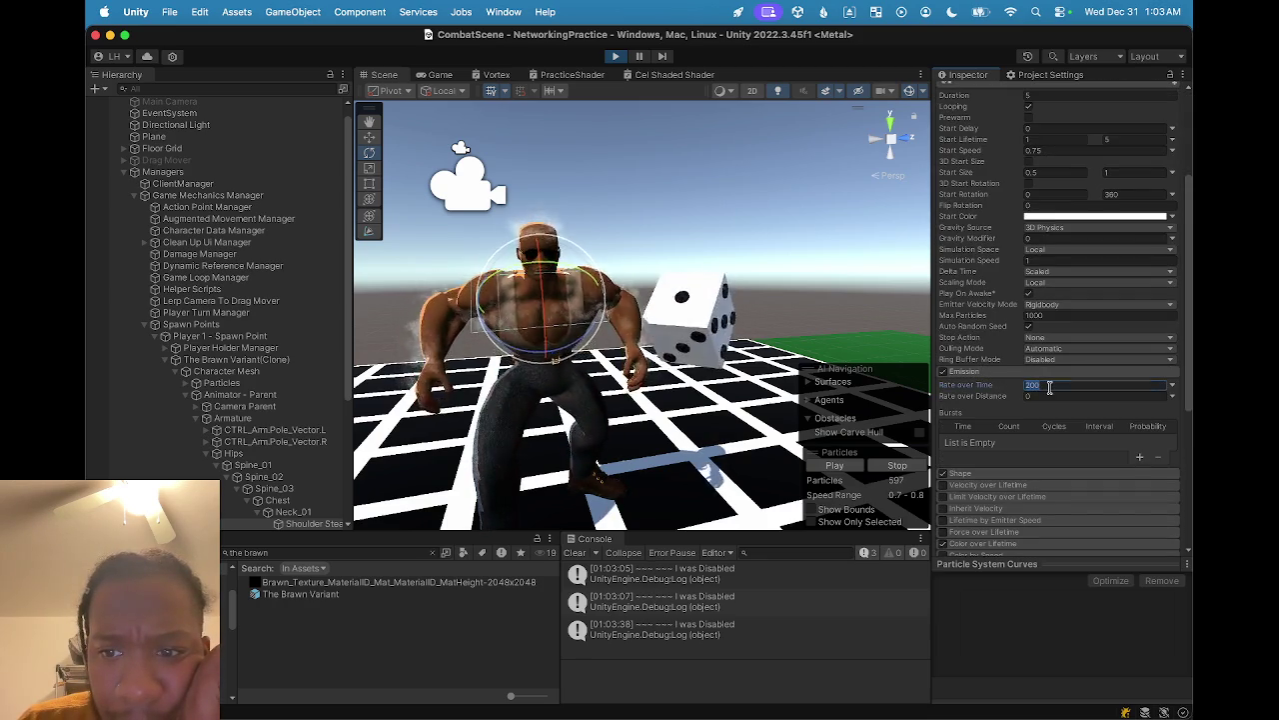
text(300)
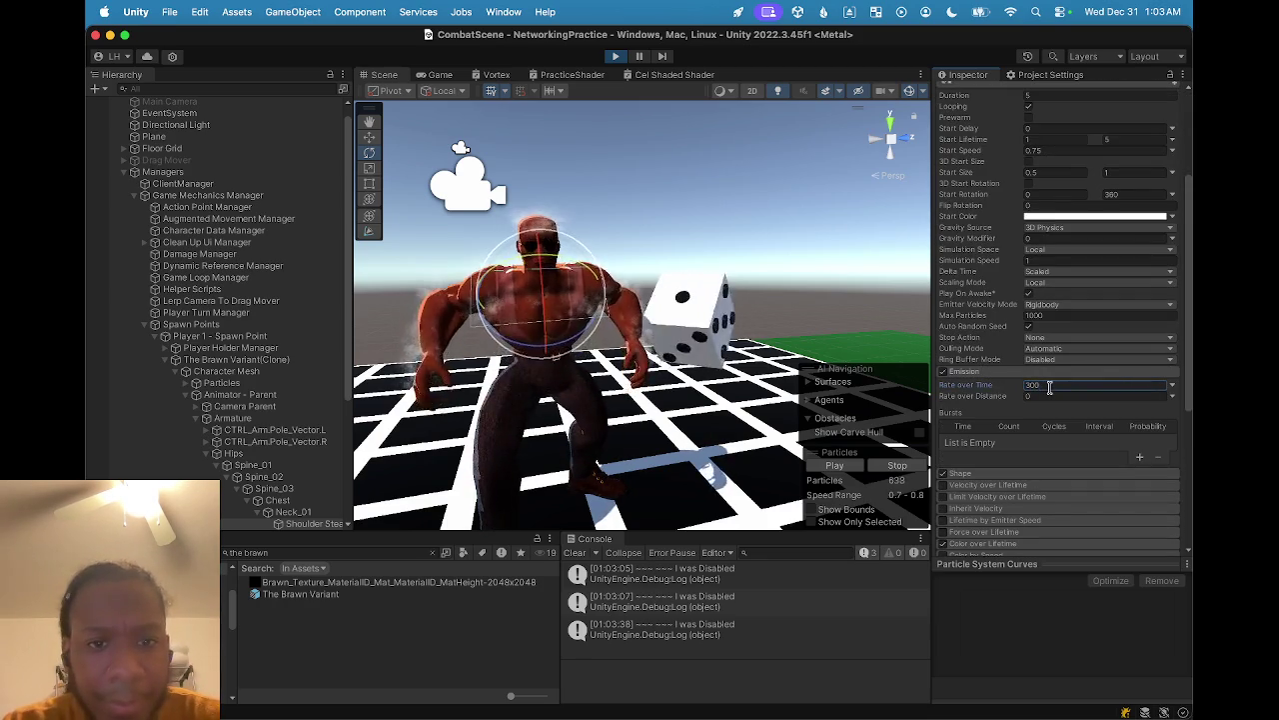
click(431, 76)
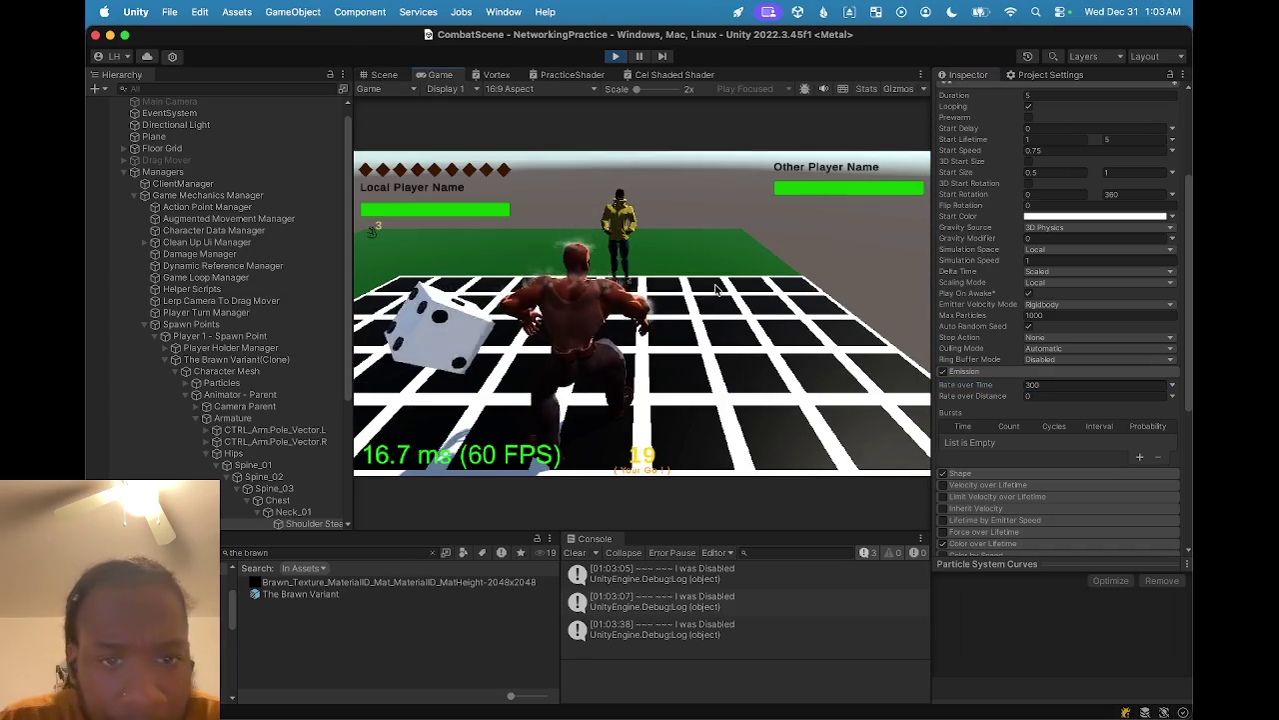
- In the Shape module, set Spherize Direction 0.12, tweak Randomize Position, and set Randomize Direction 0.34
scroll(981, 477, down, 1)
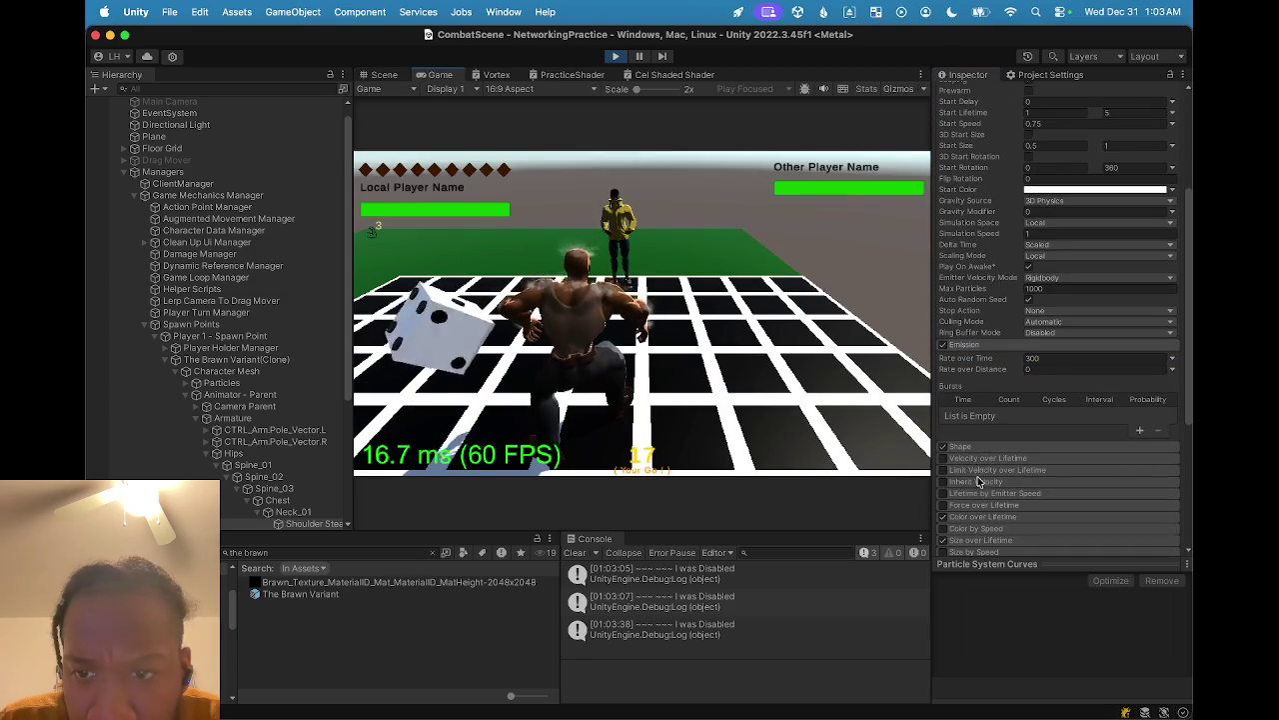
click(983, 447)
scroll(999, 458, down, 3)
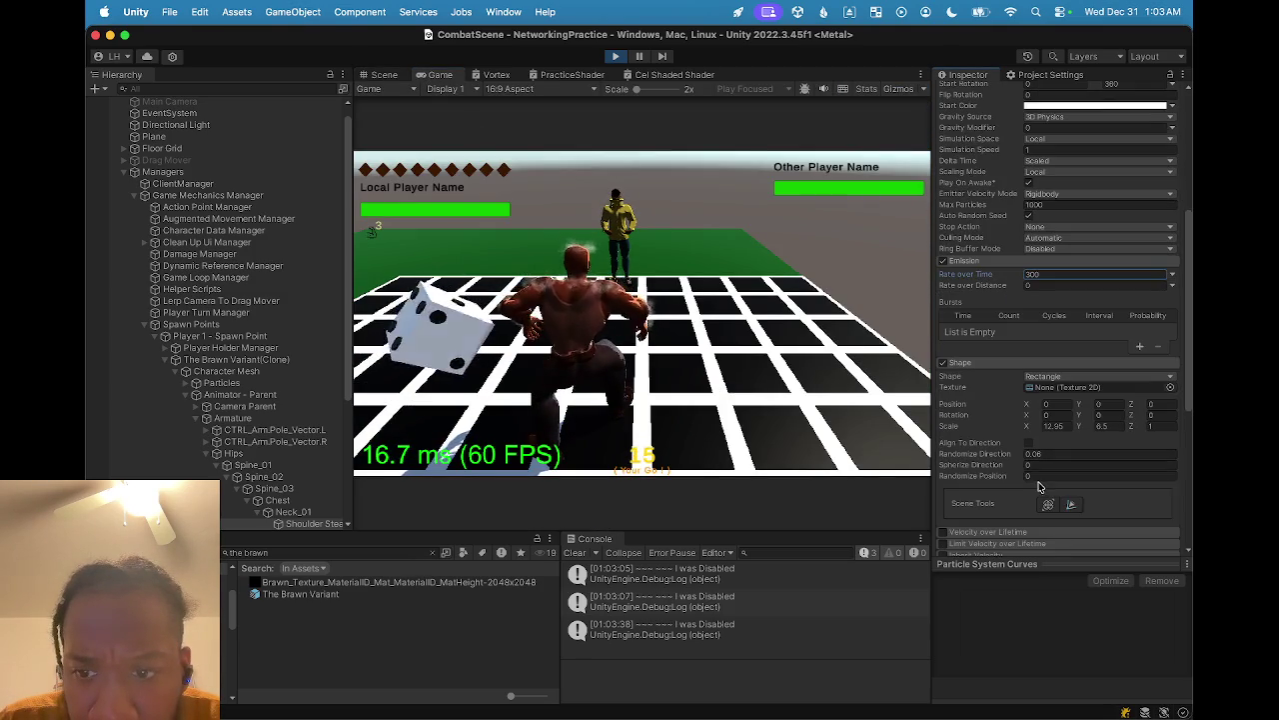
drag(1014, 467, 1011, 468)
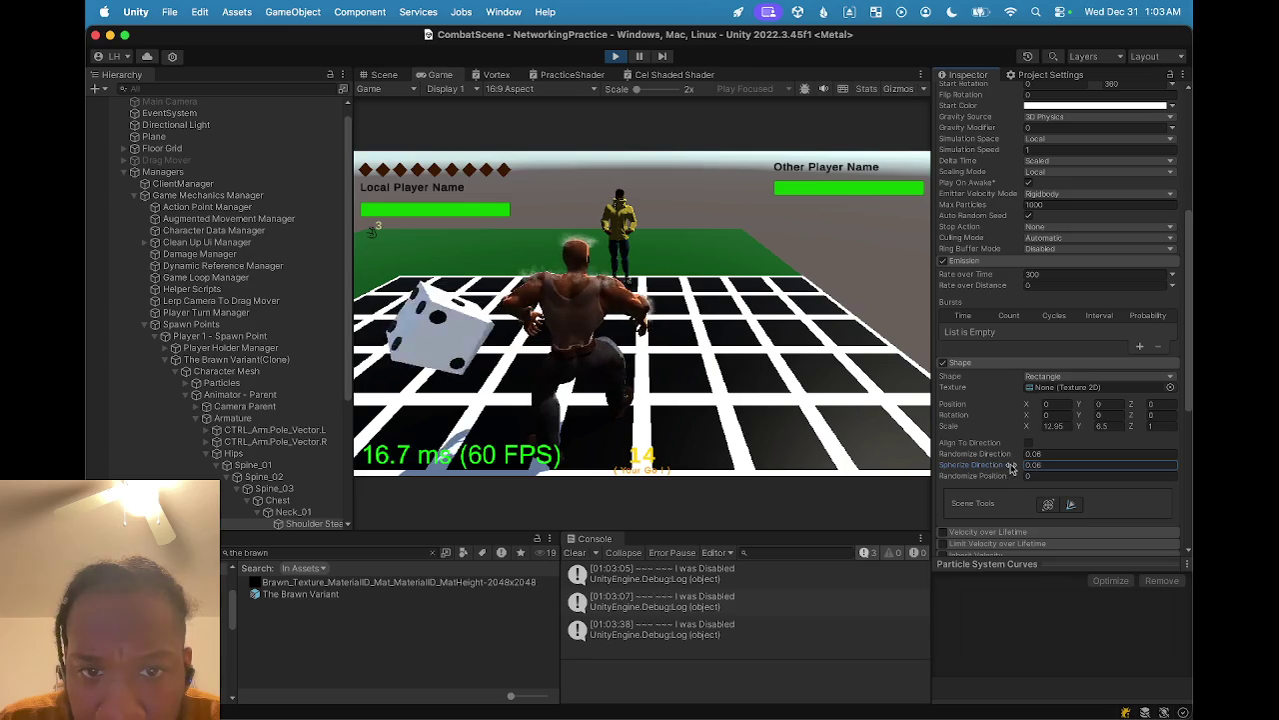
text(0.12)
click(1012, 478)
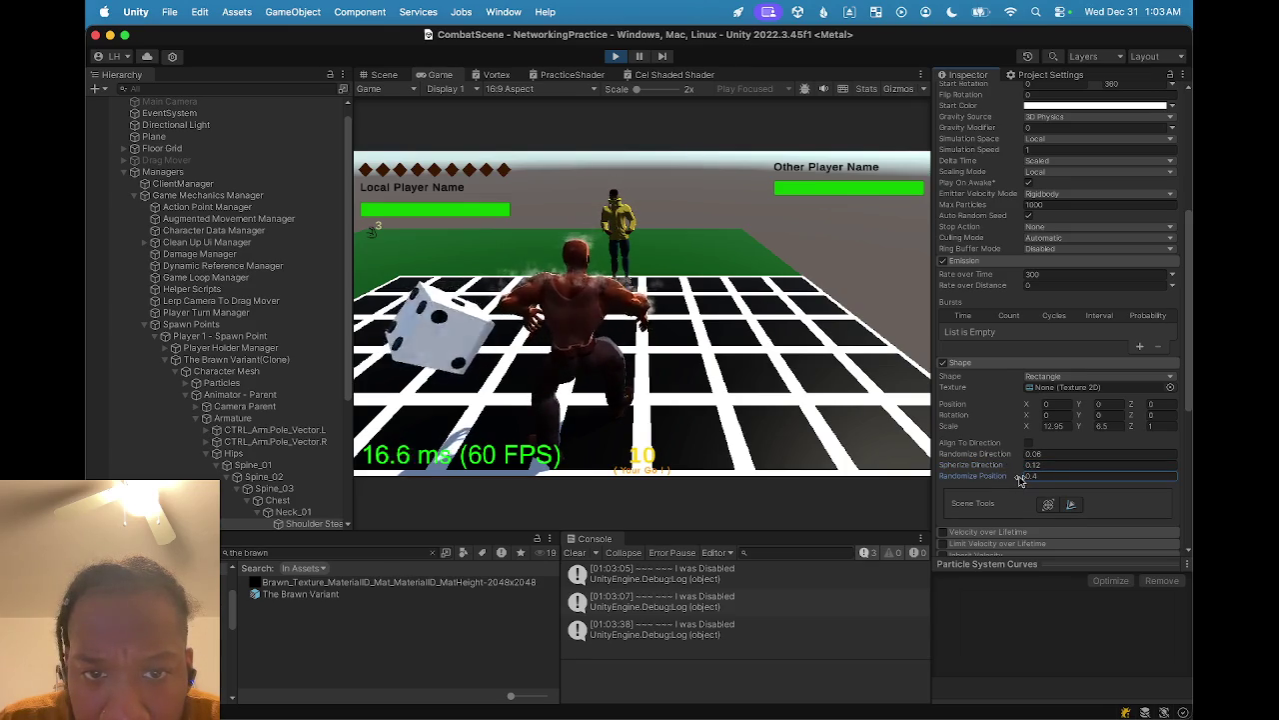
drag(1020, 481, 999, 480)
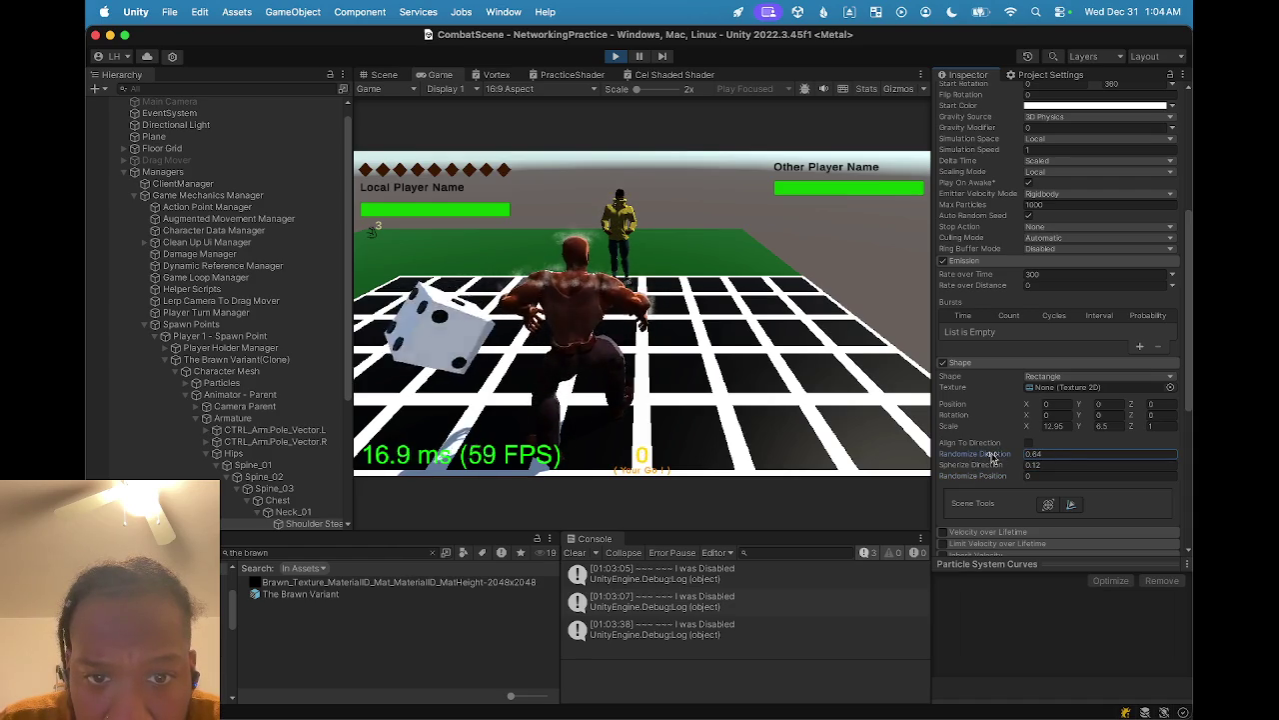
drag(995, 457, 992, 456)
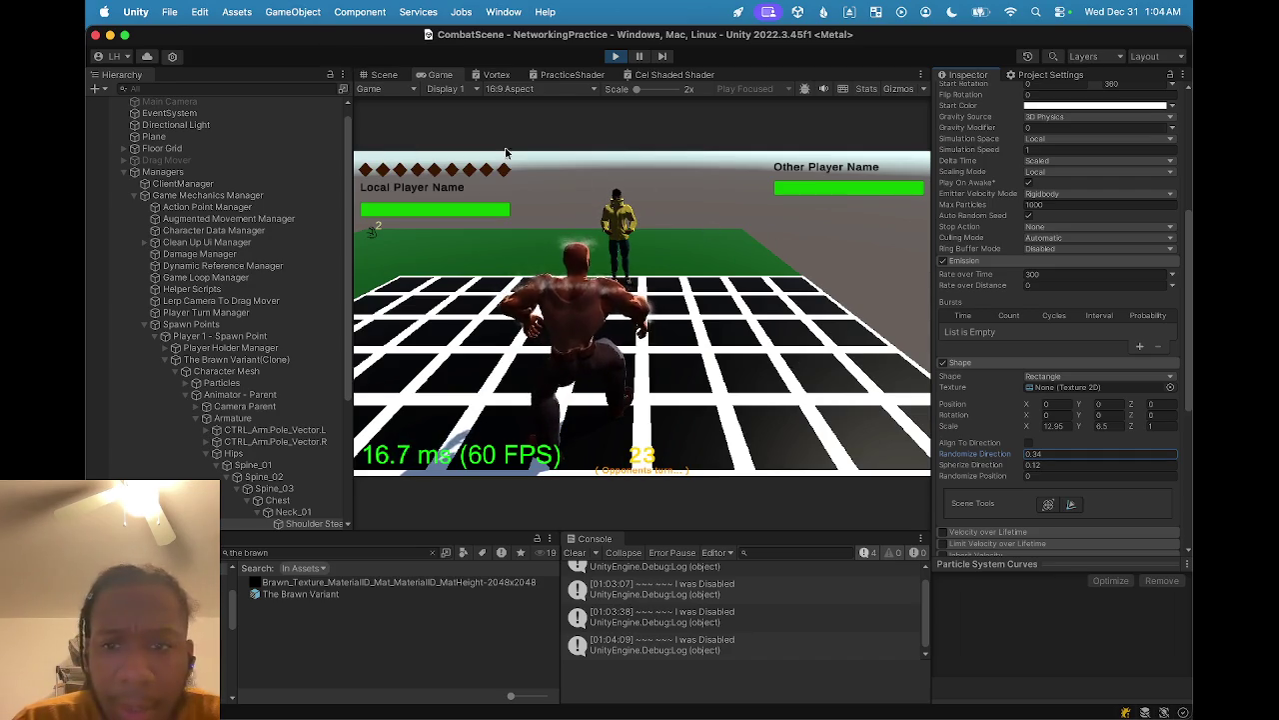
click(367, 77)
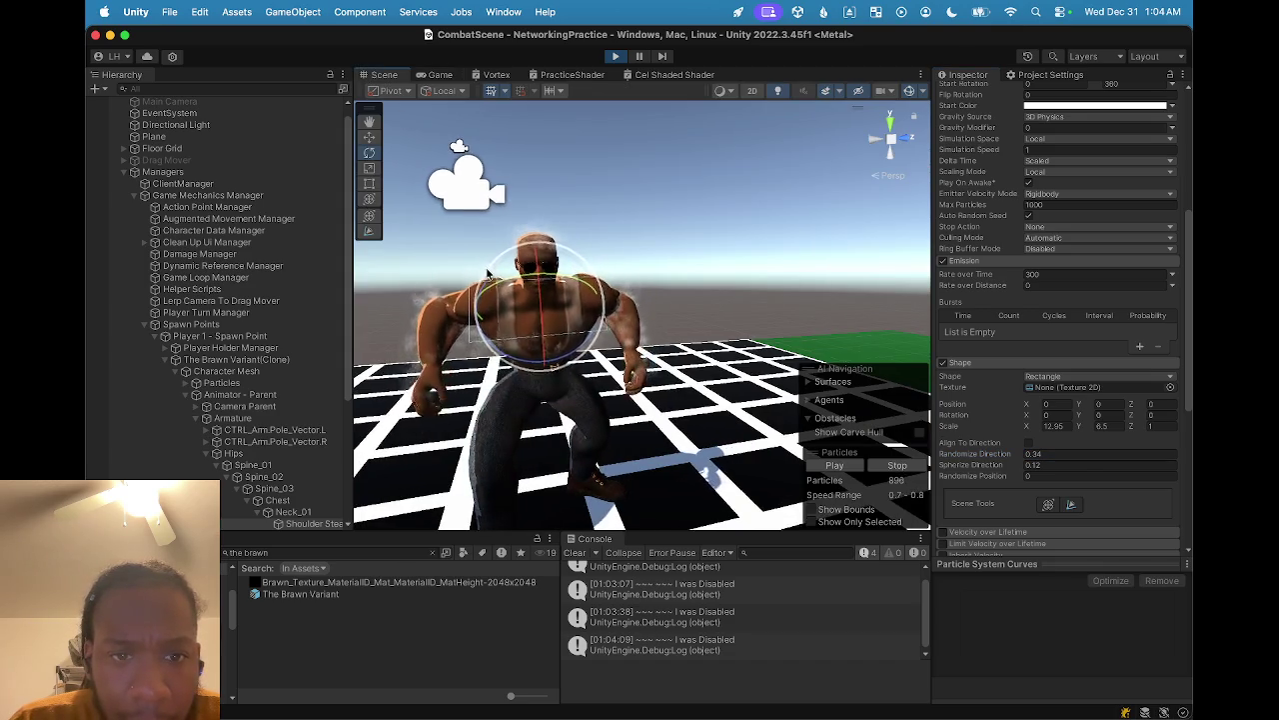
- Reselect Shoulder Steam, compare it in the Scene and Game views, then stop Play mode
key(f)
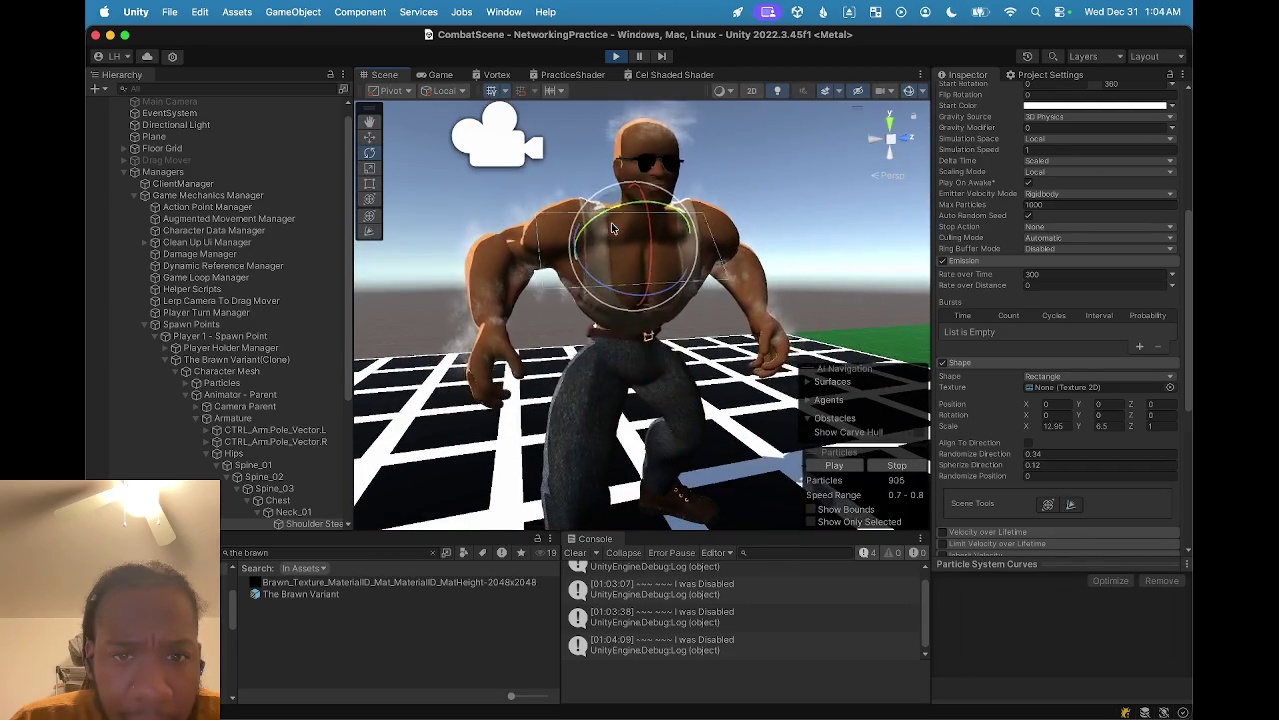
key(w)
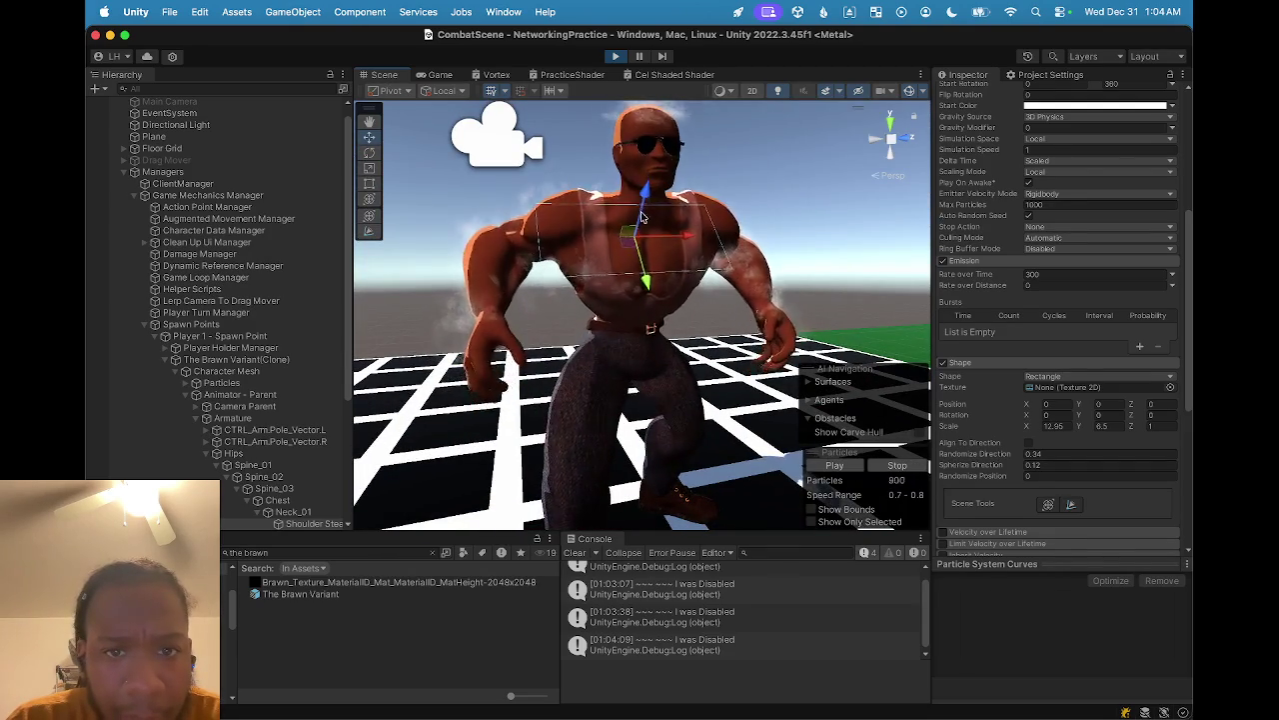
click(644, 211)
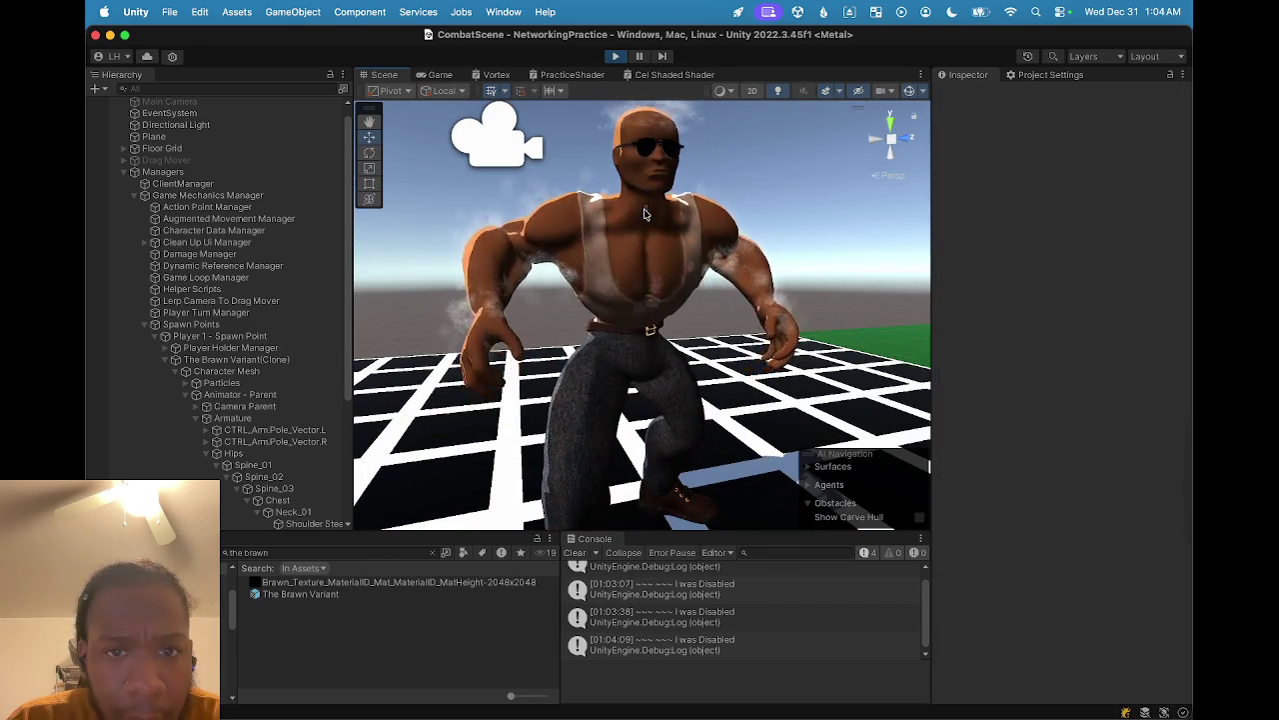
click(645, 212)
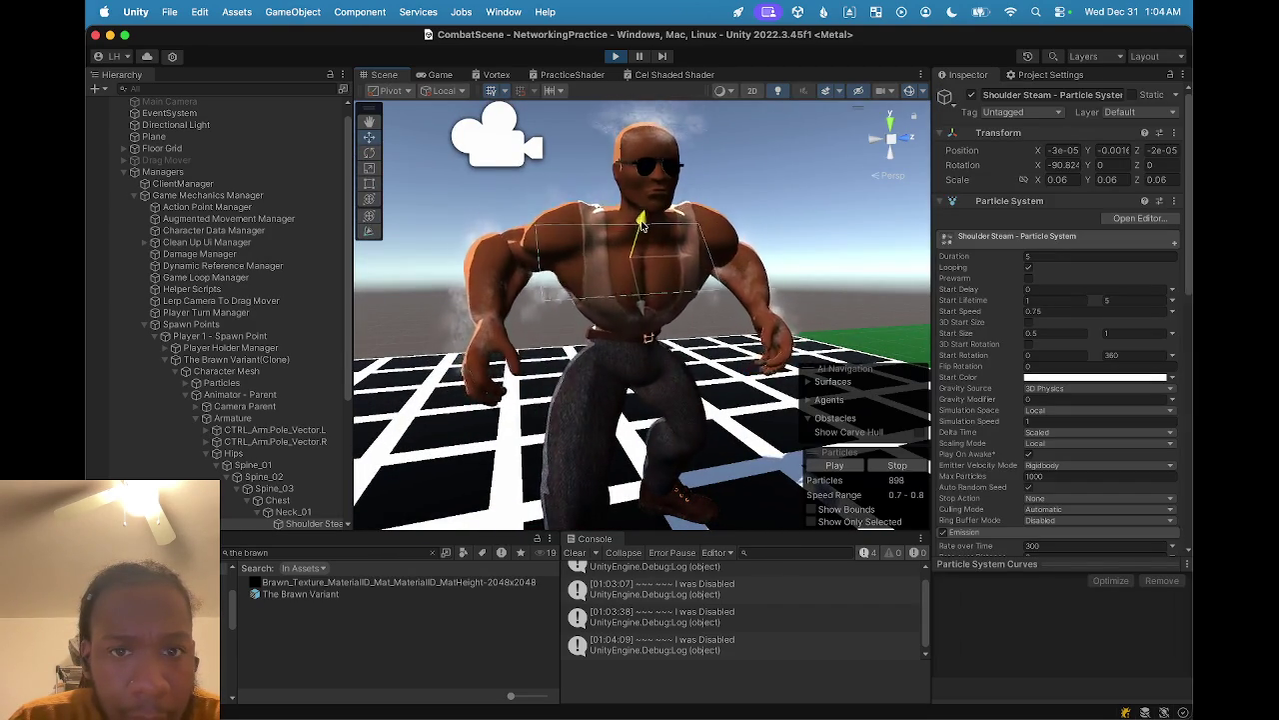
click(446, 79)
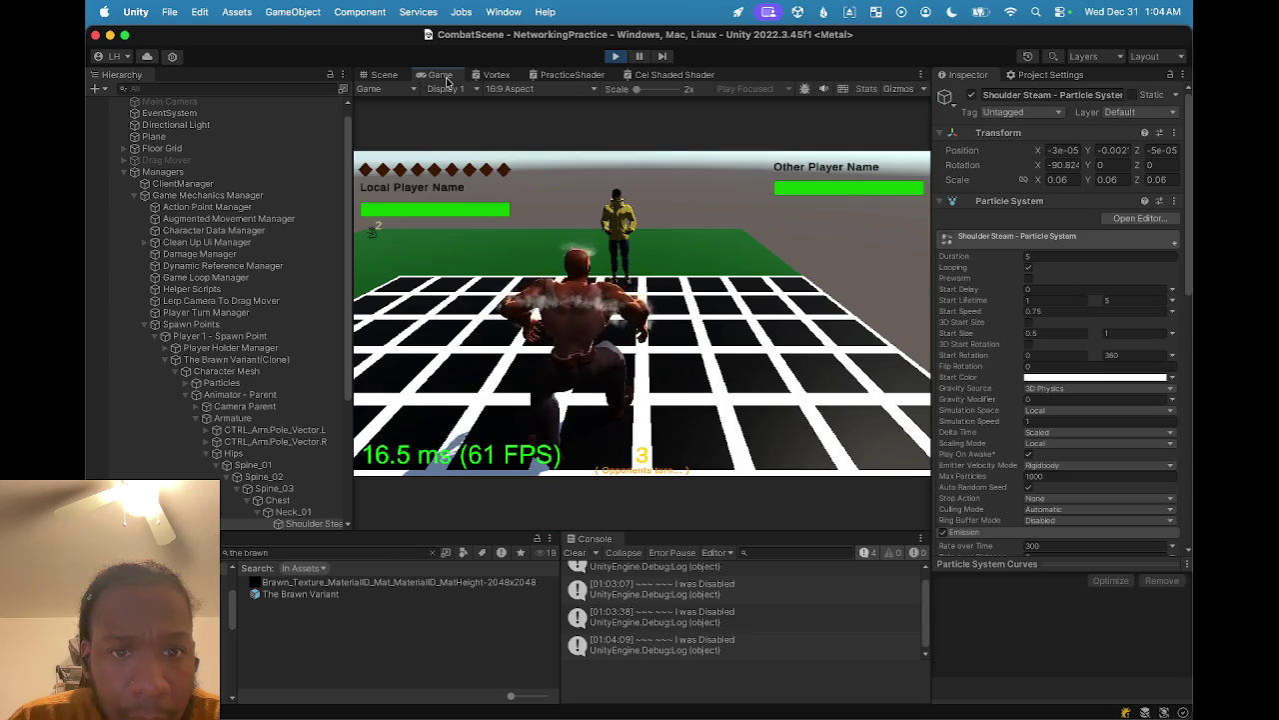
click(391, 75)
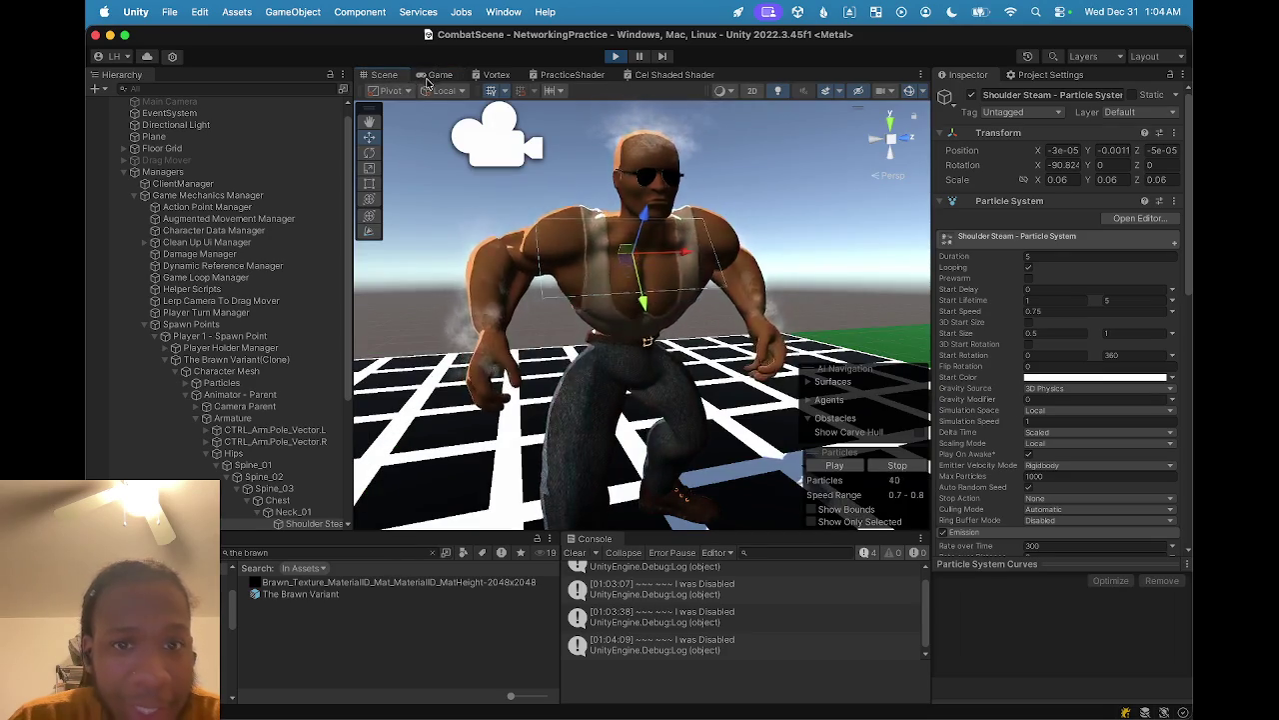
click(441, 76)
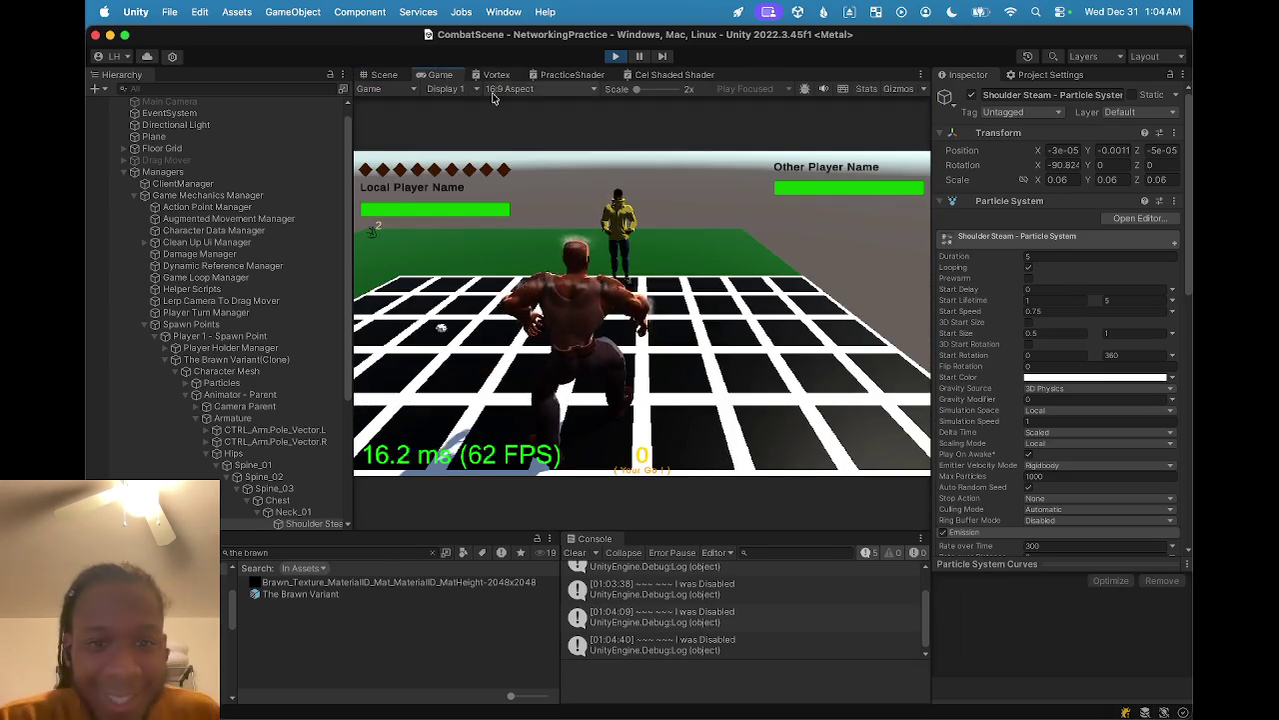
scroll(1039, 340, down, 5)
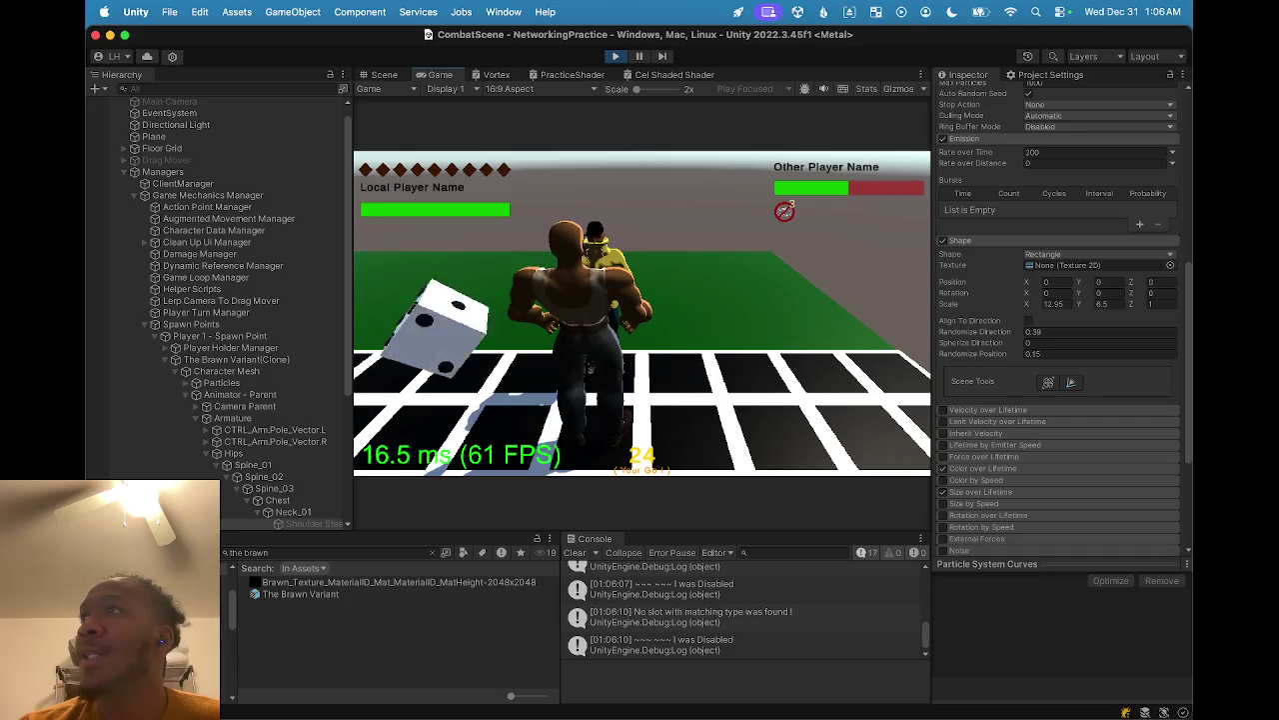
click(617, 57)
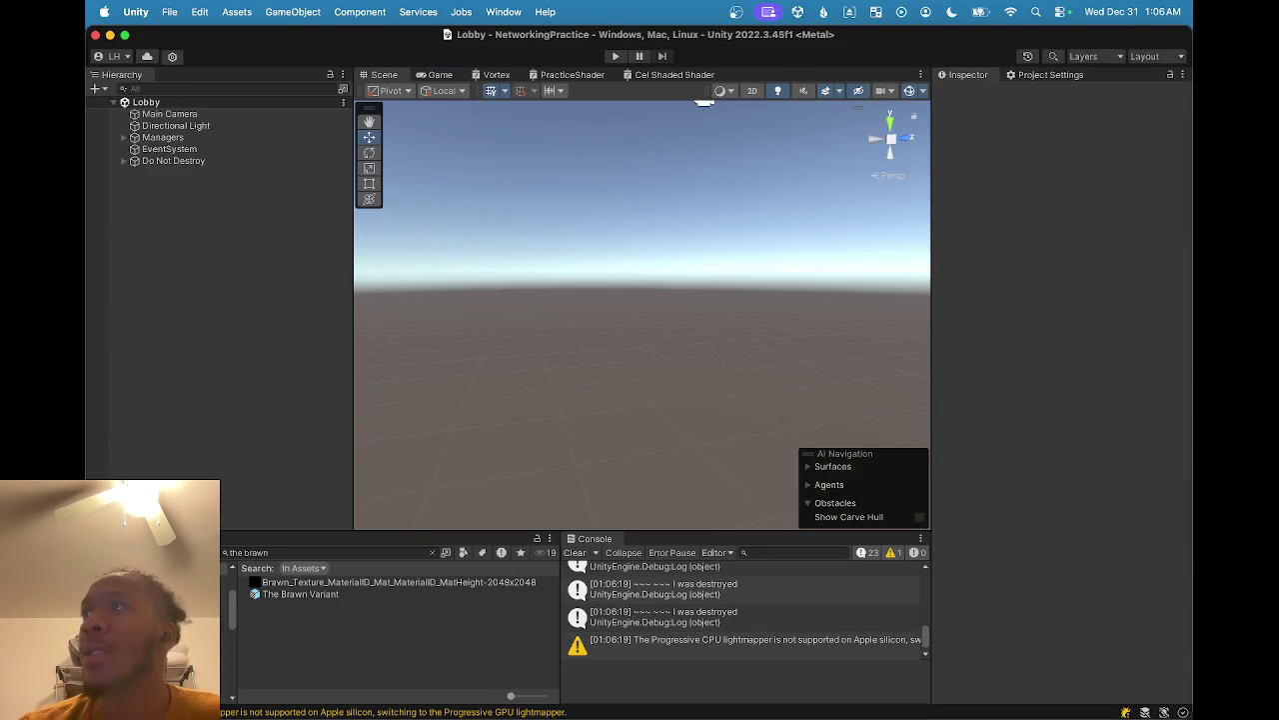